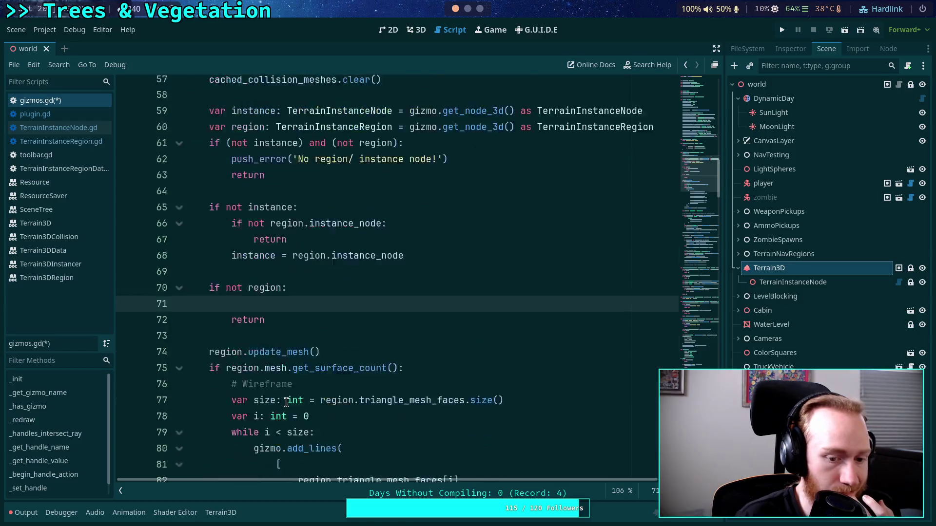
scroll(336, 351, down, 7)
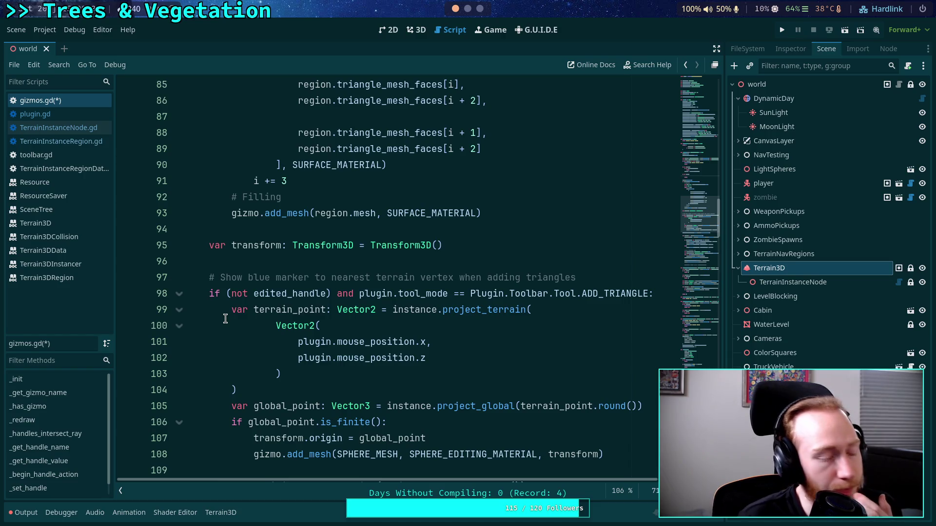
- Delete the TerrainInstanceNode condition and its leftover parenthesis from _has_gizmo's return check
scroll(225, 319, up, 10)
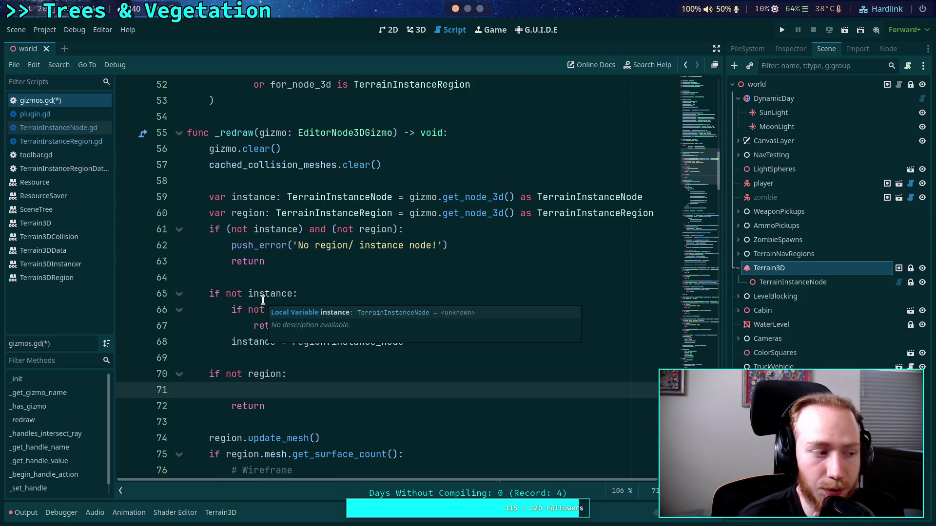
scroll(263, 299, up, 3)
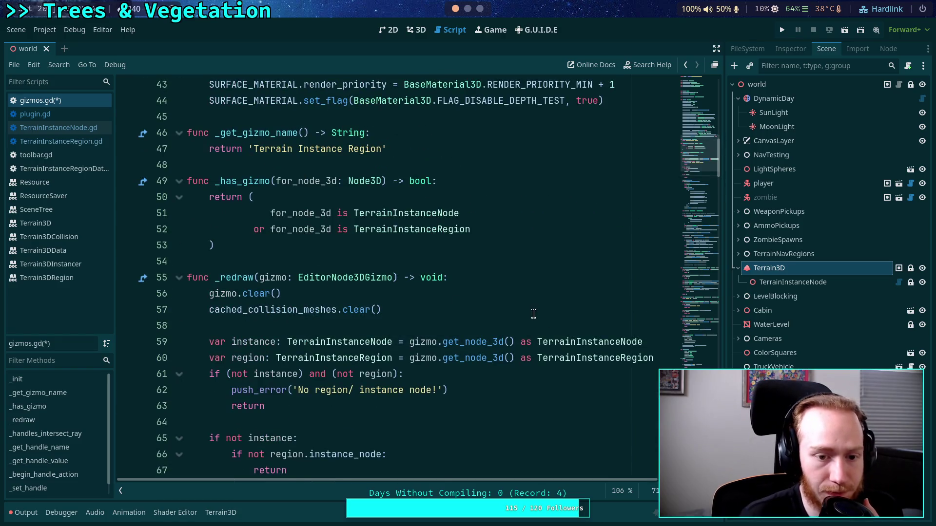
scroll(284, 326, up, 2)
drag(271, 325, 250, 293)
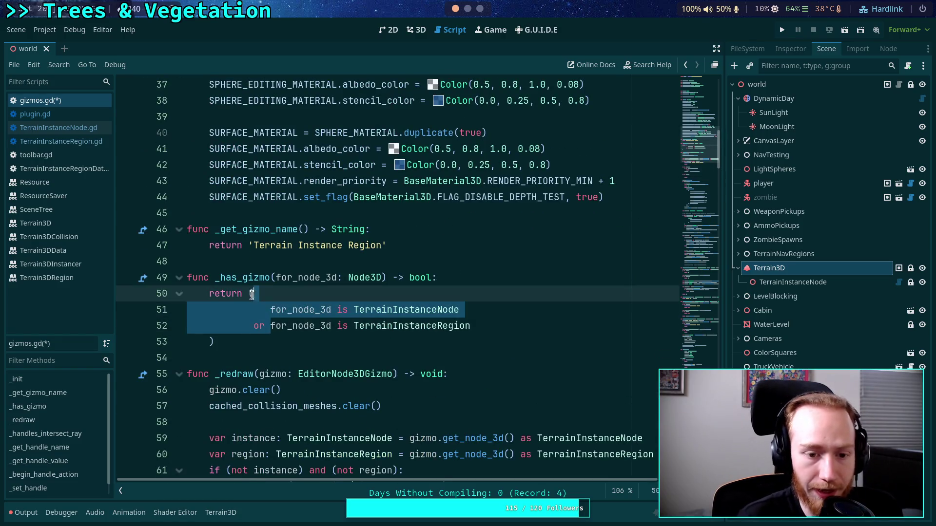
key(BackSpace)
click(450, 308)
key(BackSpace)
key(BackSpace)
key(BackSpace)
- Scroll to the top of gizmos.gd, to the cached_collision_meshes declaration
drag(387, 245, 248, 244)
click(446, 262)
scroll(451, 293, up, 10)
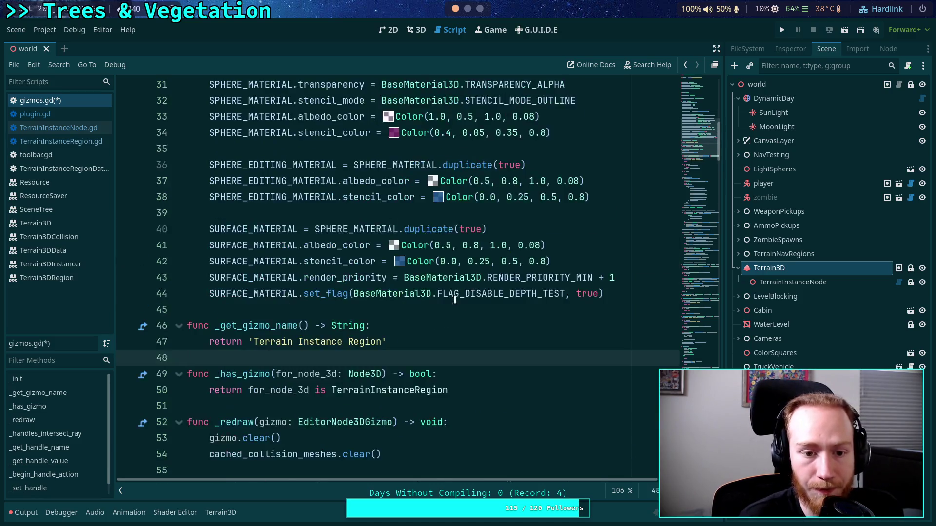
scroll(329, 267, up, 2)
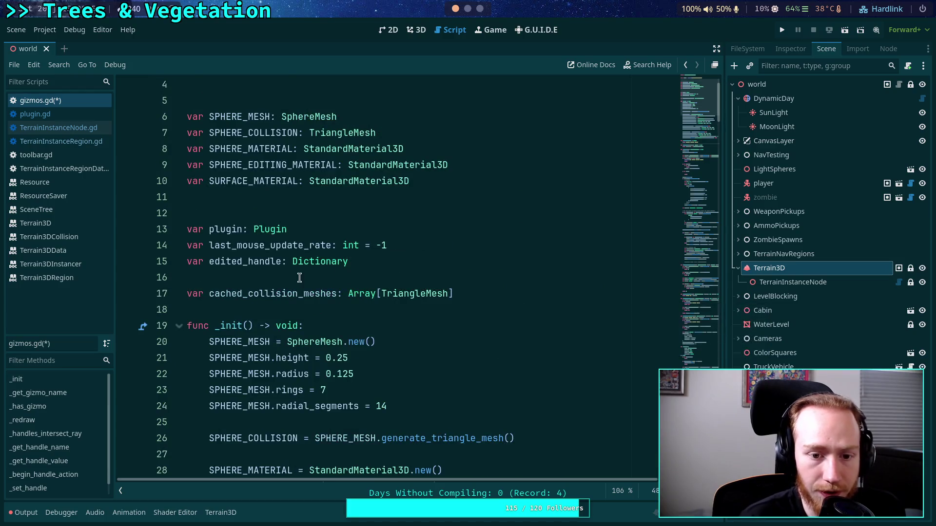
scroll(297, 252, down, 2)
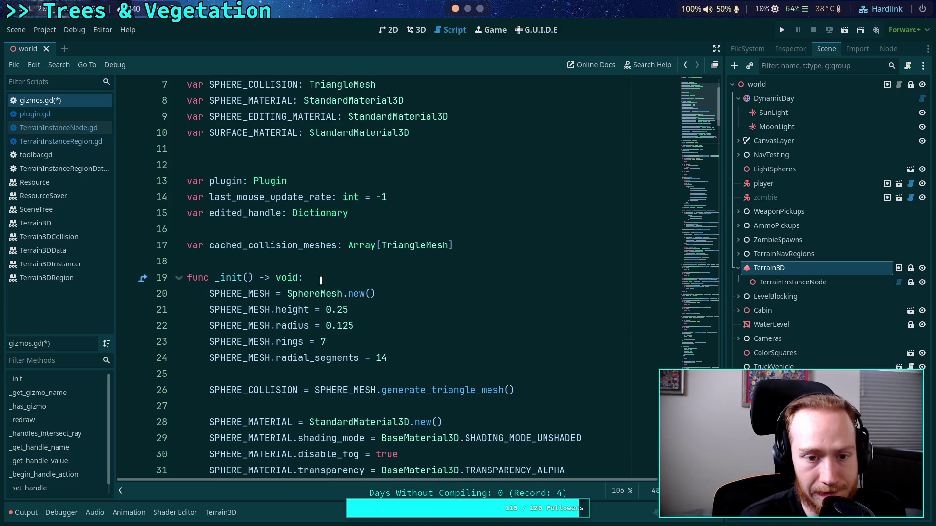
scroll(320, 280, down, 1)
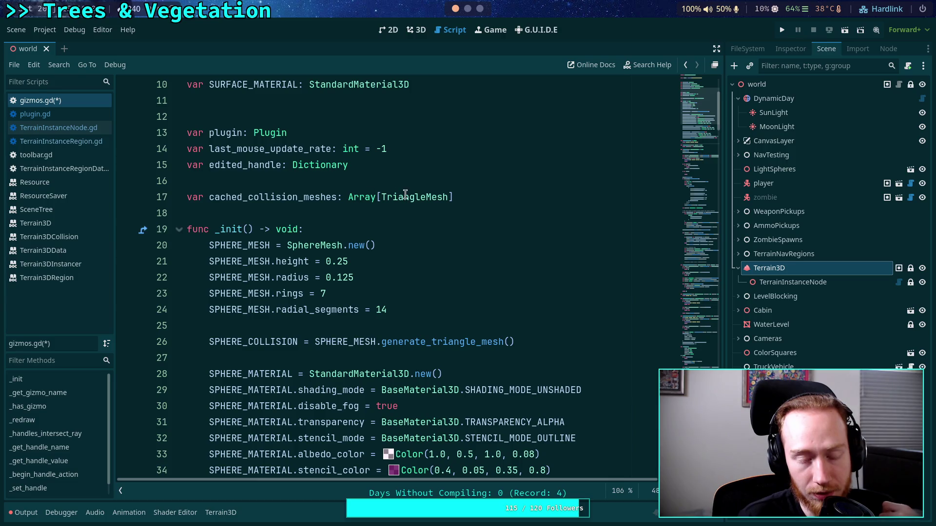
click(348, 196)
- Retype cached_collision_meshes on line 17 from Array[TriangleMesh] to Dictionary = {}
drag(456, 197, 348, 197)
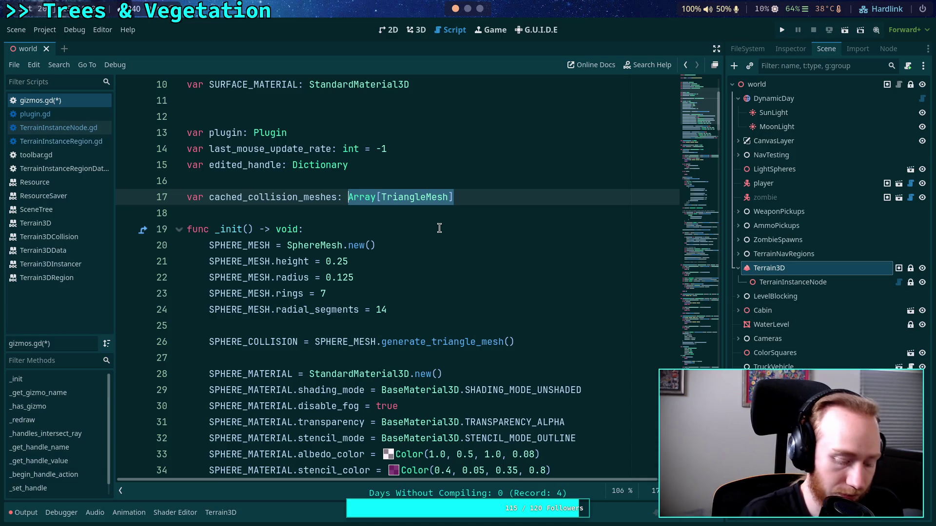
text(Dictio)
key(Return)
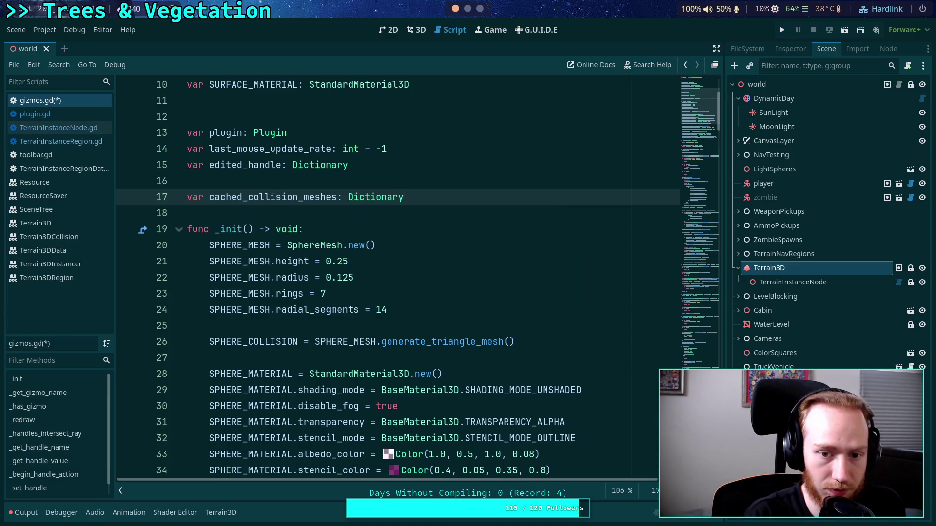
text({)
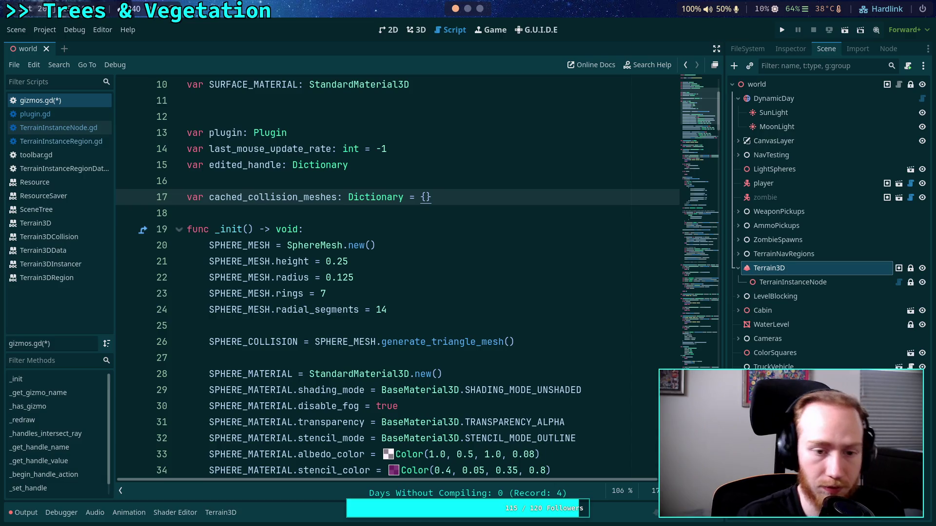
scroll(452, 215, down, 6)
scroll(452, 215, down, 4)
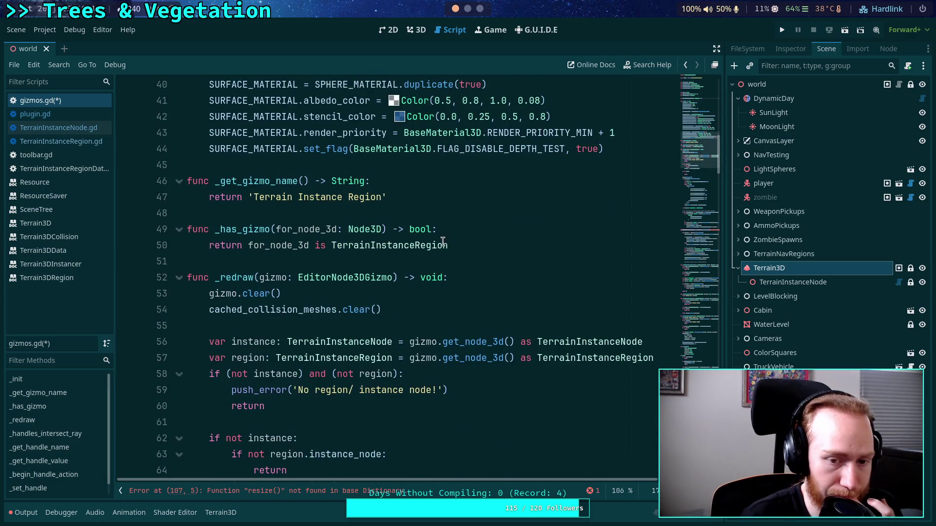
- Remove the instance lookup line and reduce the null check to region with a 'No region!' error
scroll(443, 242, down, 2)
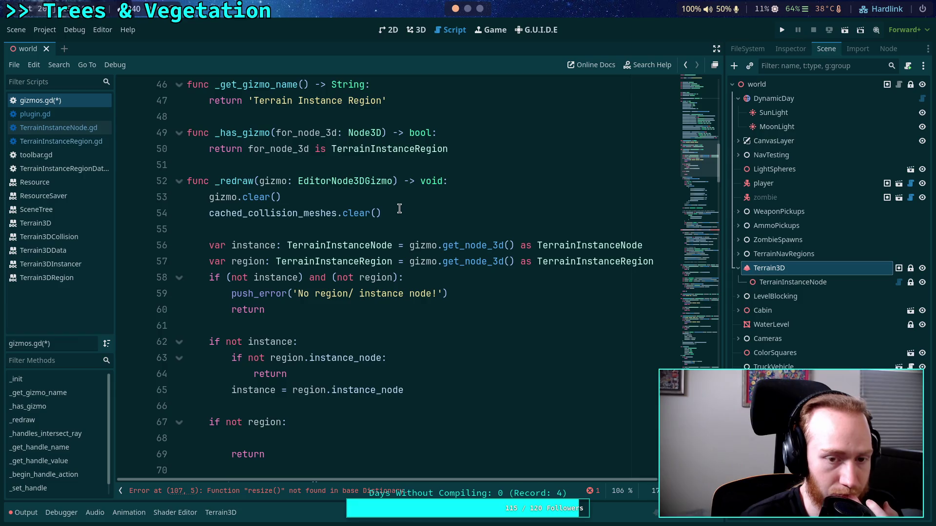
scroll(399, 209, up, 1)
click(423, 261)
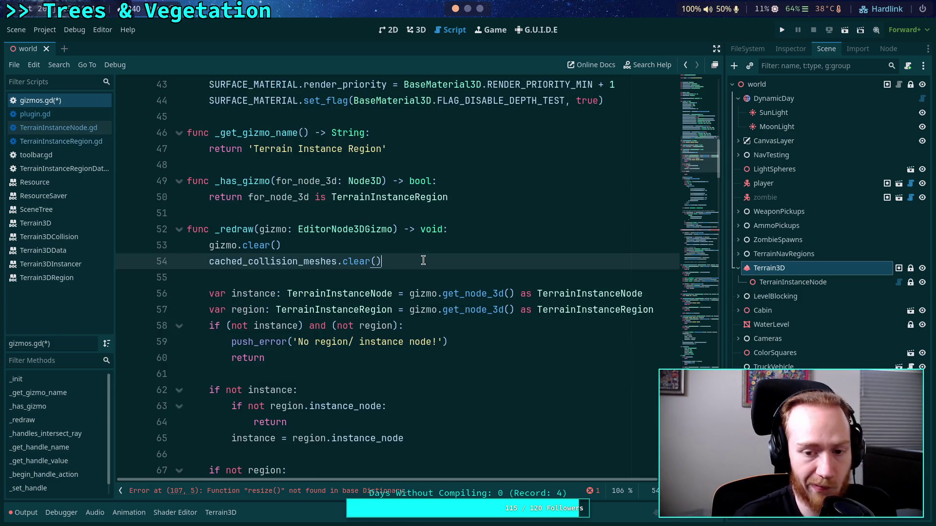
click(660, 293)
key(shift+Up)
key(BackSpace)
drag(335, 310, 226, 310)
key(BackSpace)
key(BackSpace)
text(:)
drag(348, 325, 434, 326)
key(BackSpace)
click(408, 352)
scroll(376, 332, down, 2)
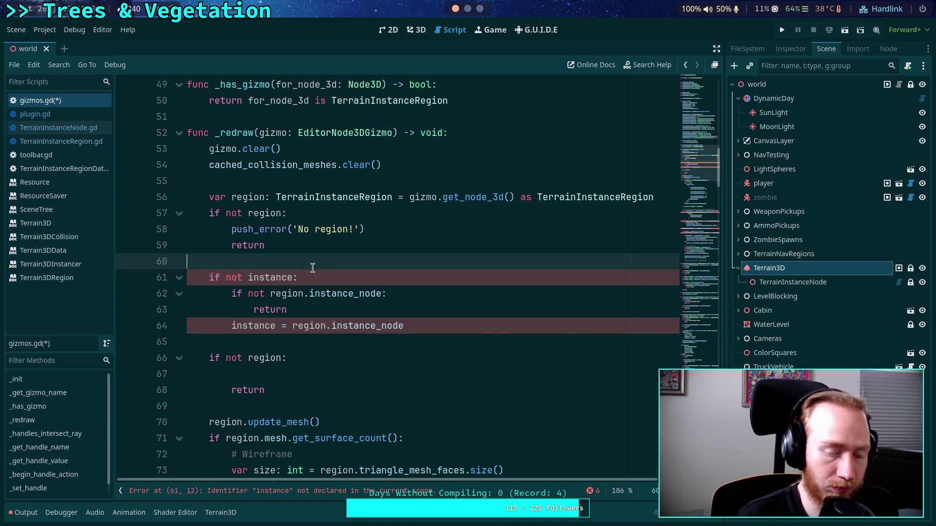
- Add var instance: TerrainInstanceNode = region.instance_node below the region check
key(Return)
text(var instance)
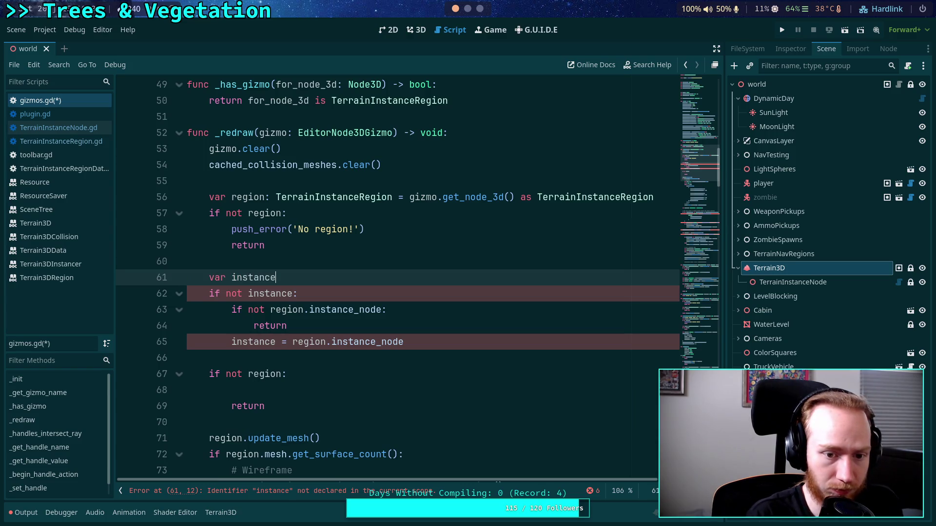
text(: TerrainInst)
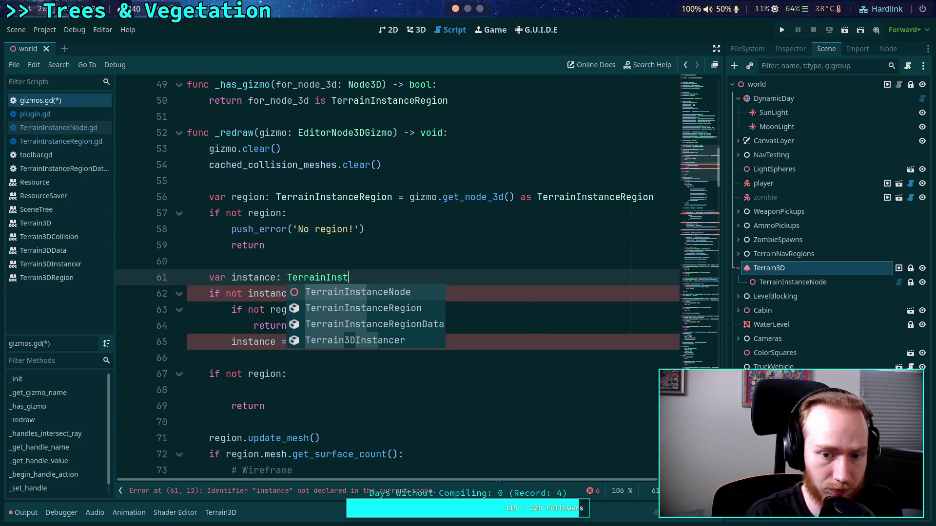
key(Return)
text(= reg)
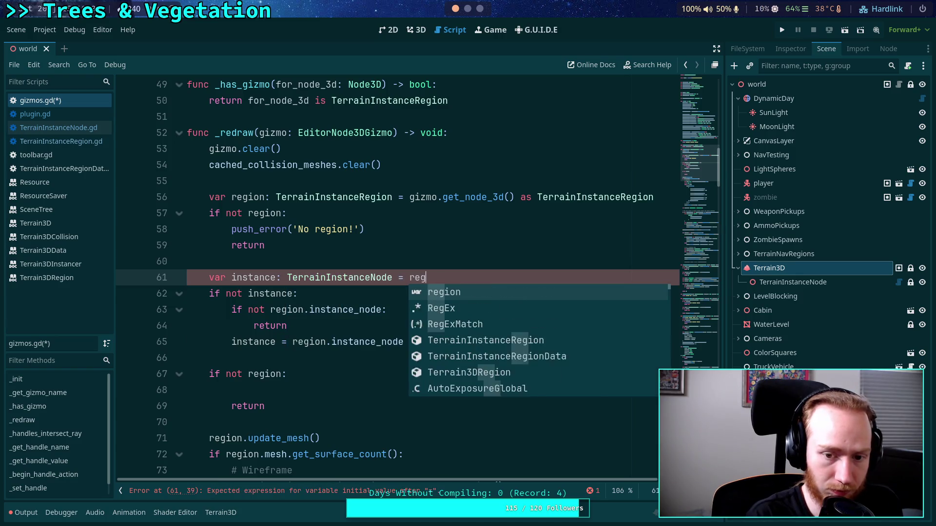
text(ion.inst)
key(Return)
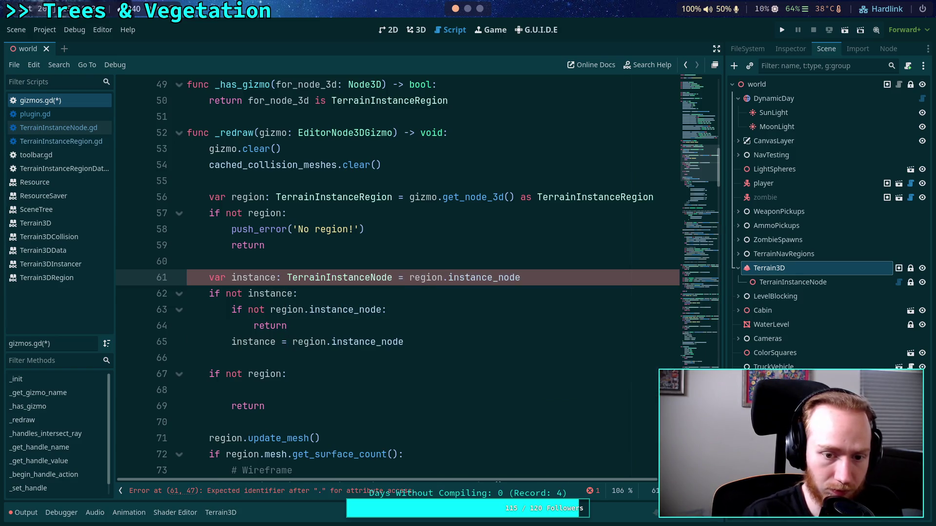
- Delete the old 'if not instance' and 'if not region' blocks and the extra blank line
mouse_move(405, 341)
mouse_down()
mouse_move(503, 330)
mouse_move(607, 278)
mouse_up()
key(BackSpace)
mouse_move(404, 342)
mouse_down()
mouse_move(403, 318)
mouse_move(430, 299)
mouse_up()
key(BackSpace)
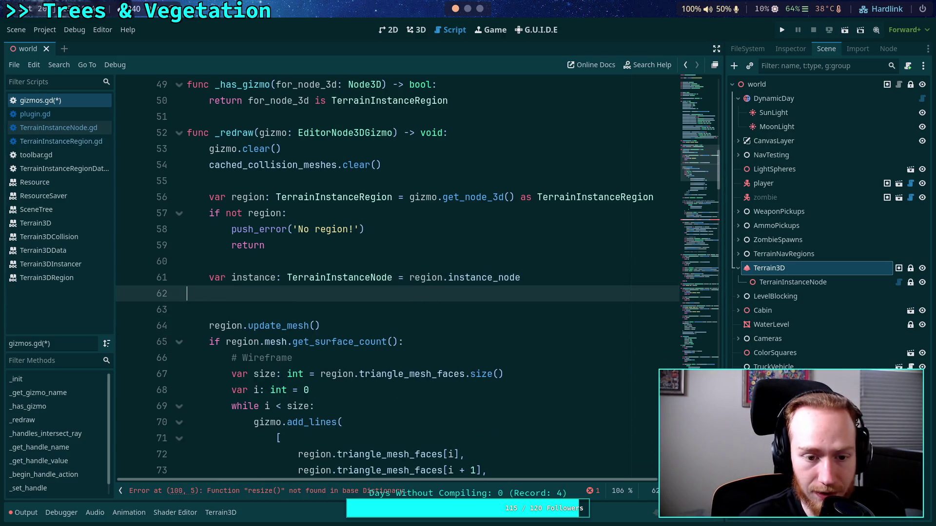
key(BackSpace)
double_click(263, 277)
scroll(478, 307, down, 5)
scroll(479, 305, down, 3)
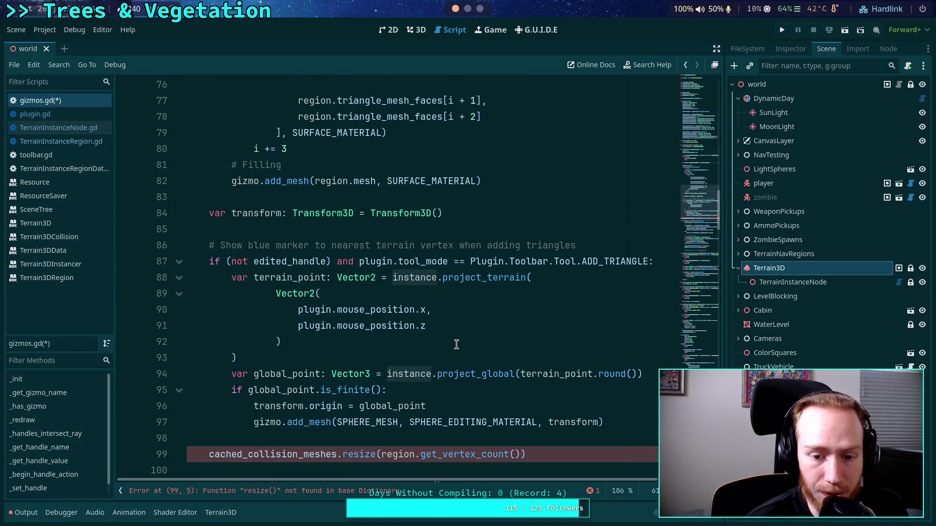
scroll(457, 317, down, 2)
scroll(457, 317, up, 12)
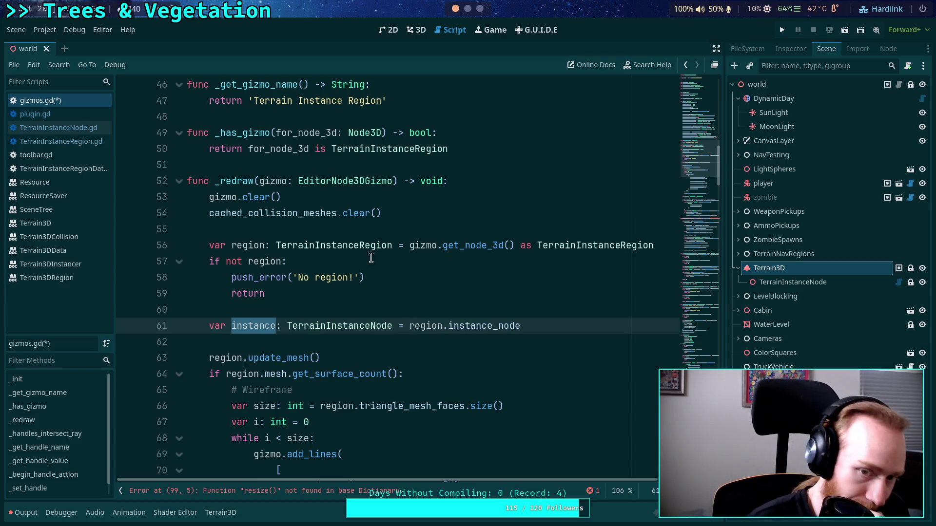
click(395, 296)
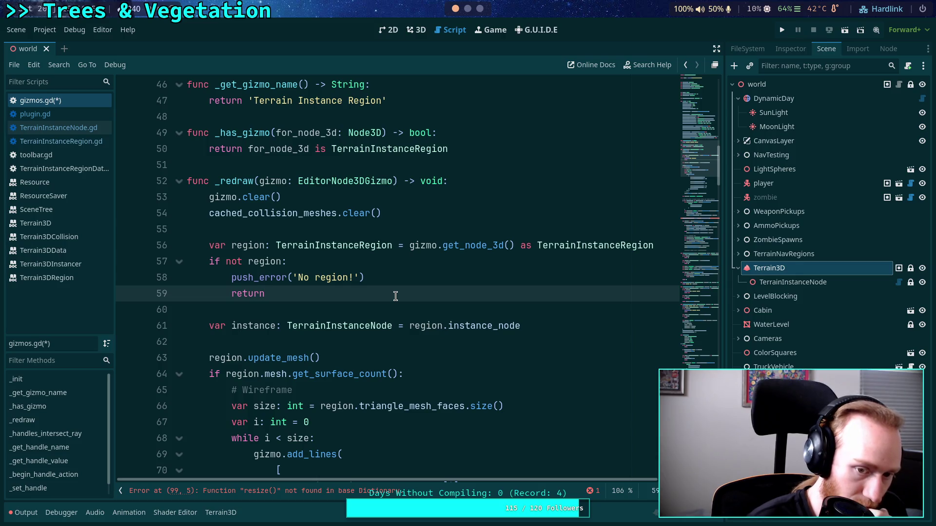
click(638, 245)
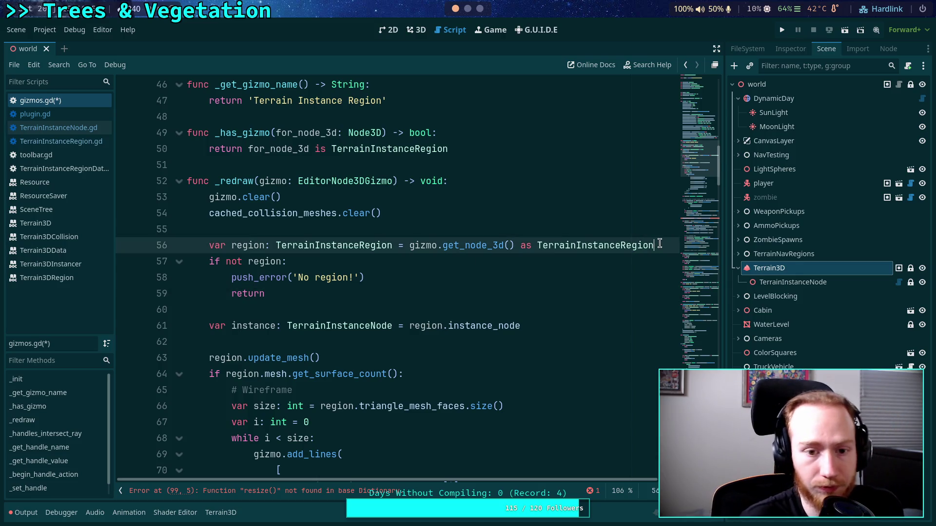
- Add a cached_collision_meshes.get(region, Array()).clear() line below the region declaration
key(Return)
text(cac)
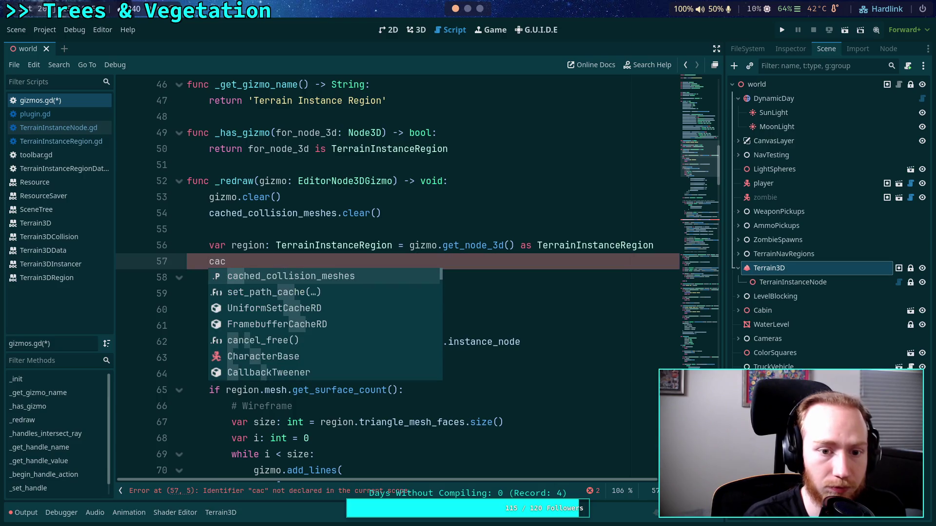
key(Return)
text(.)
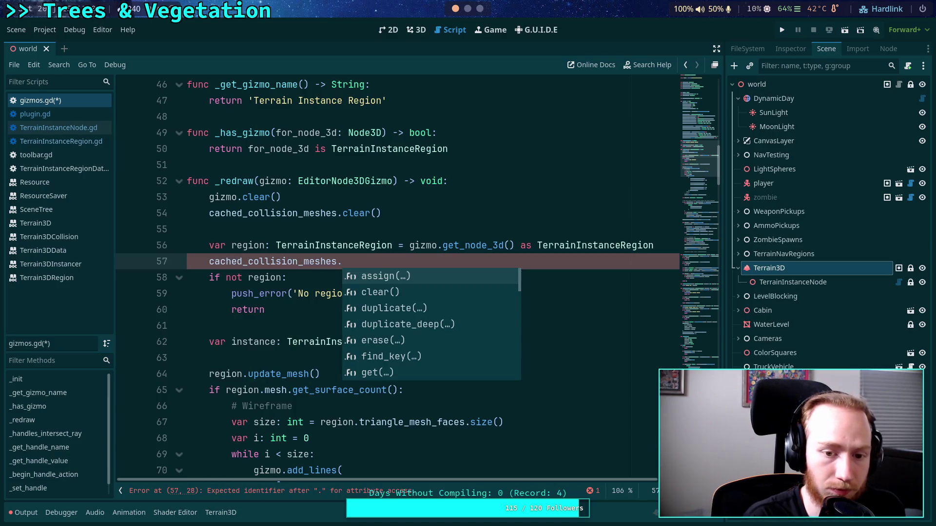
text(get(region)
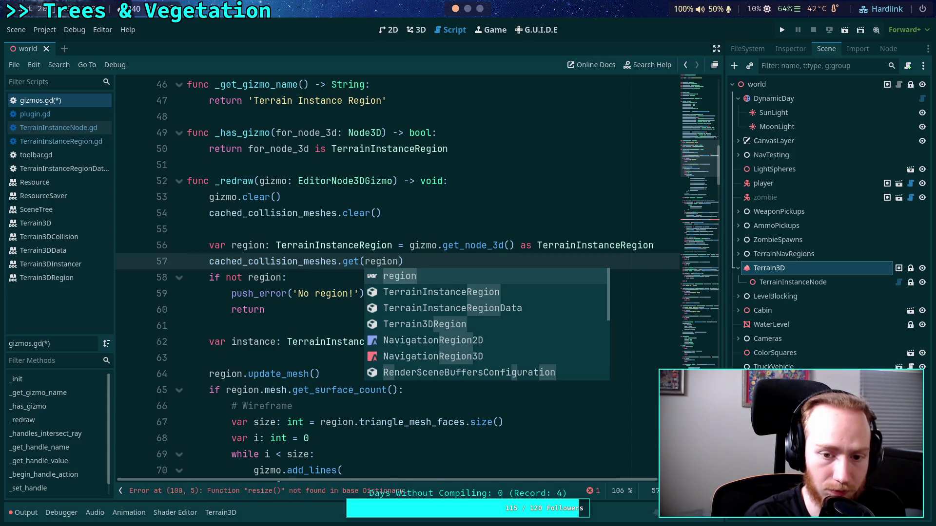
text(, )
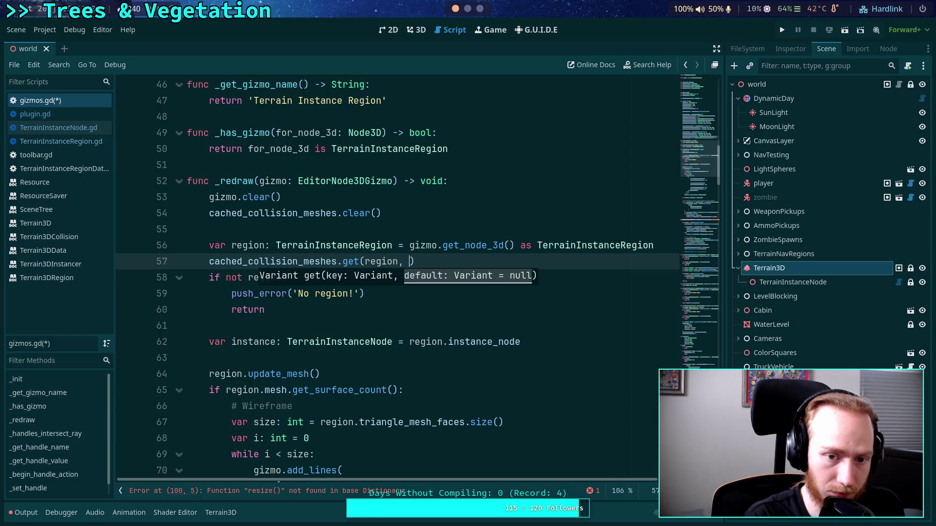
text(Array()).)
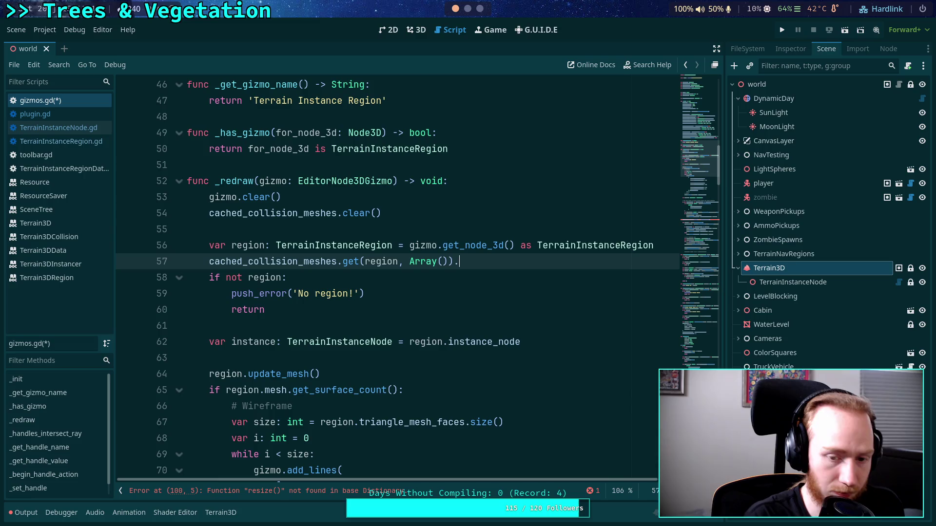
text(clear()
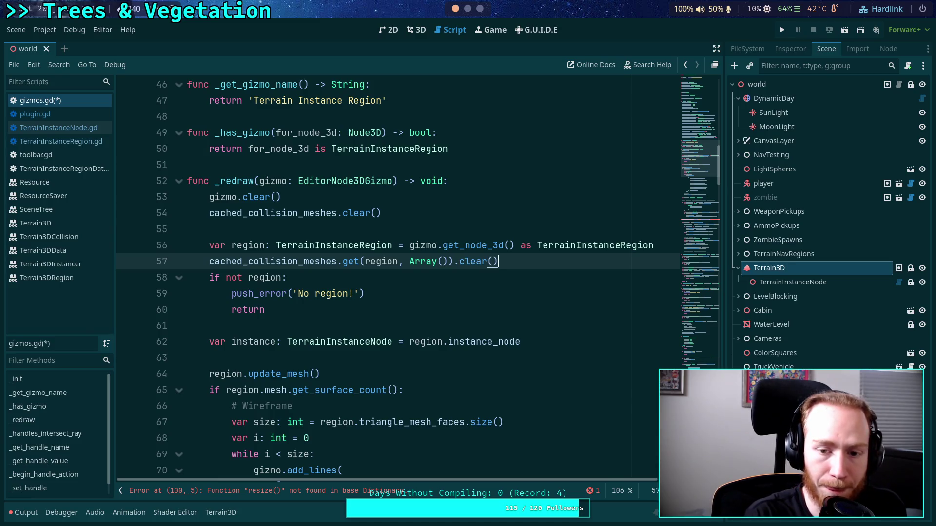
- Move that cache-clearing line below the instance variable, then delete it, leaving a blank line
click(677, 250)
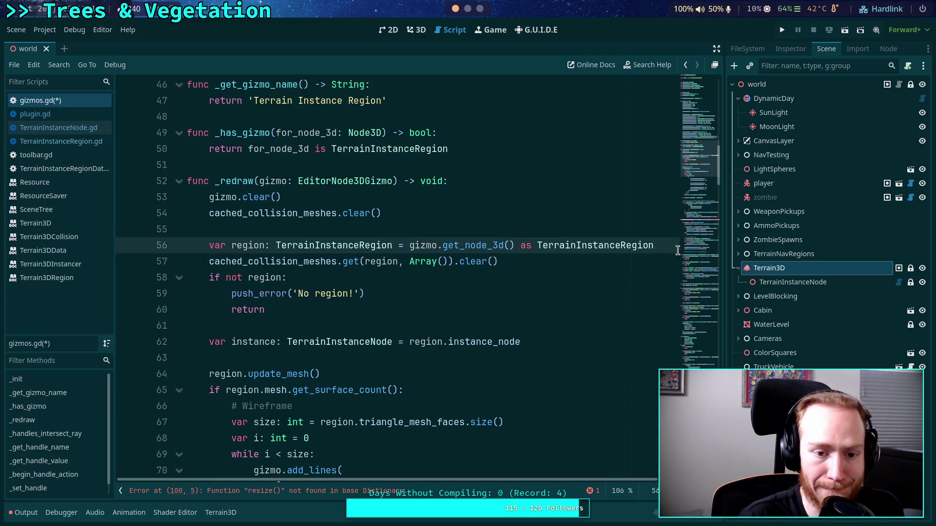
key(Down)
key(alt+Down)
key(alt+Down)
key(alt+Down)
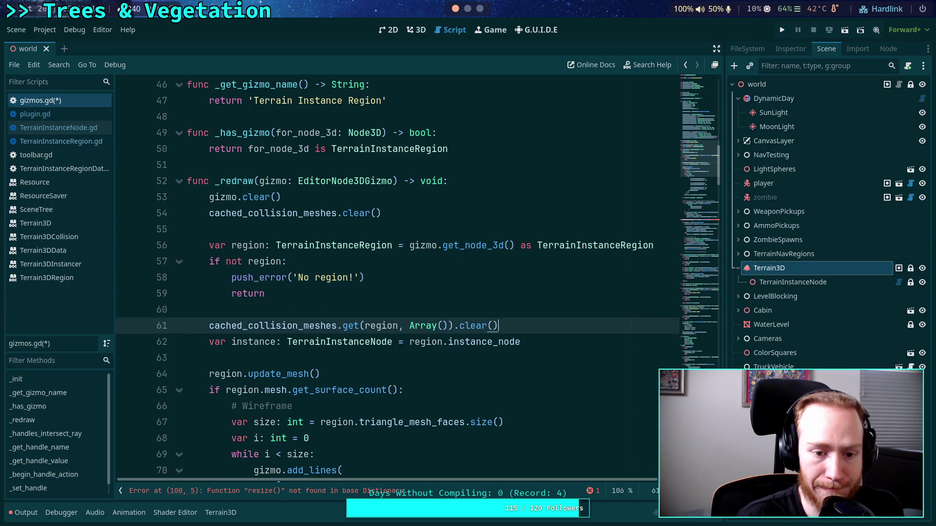
key(alt+Down)
key(alt+Down)
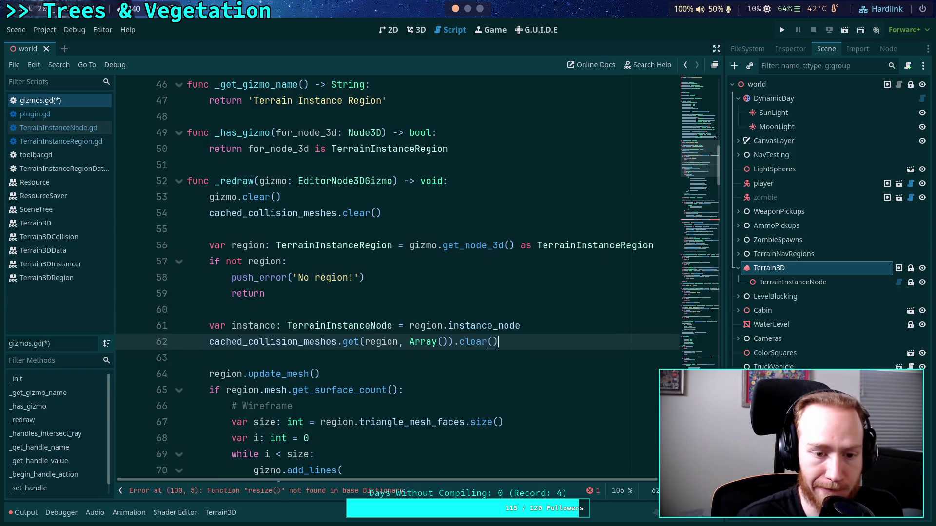
key(shift+Home)
key(BackSpace)
key(Up)
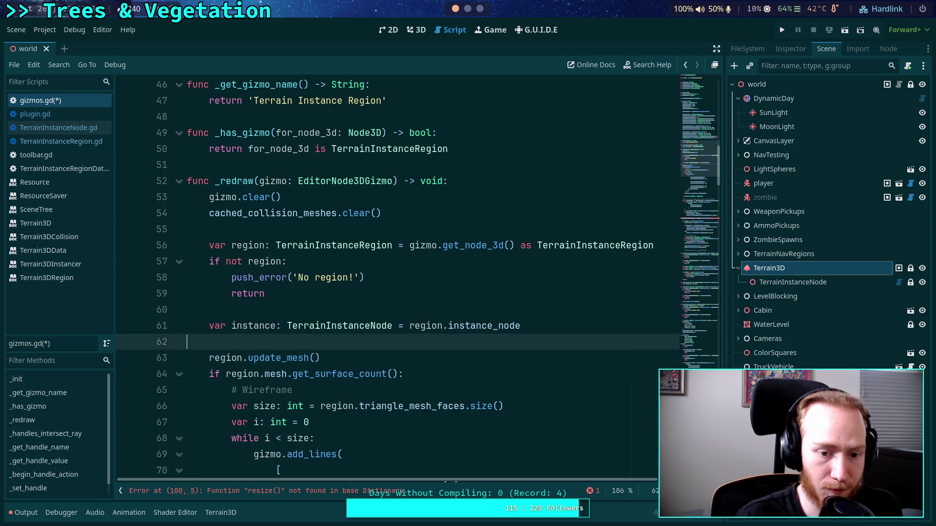
key(Return)
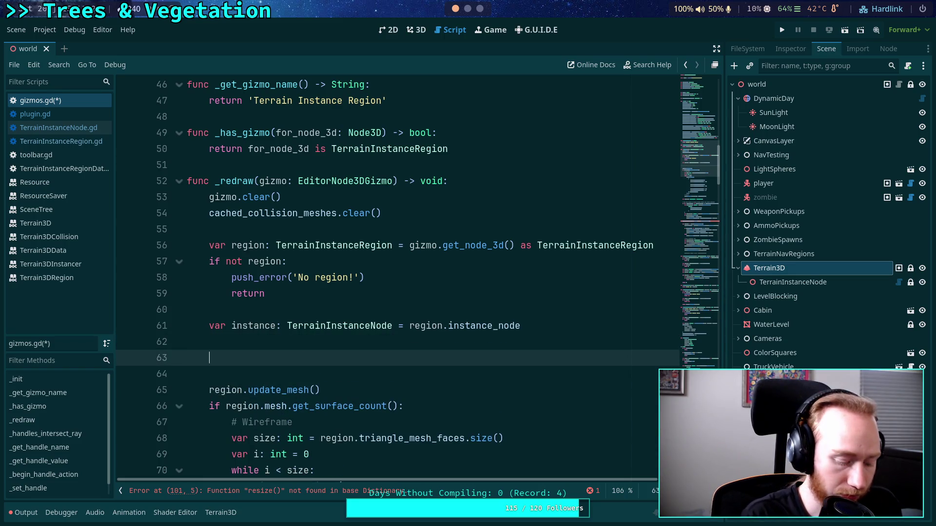
- Declare var cache: Array[TriangleMesh] and delete the whole-dictionary cached_collision_meshes.clear() call
text(var)
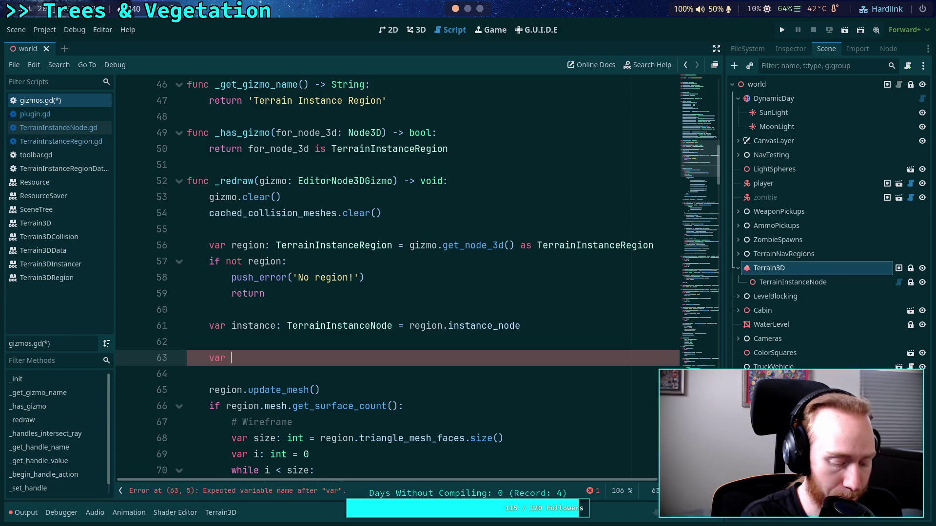
text(cache)
text(: Array[T)
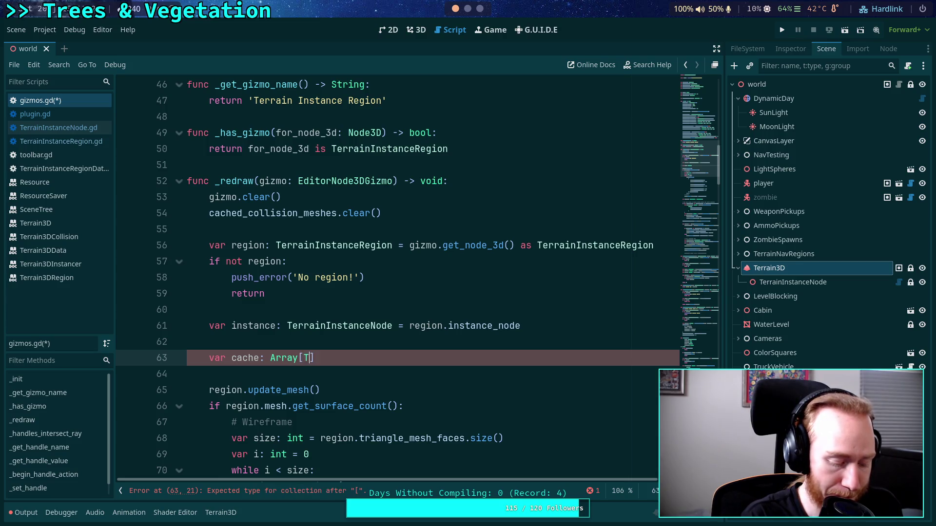
text(riangel)
key(BackSpace)
key(BackSpace)
text(leMesh])
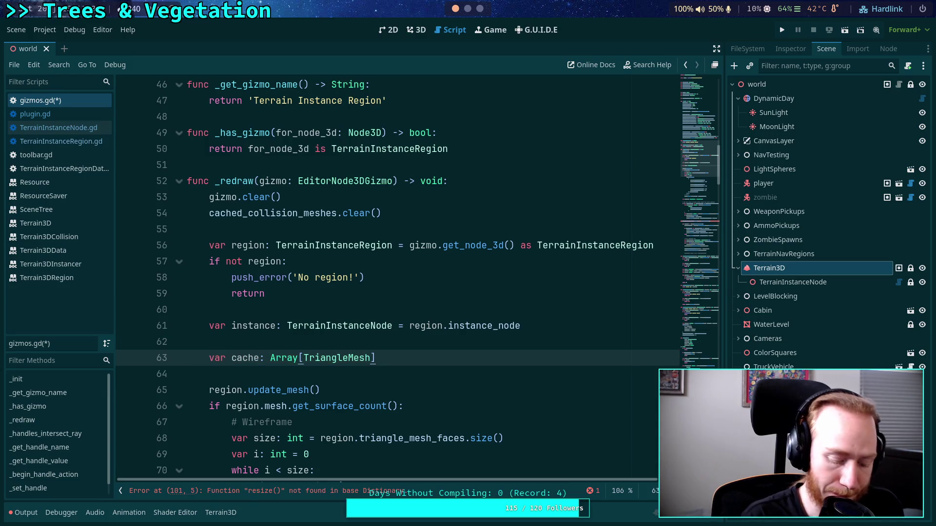
key(Return)
text(if )
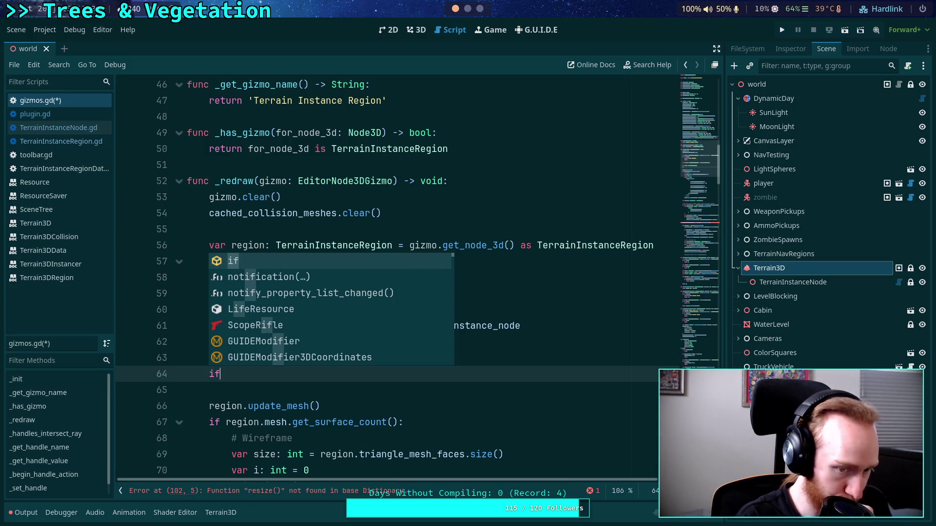
text(ca)
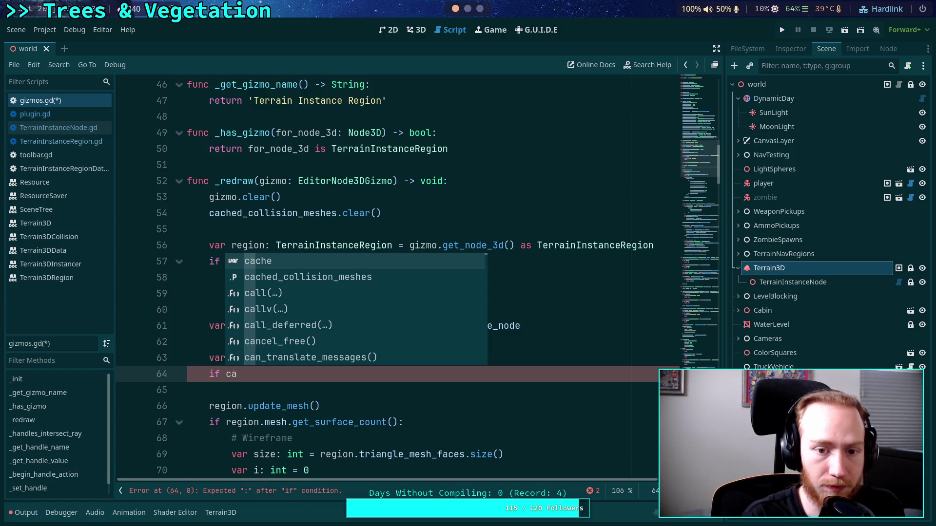
key(Down)
key(Return)
drag(395, 213, 397, 200)
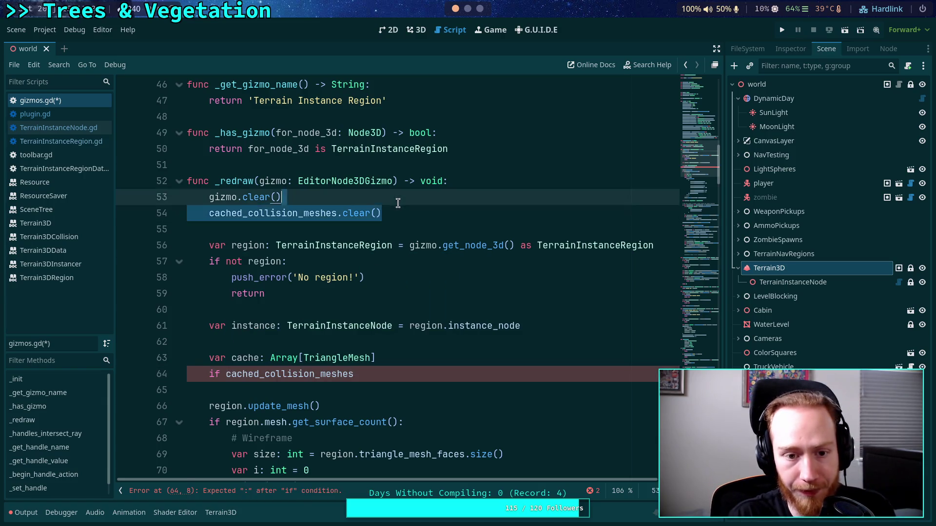
key(BackSpace)
- Write the condition 'if not cached_collision_meshes.has(region):'
click(397, 356)
text(.has)
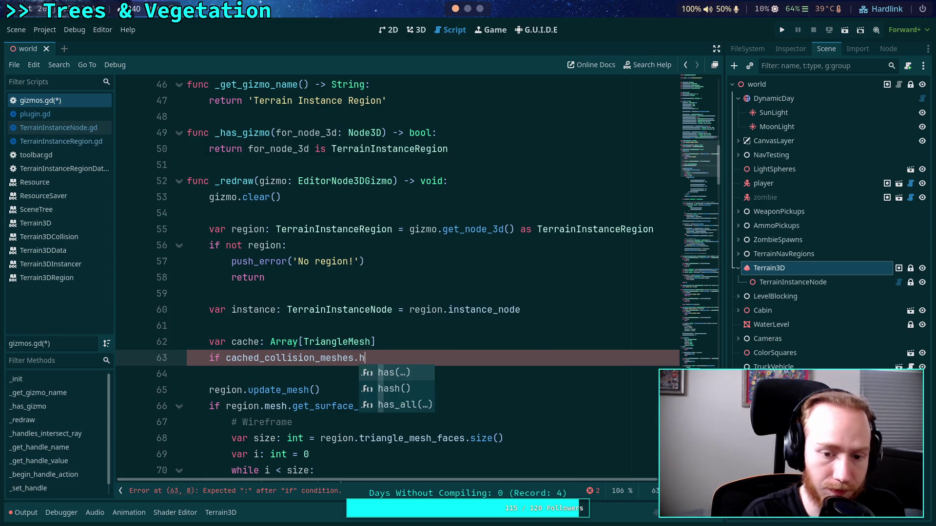
key(Return)
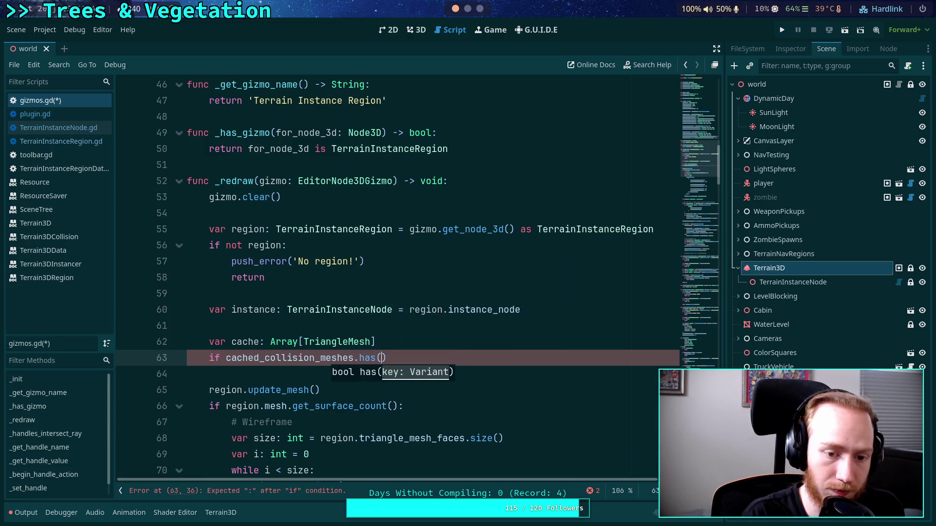
text(region))
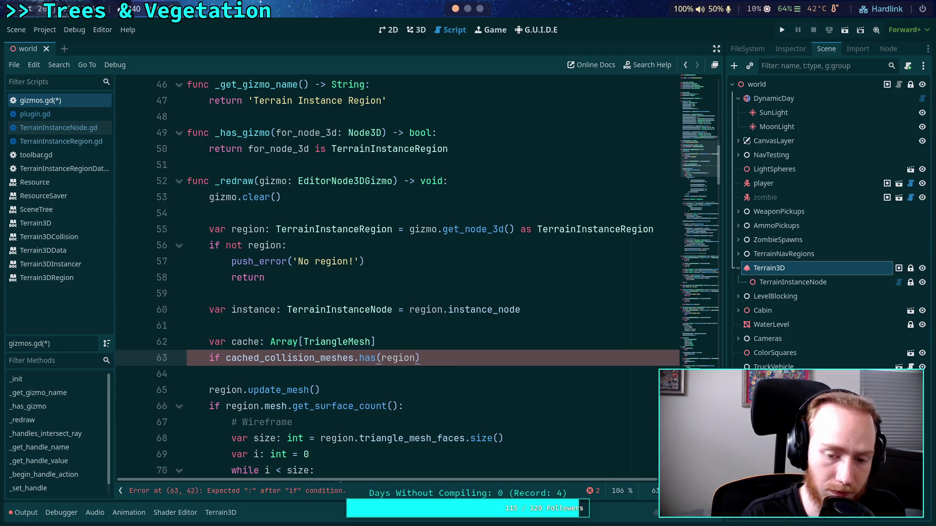
text(:)
key(Return)
text(cache)
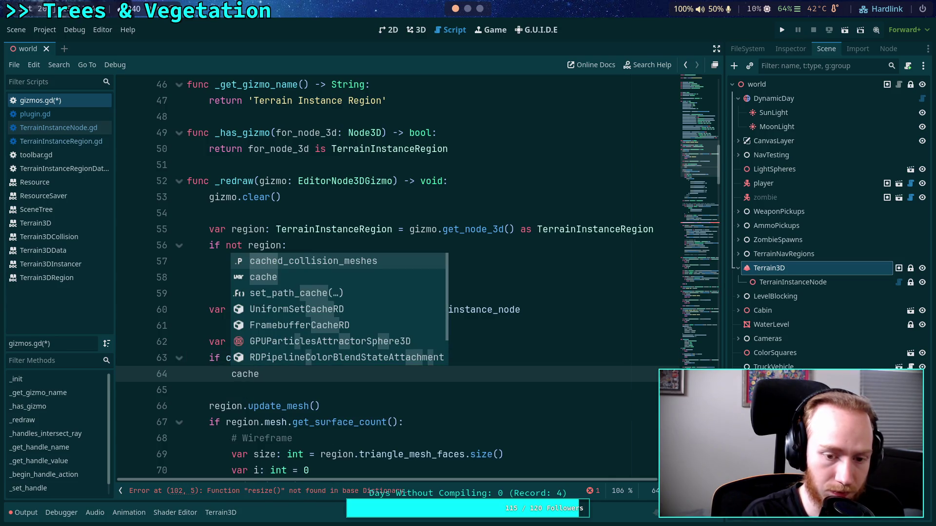
text( = cach)
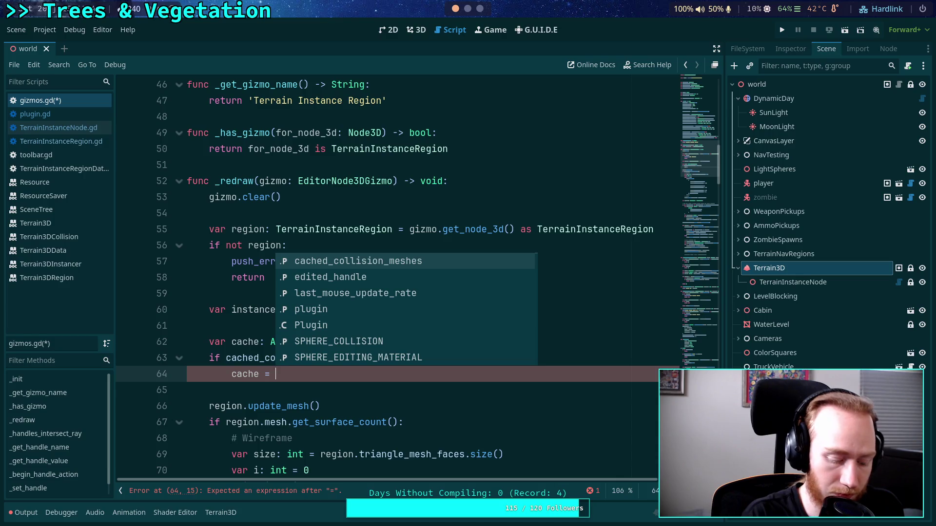
key(Return)
text(.)
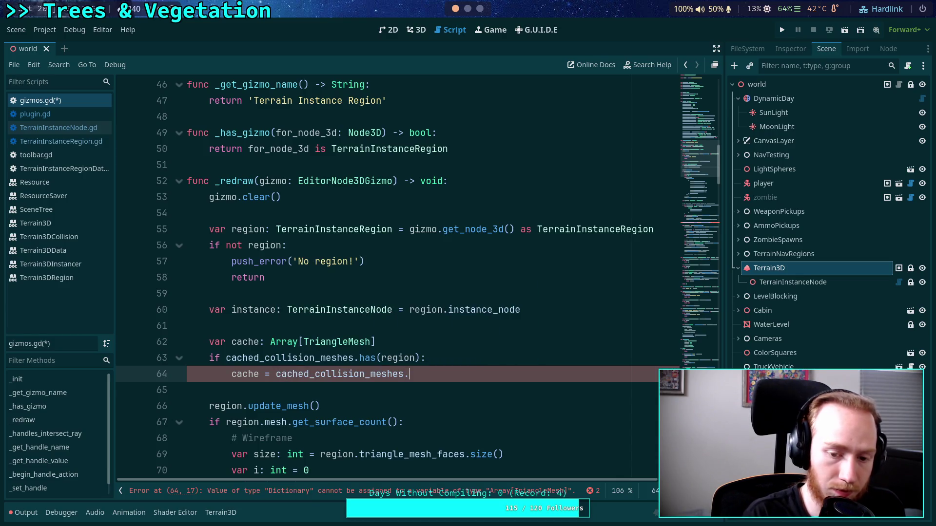
click(230, 358)
text(not)
- Make the if body store the array with cached_collision_meshes.set(region, cache)
scroll(301, 395, up, 2)
scroll(301, 395, down, 2)
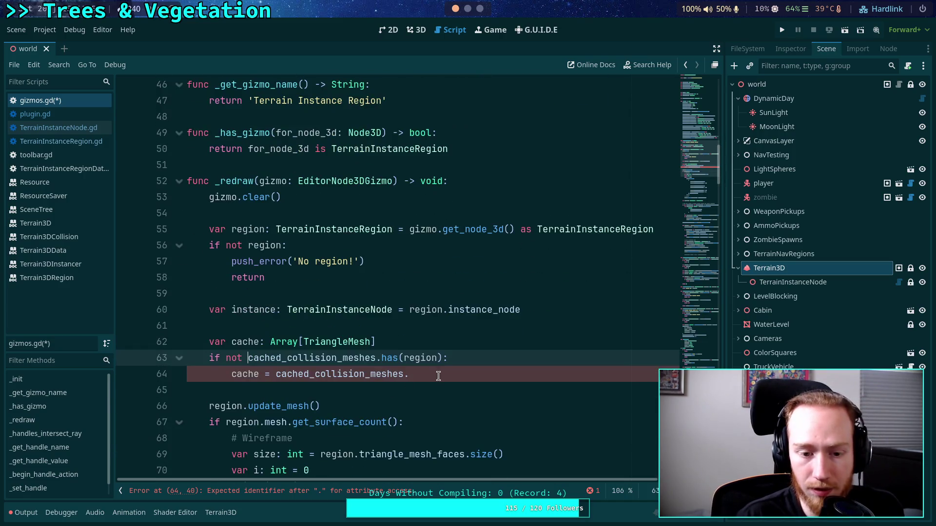
drag(449, 373, 231, 380)
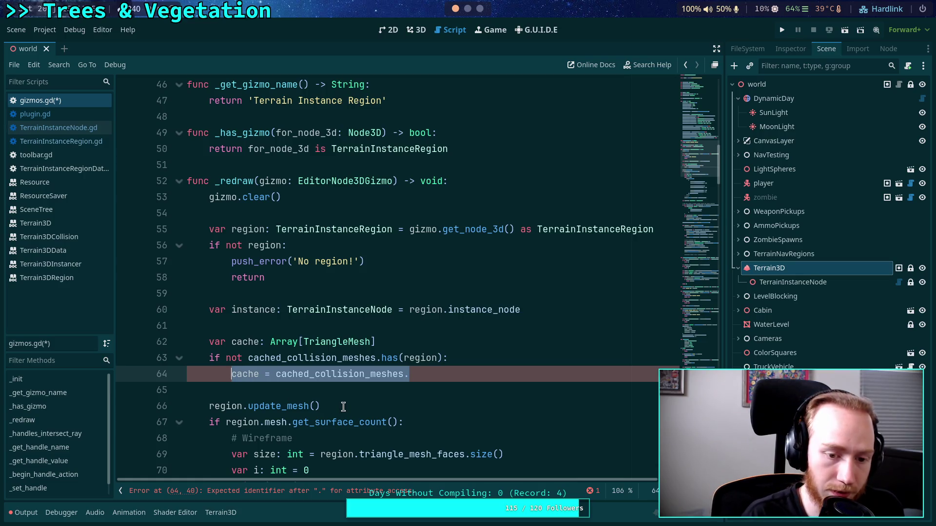
text(cach)
key(Return)
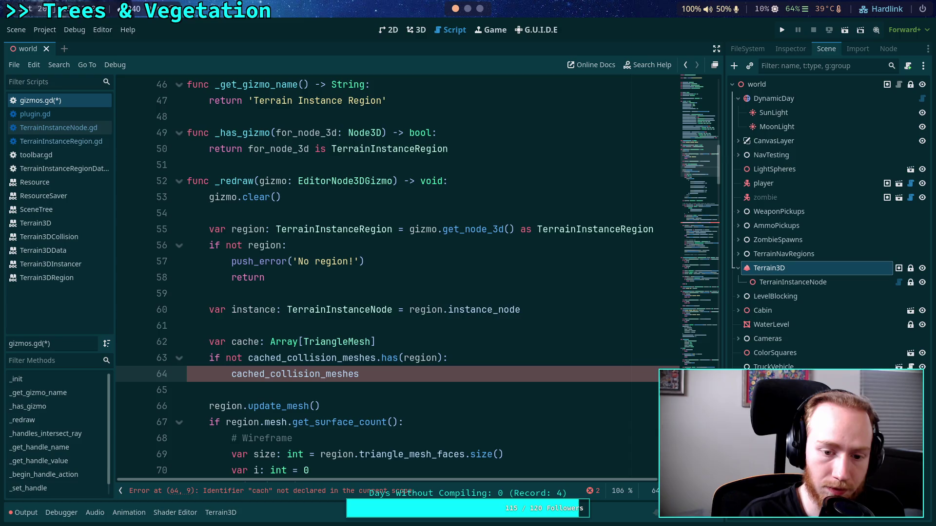
text(.set)
key(Return)
text(region)
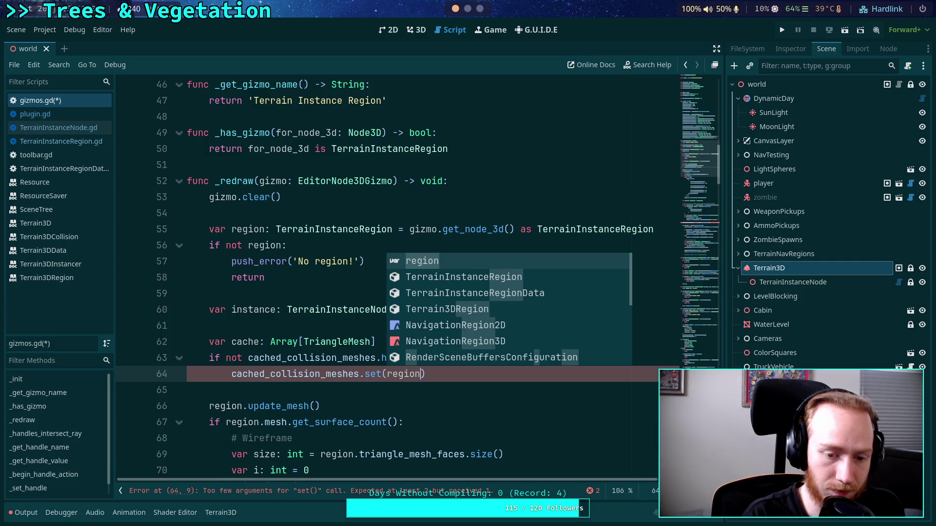
text(, cache)
key(Right)
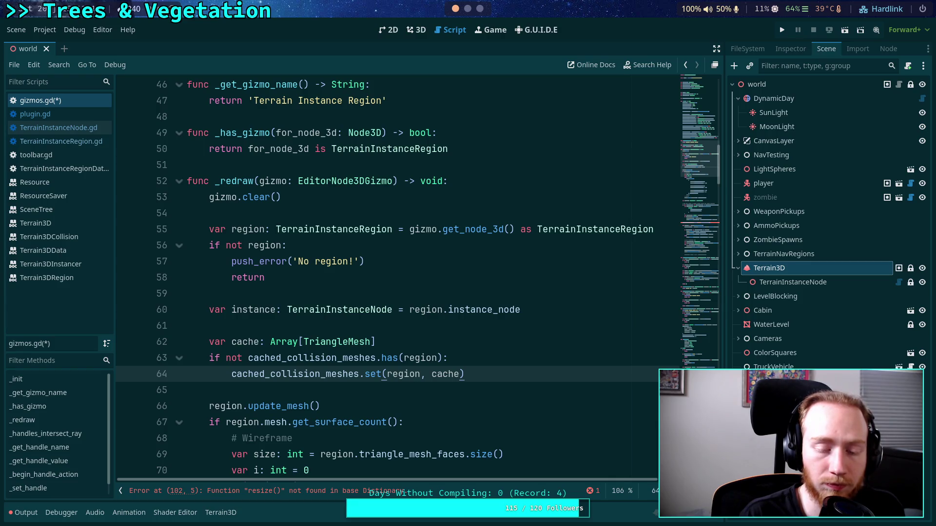
- Add an else branch assigning cache = cached_collision_meshes.get(region)
key(Return)
key(BackSpace)
text(lse:)
key(Return)
text(cache = )
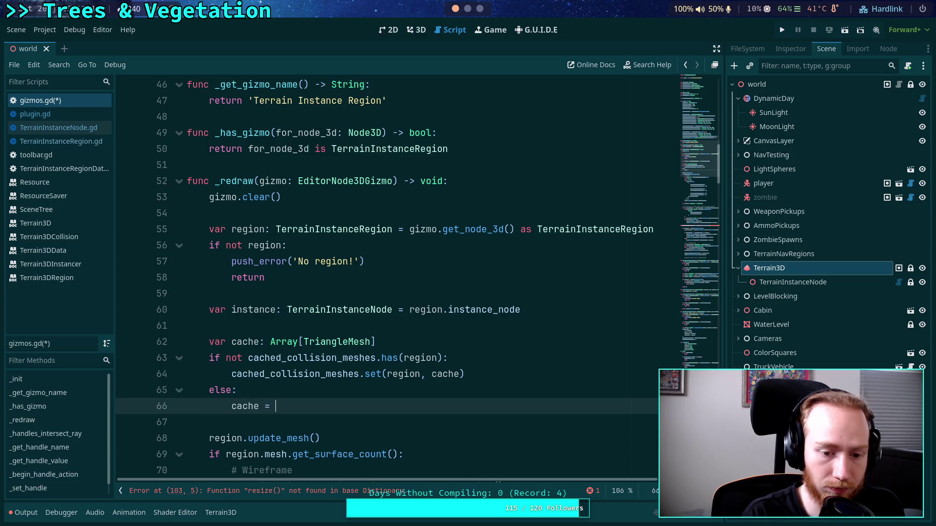
text(cach)
key(Return)
text(.get)
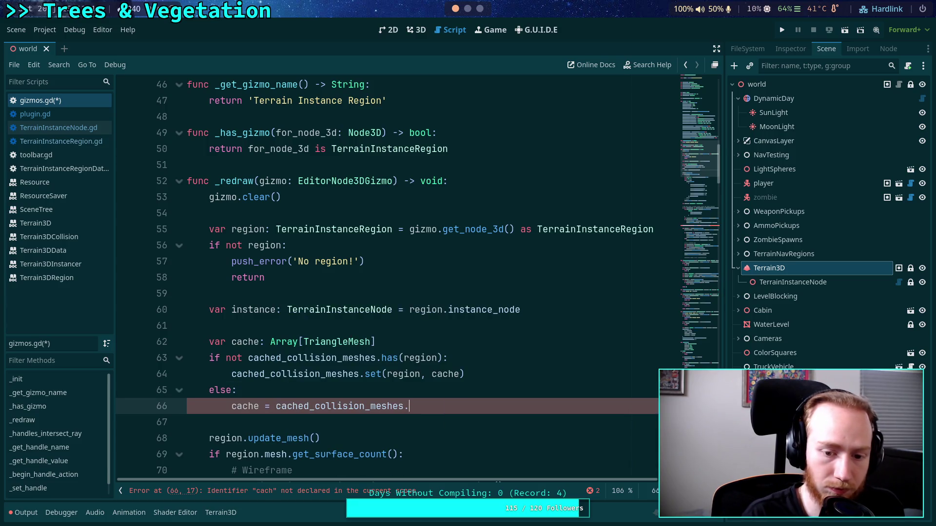
key(Return)
text(region))
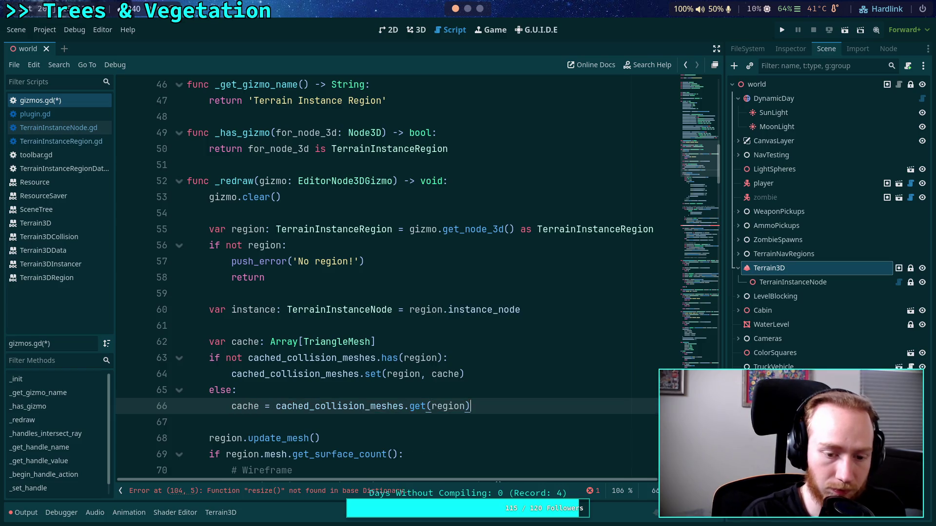
key(Return)
- Add cache.clear() with blank lines around it
text(cache.clear)
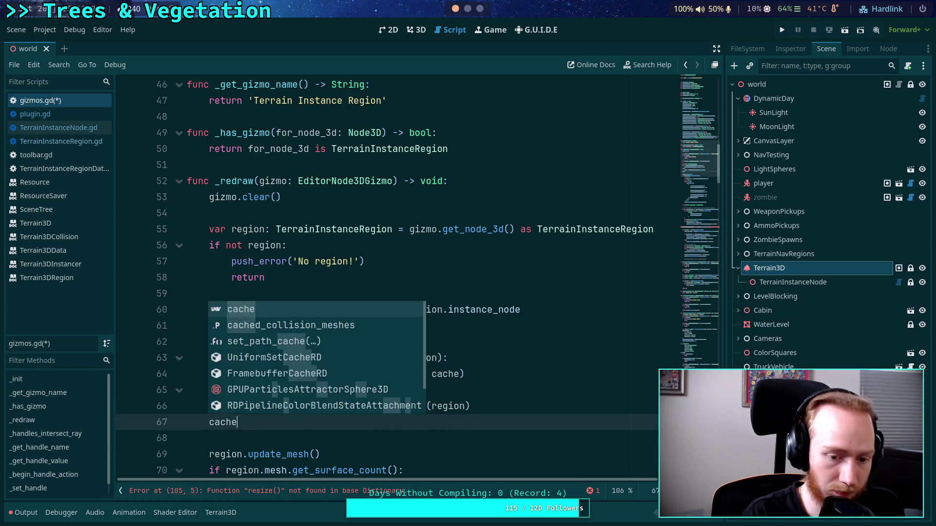
key(Return)
key(Home)
key(Return)
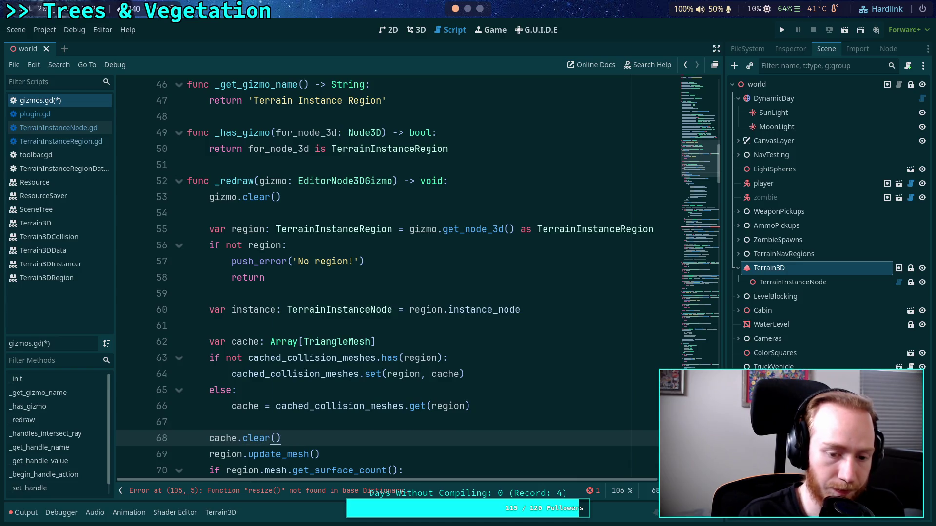
scroll(390, 273, down, 3)
key(Return)
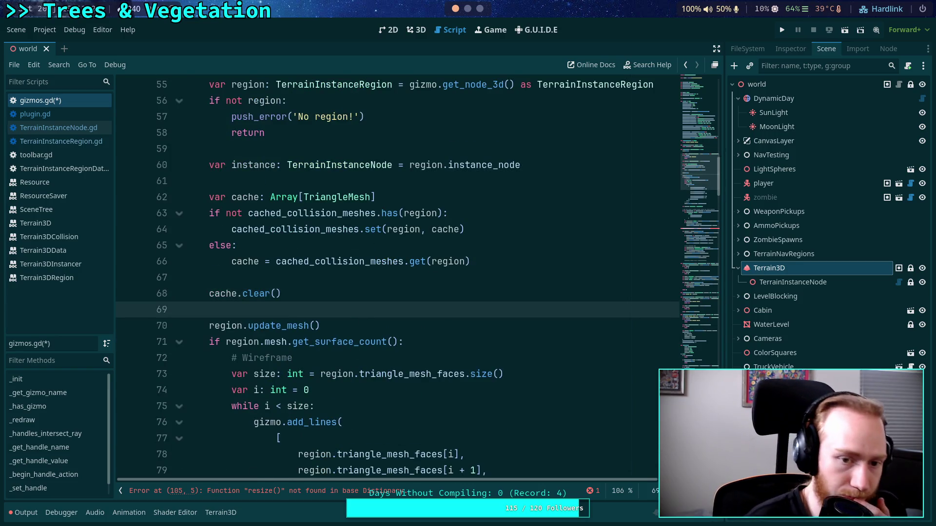
- Remove the blank line above cache.clear()
key(Up)
key(Up)
key(BackSpace)
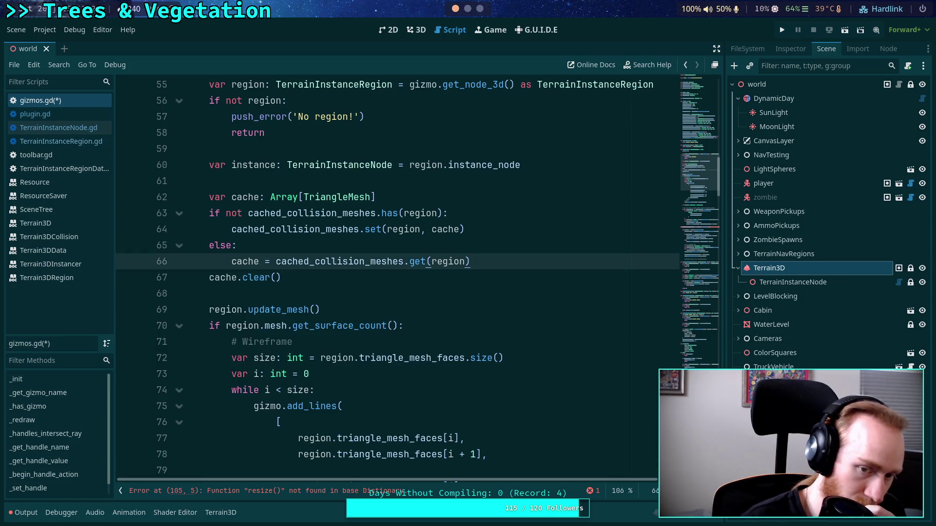
click(333, 296)
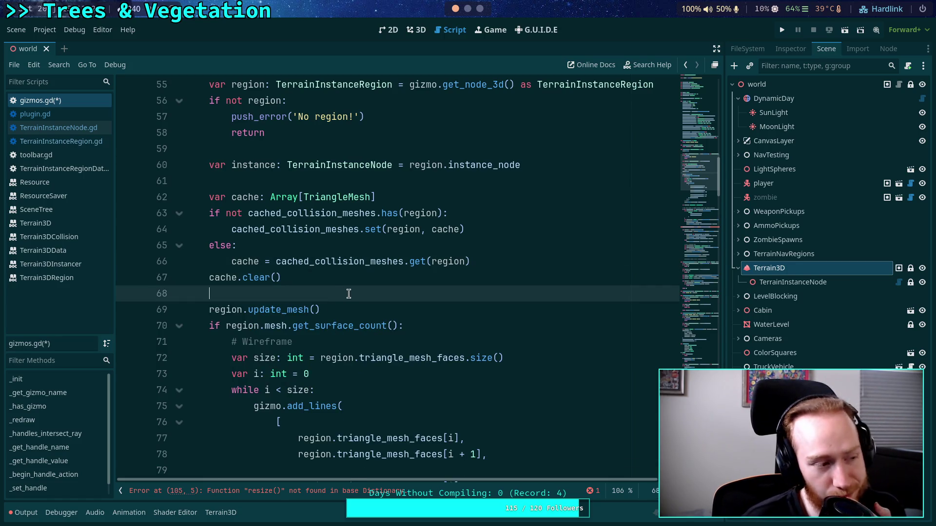
click(305, 227)
click(224, 274)
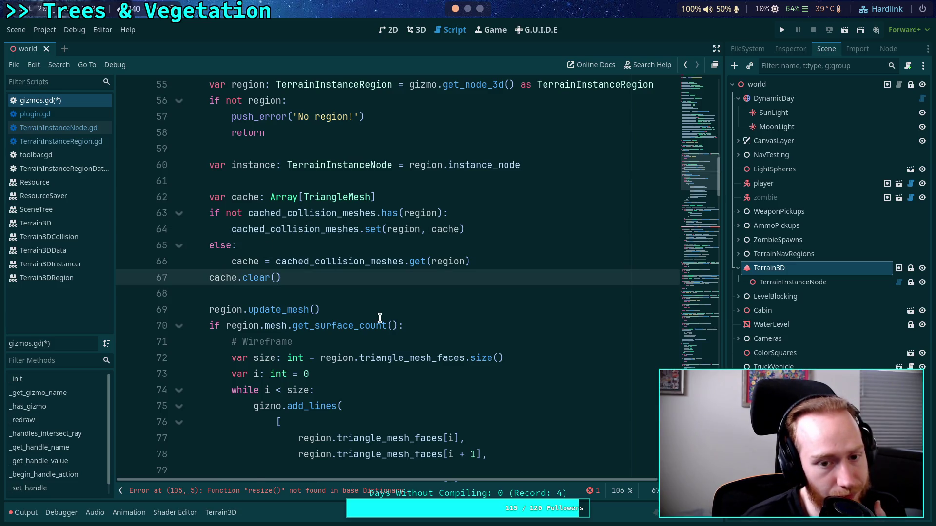
scroll(380, 318, down, 2)
- Search for cached_collision_meshes and step through its matches at lines 105, 124 and 143
double_click(307, 133)
key(ctrl+c)
key(ctrl+f)
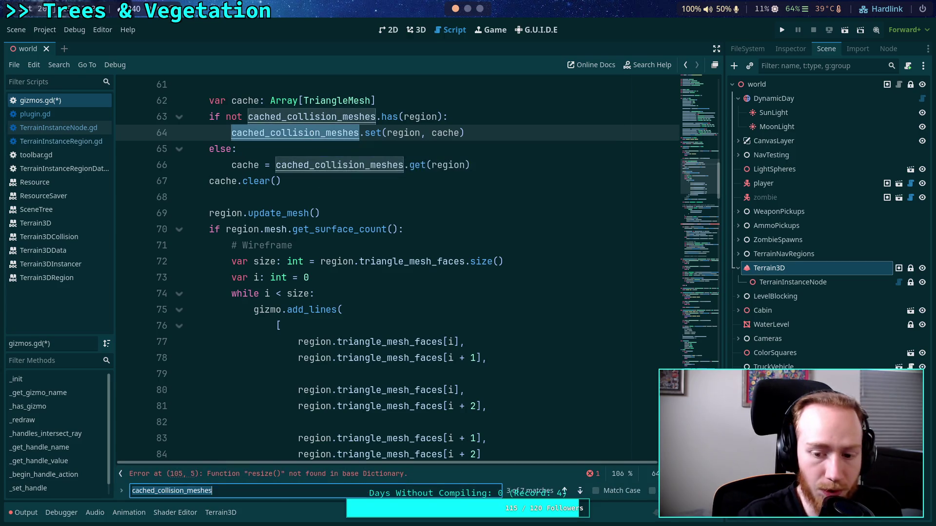
click(579, 490)
click(580, 491)
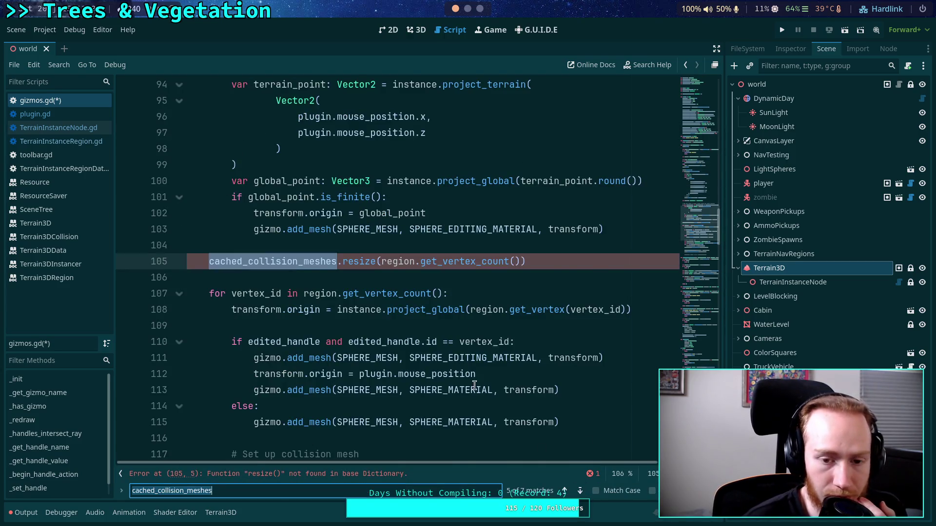
scroll(476, 388, up, 15)
scroll(511, 442, down, 2)
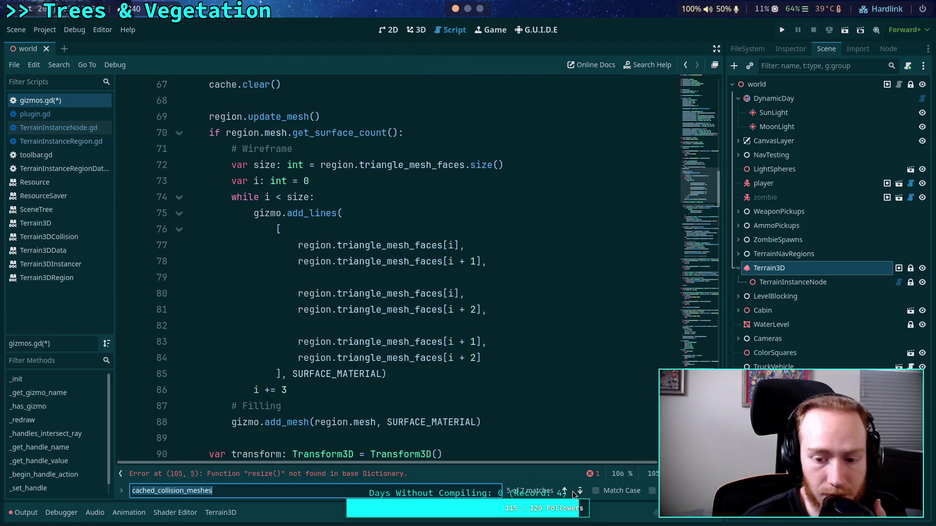
click(580, 491)
scroll(496, 410, up, 3)
scroll(496, 409, up, 3)
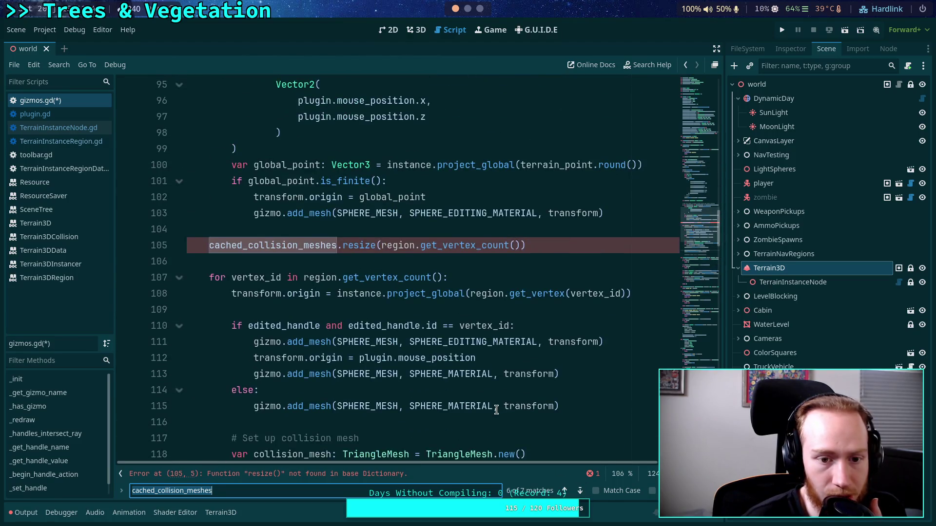
scroll(536, 439, down, 6)
click(578, 491)
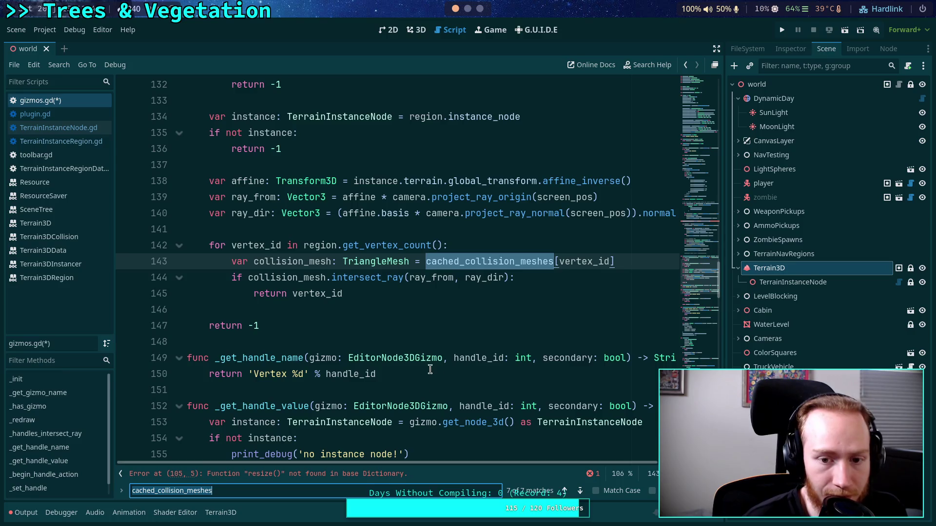
scroll(429, 366, up, 2)
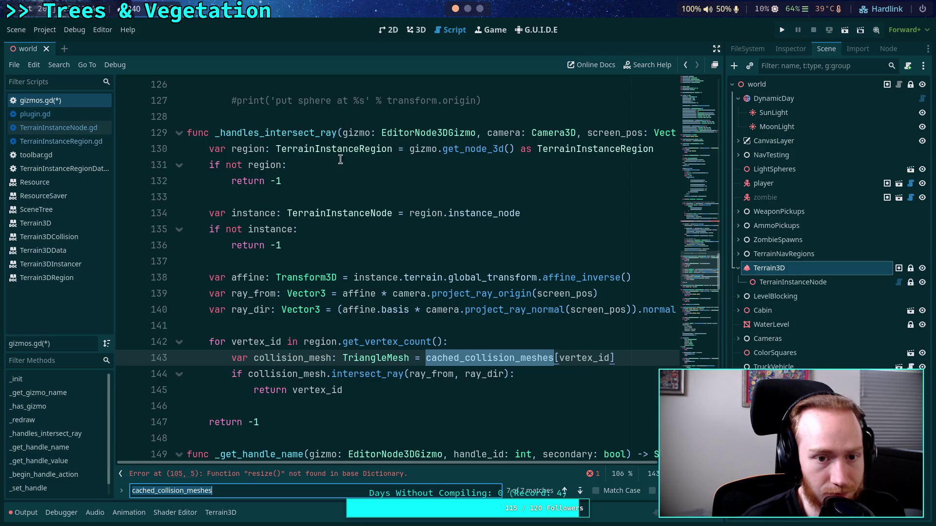
double_click(249, 149)
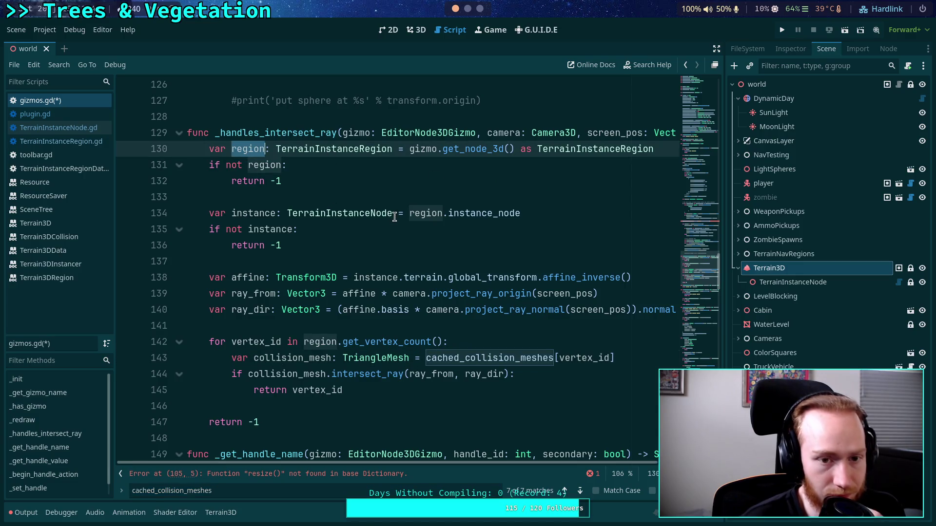
- Insert var cache: Array[TriangleMesh] = cached_collision_meshes.get(region, Array()) on line 142
double_click(246, 213)
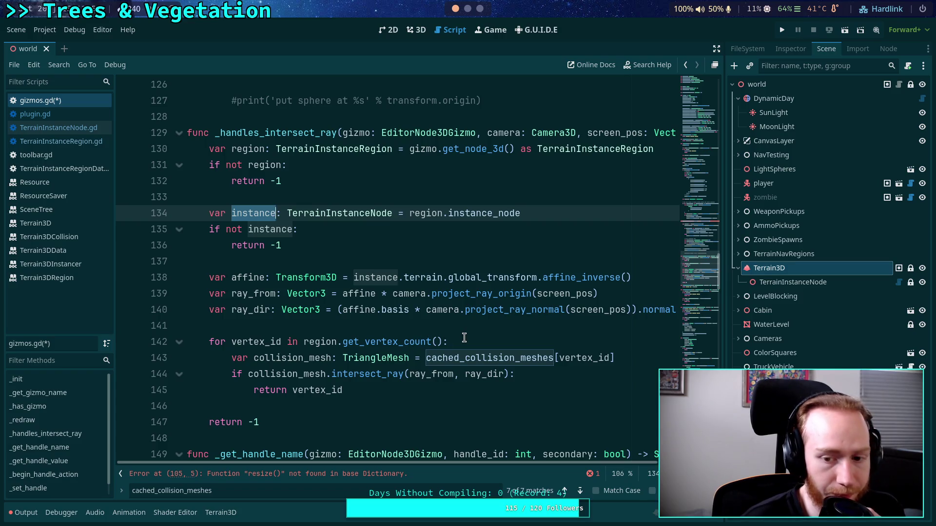
click(474, 328)
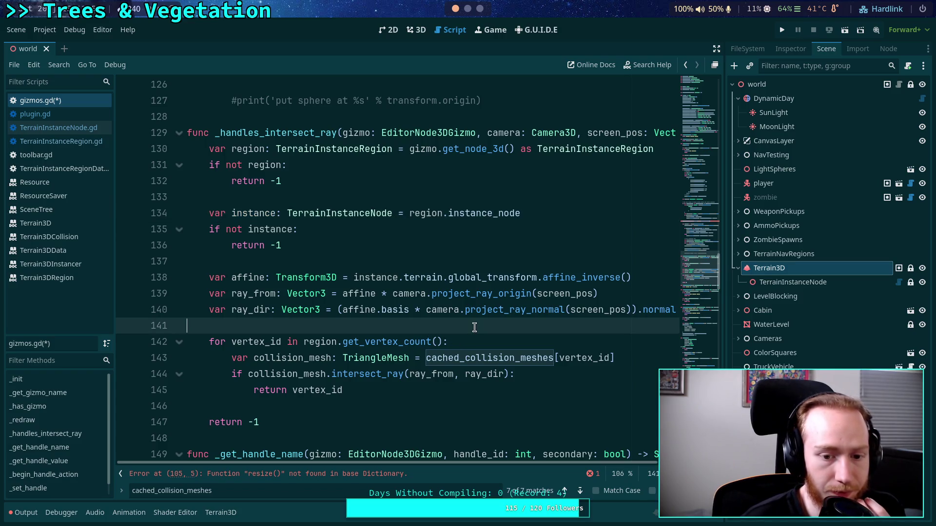
key(Return)
text(var cache: Array[Tr)
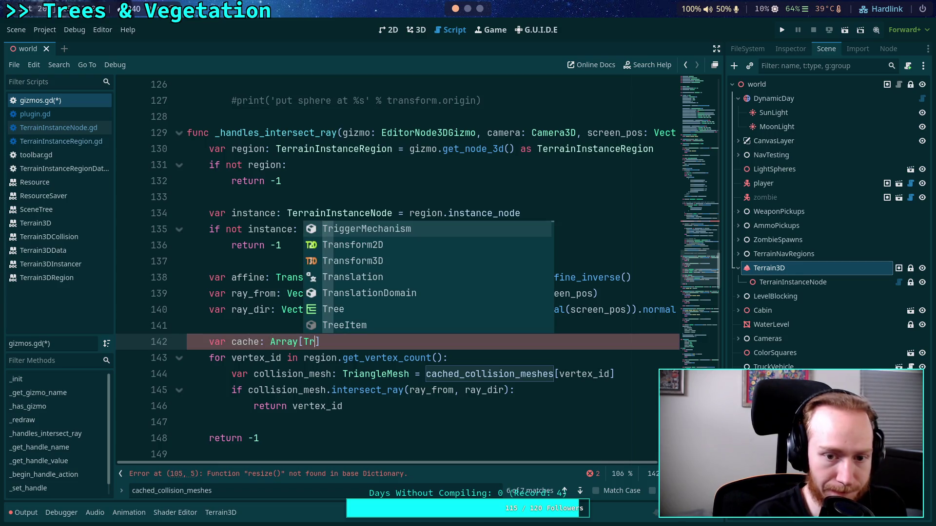
text(i)
key(Return)
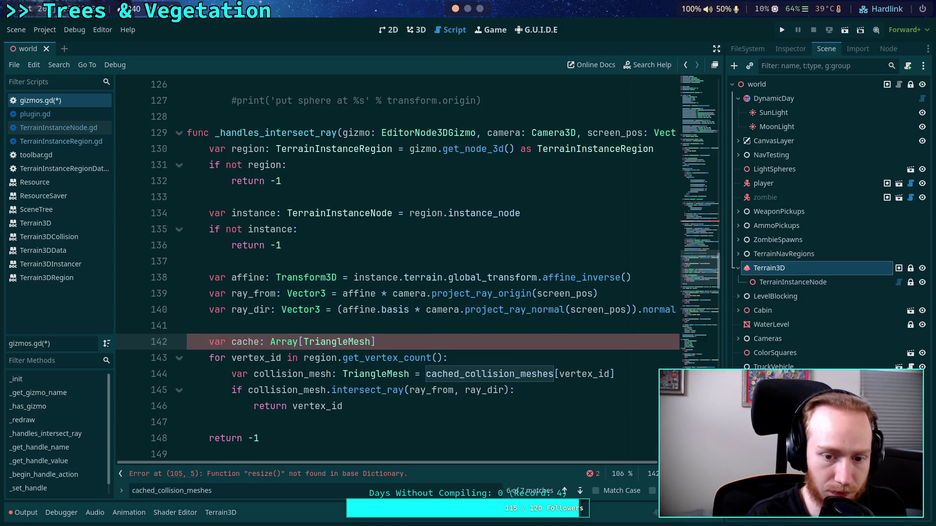
key(Right)
text(= cach)
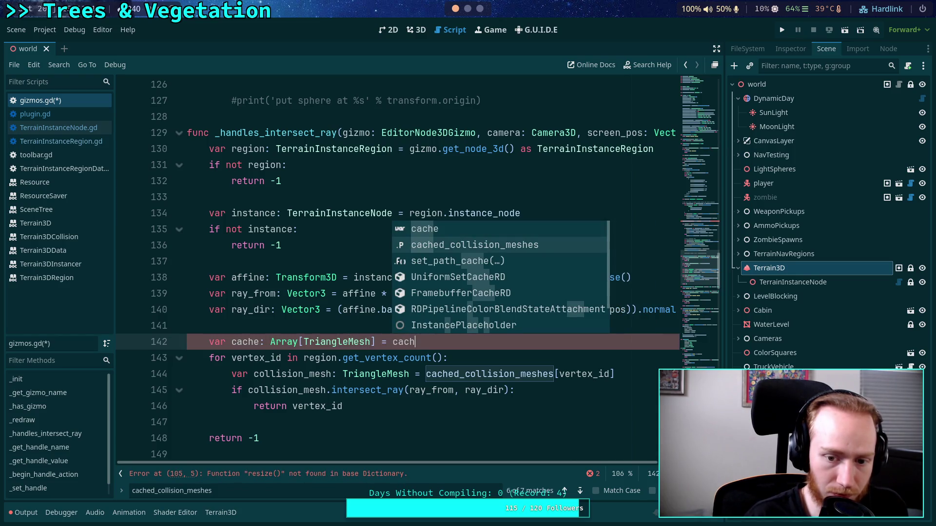
key(Return)
text(.get(region, Array)
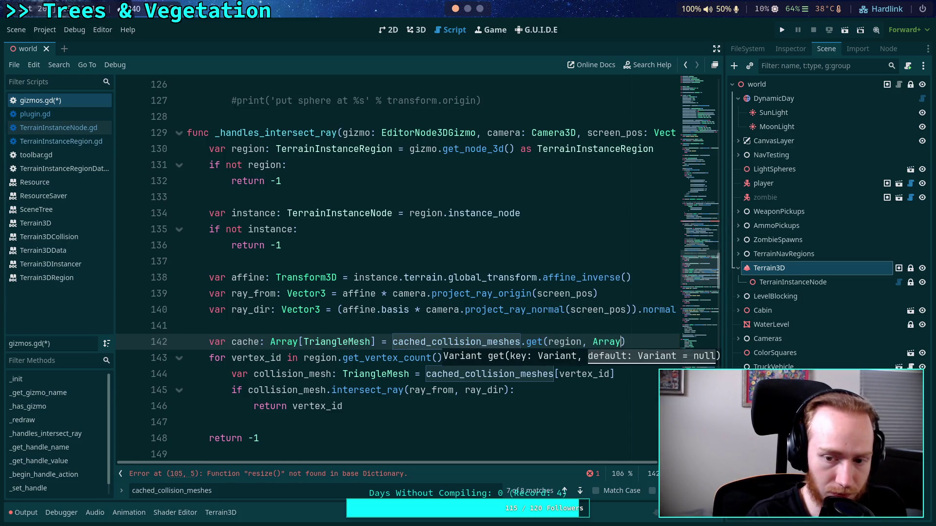
text(()))
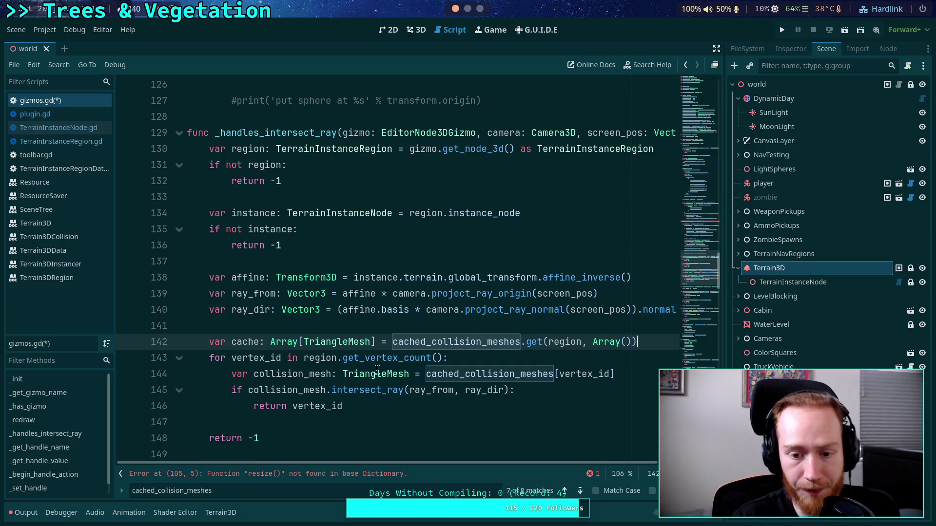
- Change line 144 to read the collision mesh from cache[vertex_id]
drag(449, 374, 554, 374)
key(BackSpace)
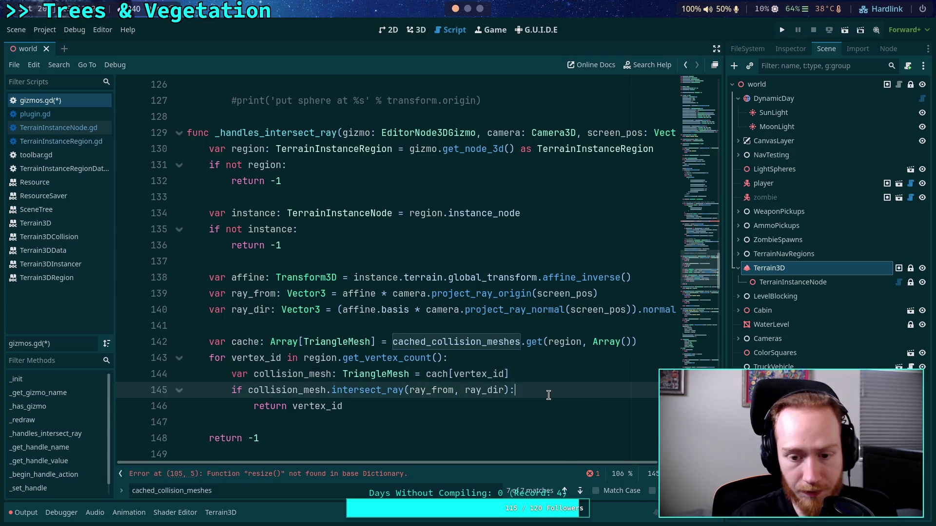
click(448, 374)
text(e)
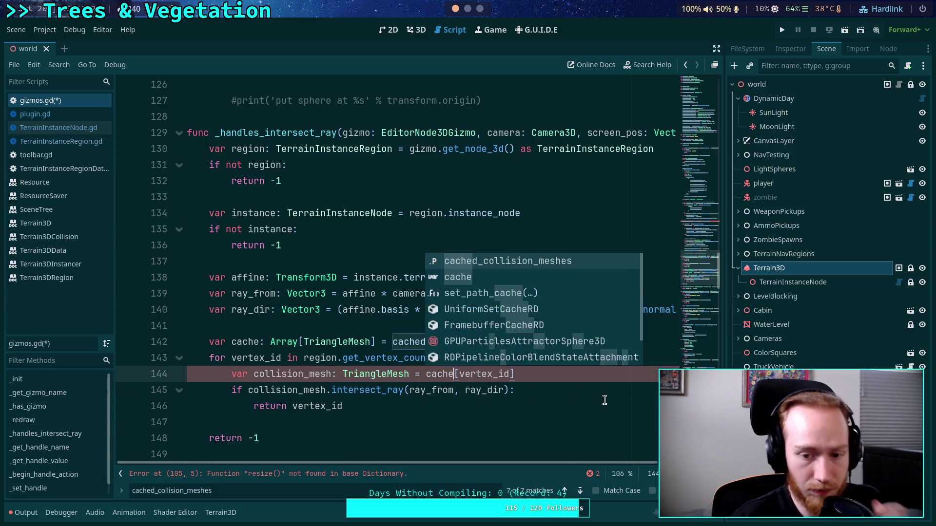
click(559, 406)
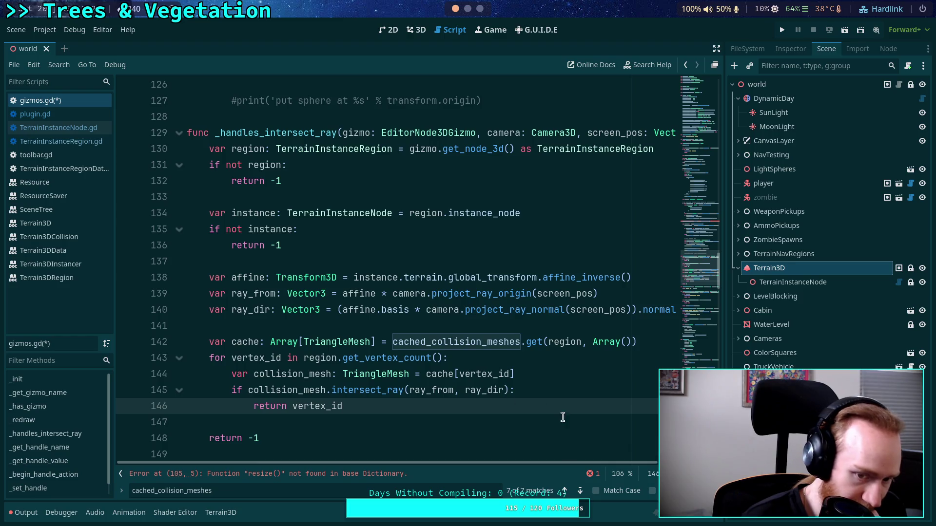
double_click(316, 374)
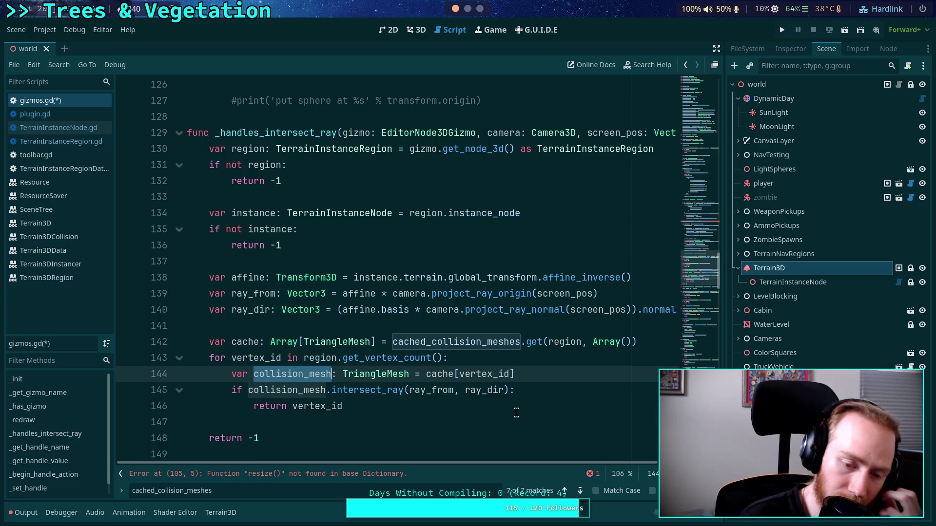
double_click(436, 374)
key(ctrl+v)
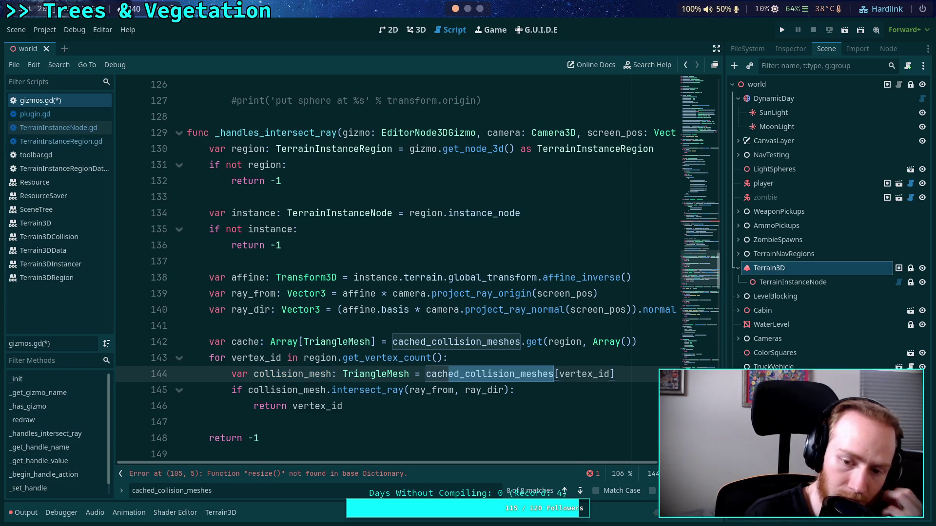
key(BackSpace)
text(e)
click(494, 439)
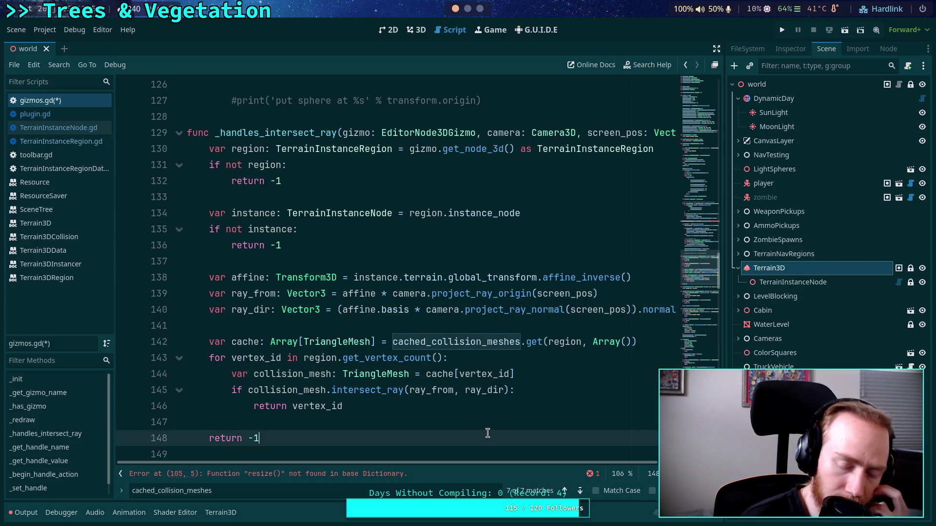
mouse_move(418, 390)
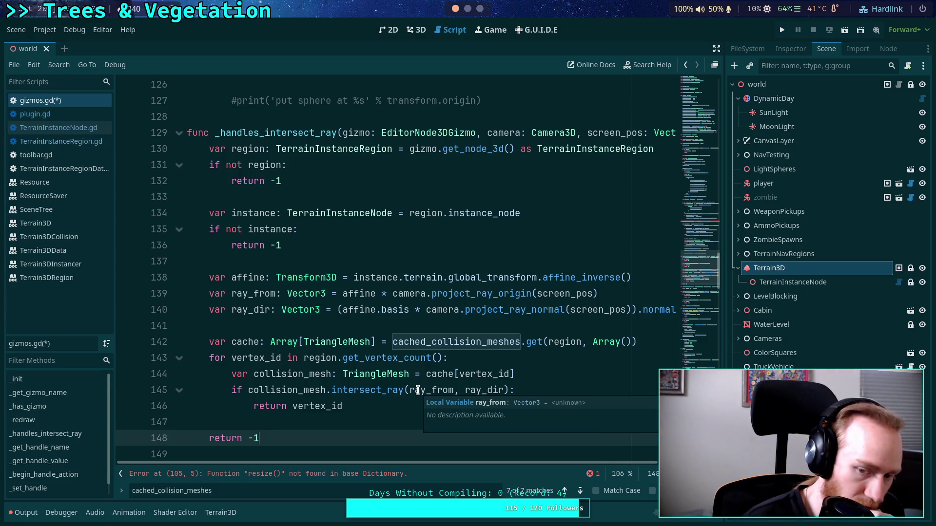
double_click(420, 342)
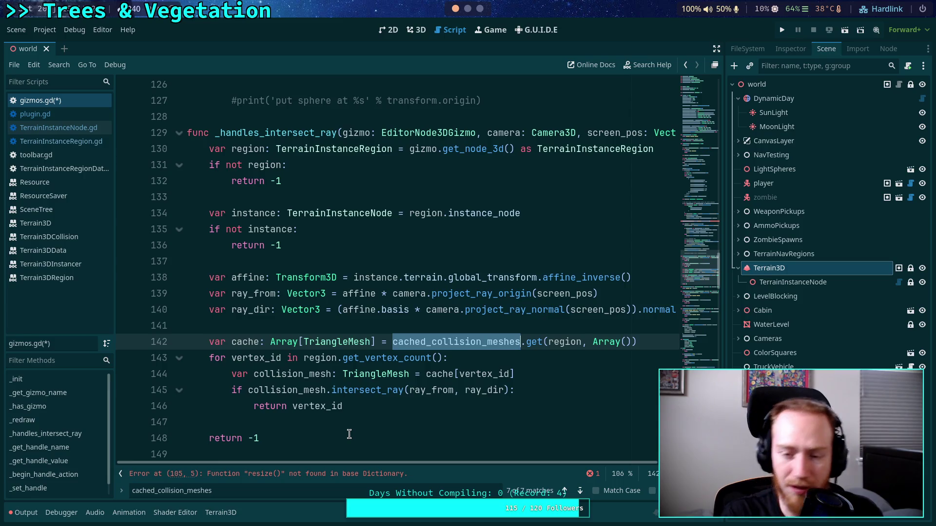
- Shorten the variable name on line 105 of gizmos.gd to 'cache'
key(shift+F3)
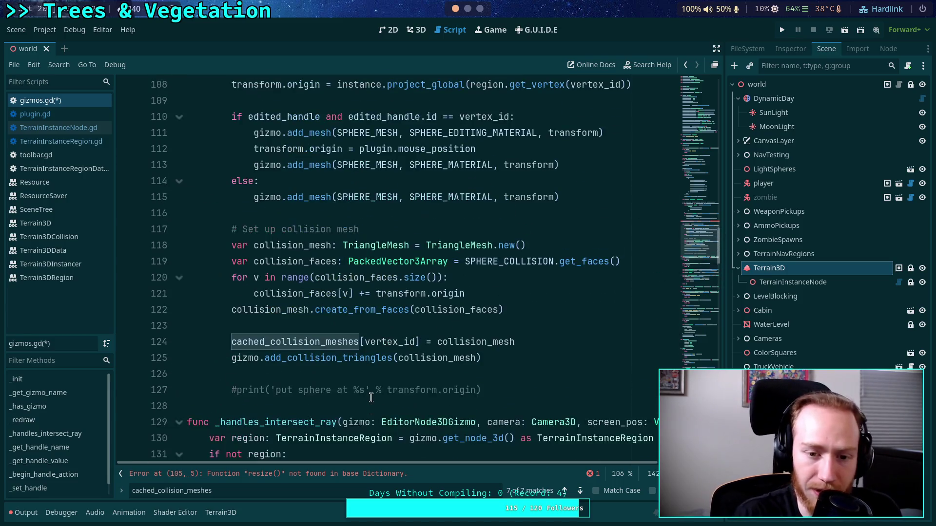
double_click(389, 344)
scroll(388, 346, up, 3)
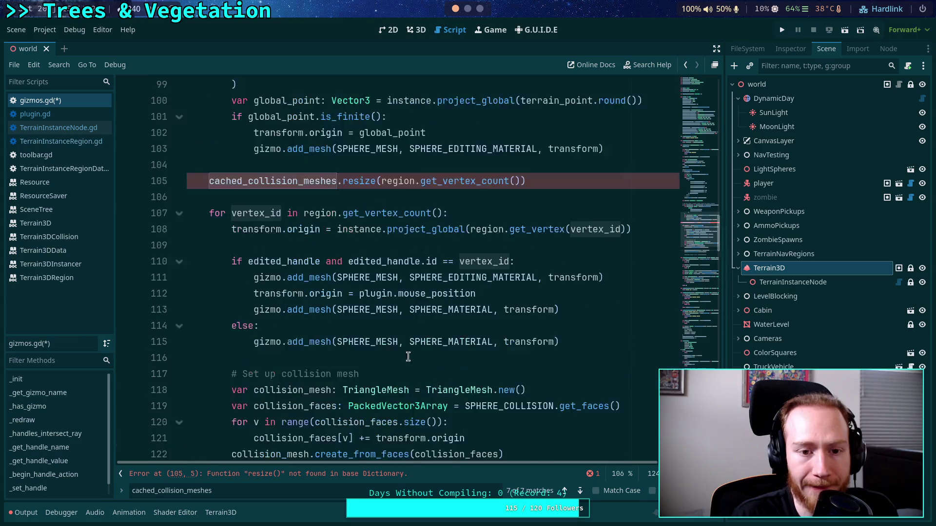
scroll(450, 358, down, 2)
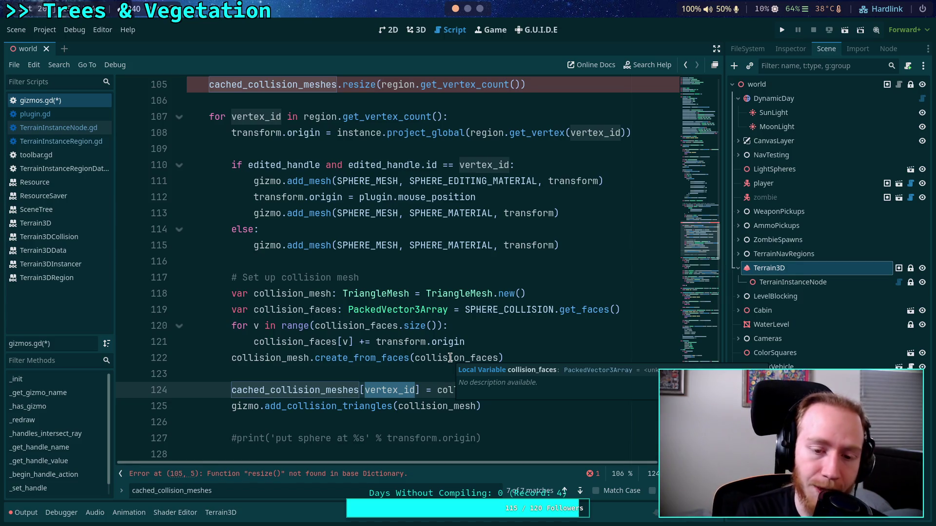
scroll(450, 358, up, 6)
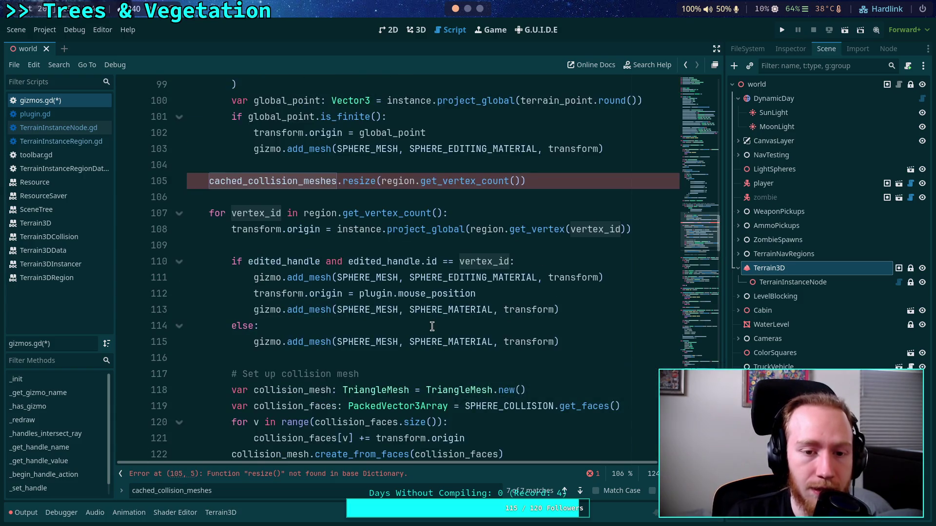
scroll(440, 381, up, 1)
drag(237, 423, 335, 418)
key(BackSpace)
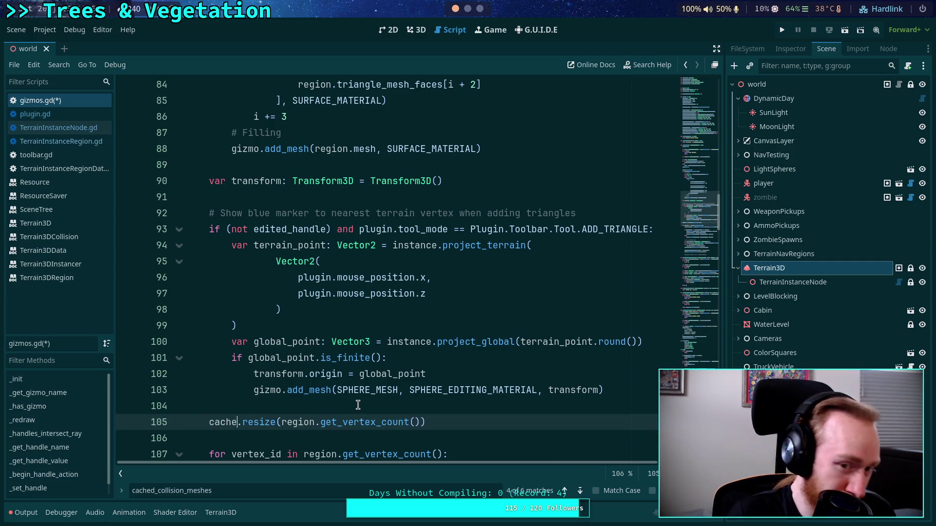
- Check every use of cache, then delete the cache.clear() line in _redraw
scroll(359, 403, up, 1)
scroll(359, 406, up, 8)
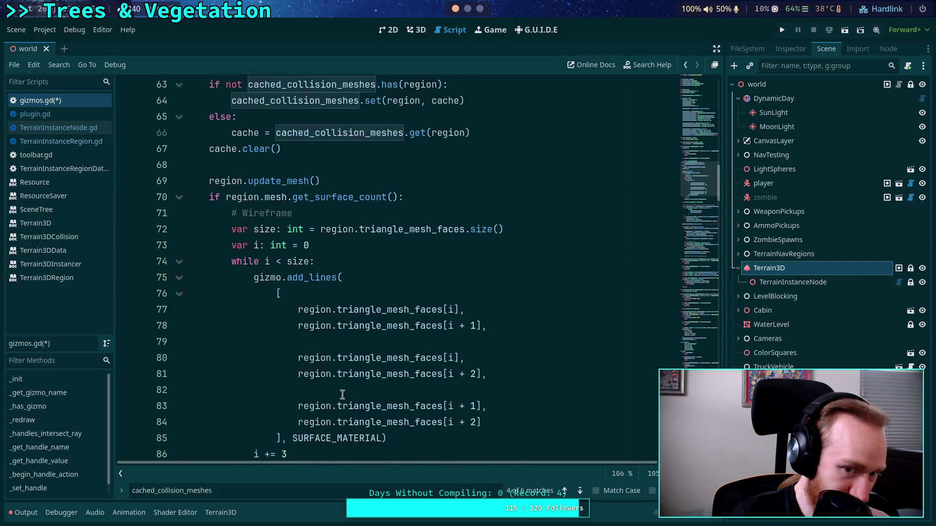
double_click(221, 245)
scroll(399, 326, down, 13)
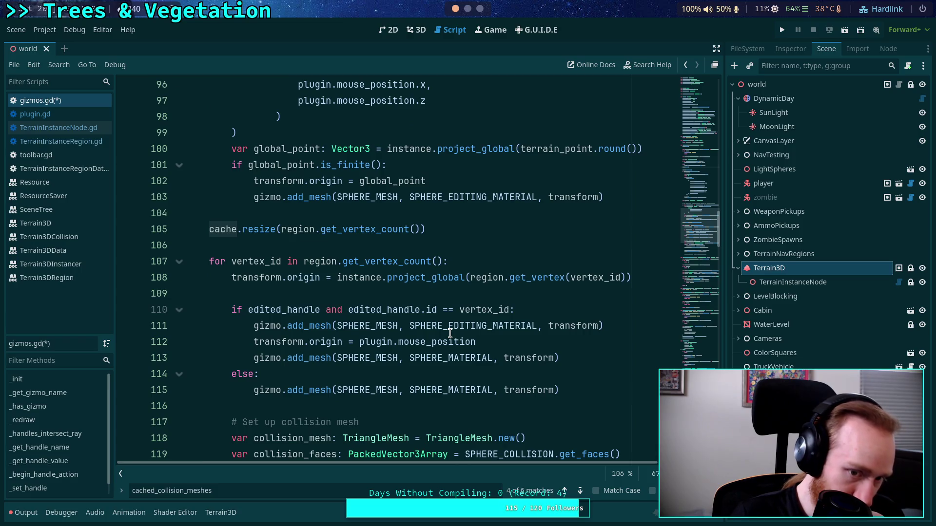
scroll(449, 333, down, 2)
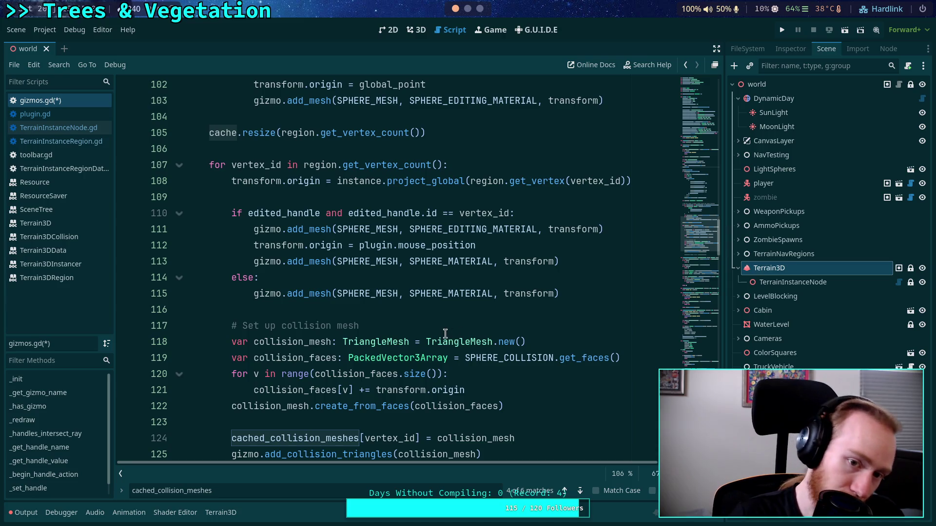
scroll(446, 328, down, 2)
scroll(447, 328, up, 2)
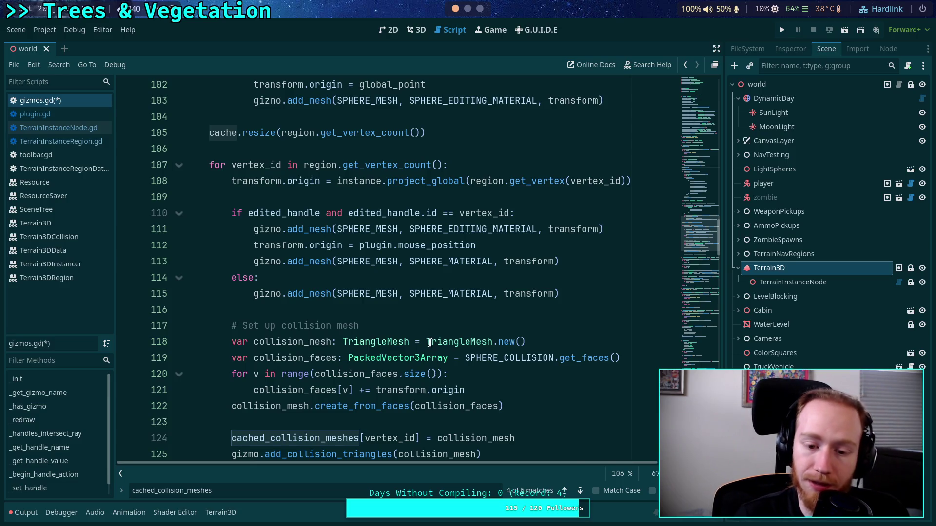
mouse_move(431, 338)
scroll(431, 338, up, 15)
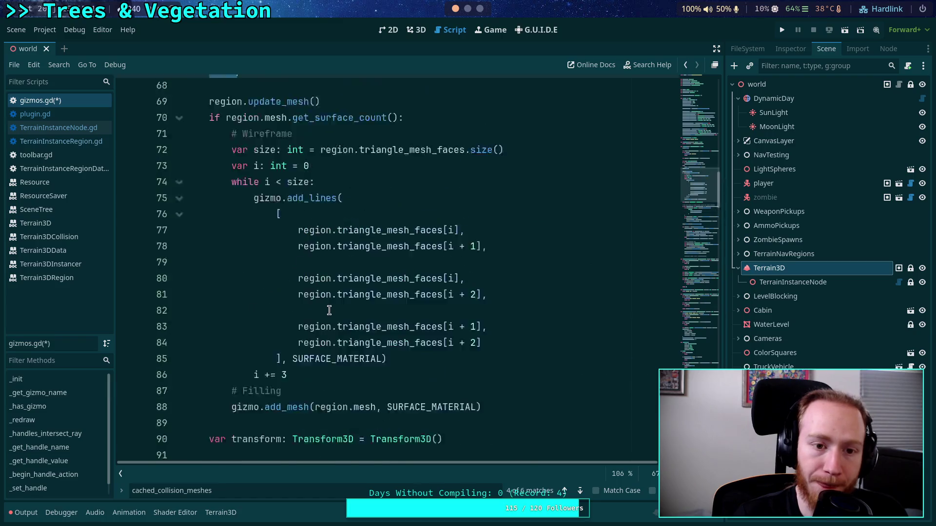
click(474, 241)
key(ctrl+shift+k)
- Replace 'cached_collision_meshes[' on line 123 with 'cache['
scroll(476, 263, down, 13)
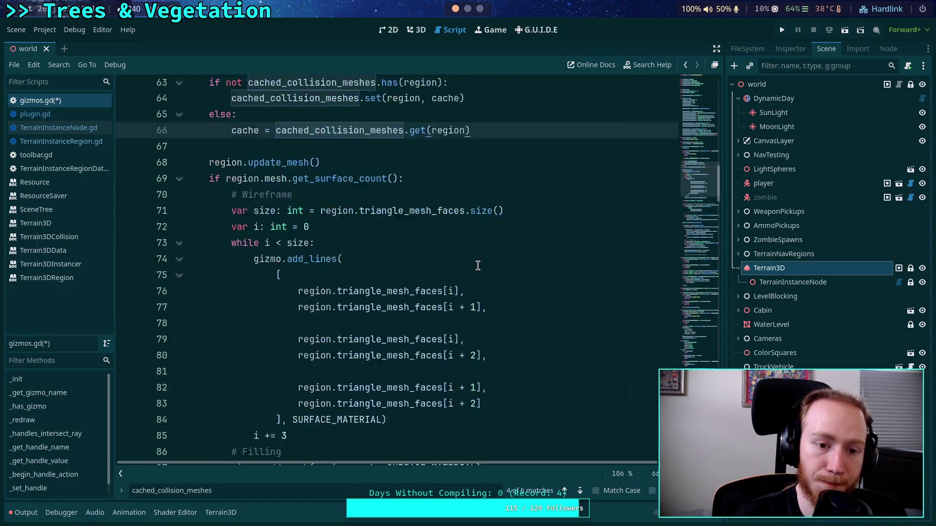
scroll(311, 302, down, 3)
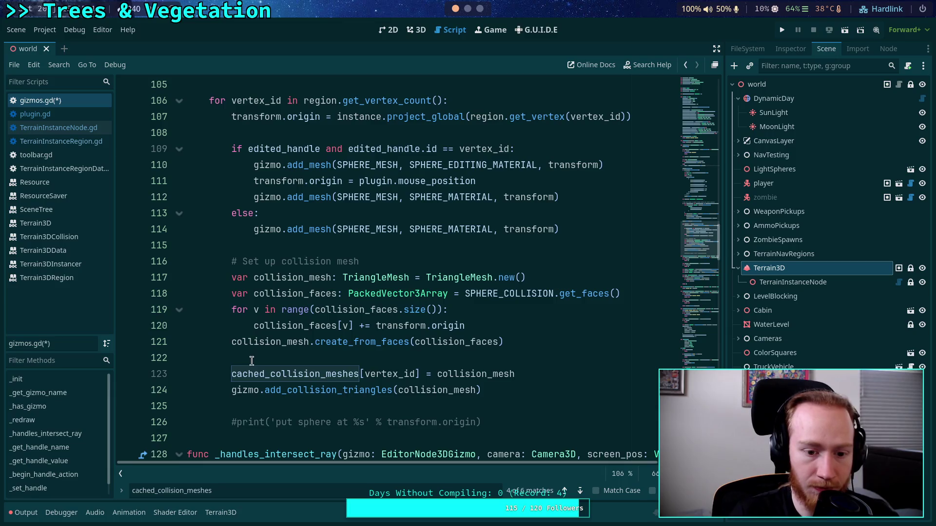
drag(234, 374, 369, 369)
text(cache[)
click(361, 353)
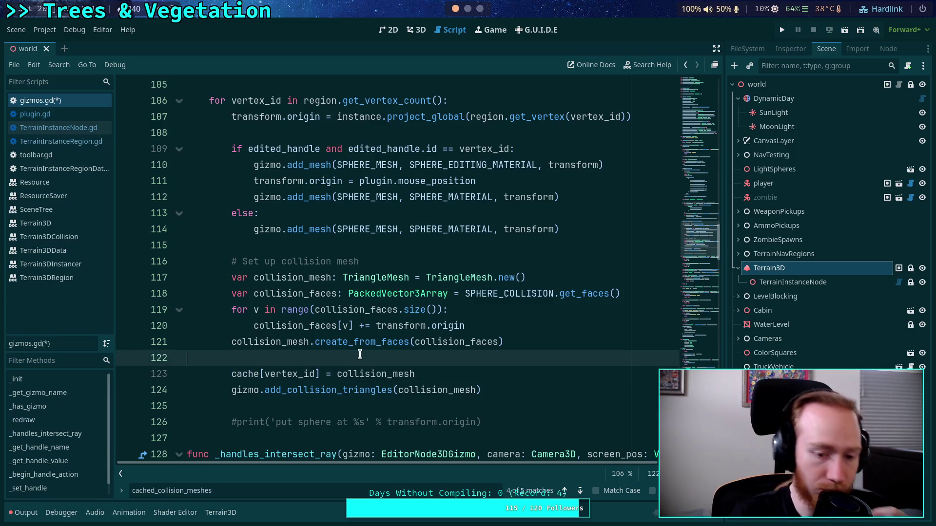
scroll(446, 359, up, 13)
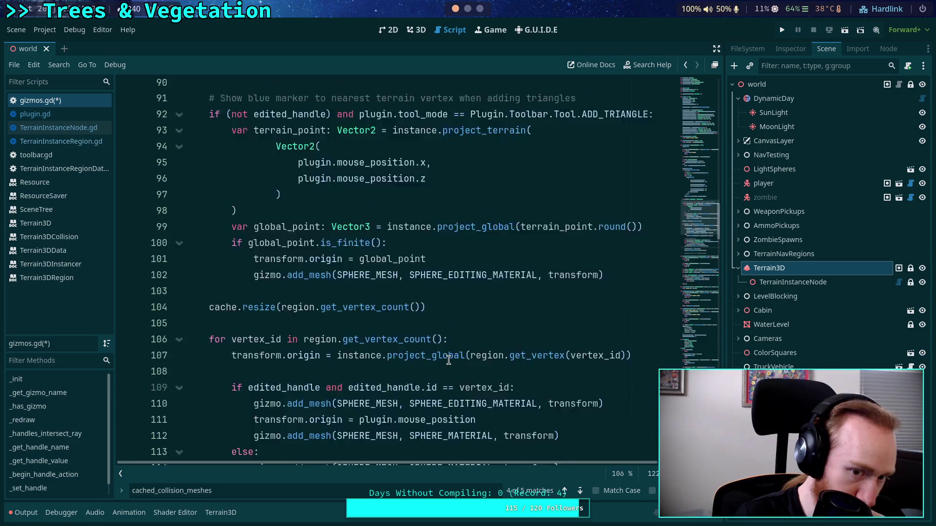
- Save gizmos.gd, then review every use of 'instance' down to _get_handle_value
scroll(448, 360, up, 5)
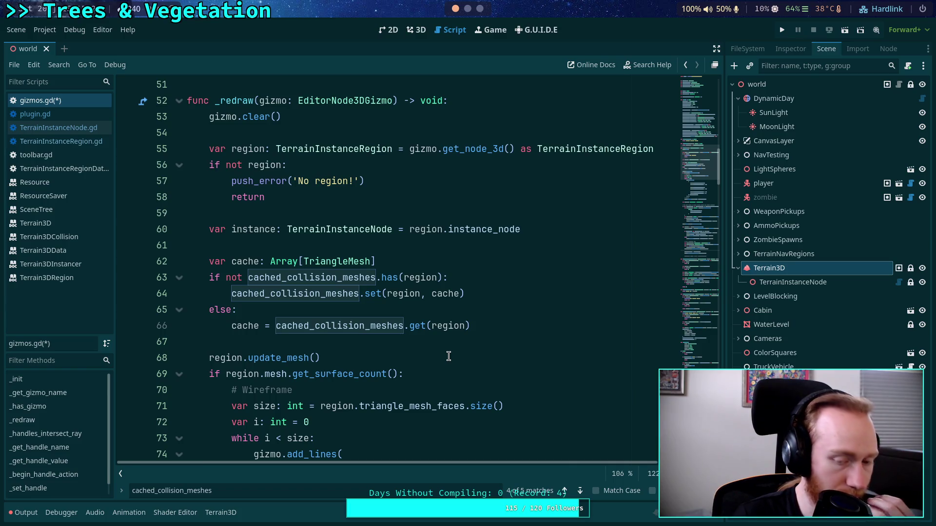
scroll(448, 357, down, 1)
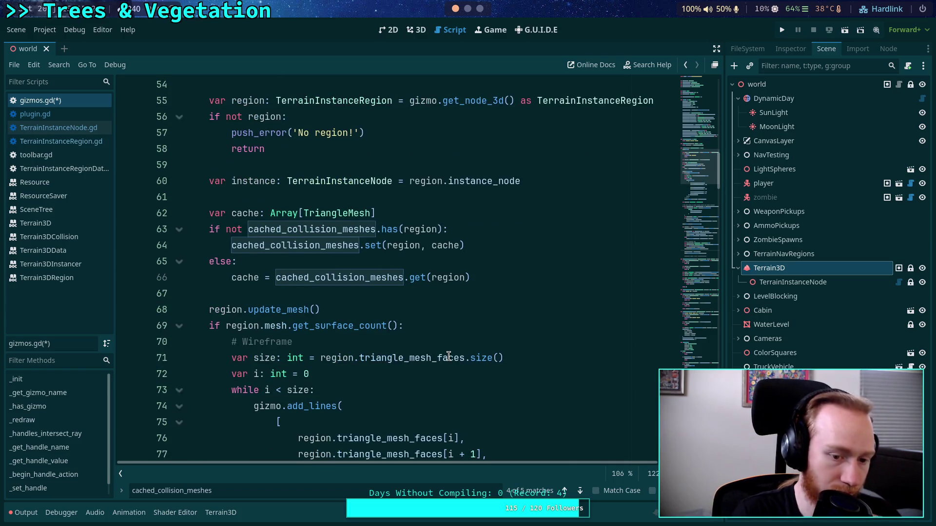
key(ctrl+s)
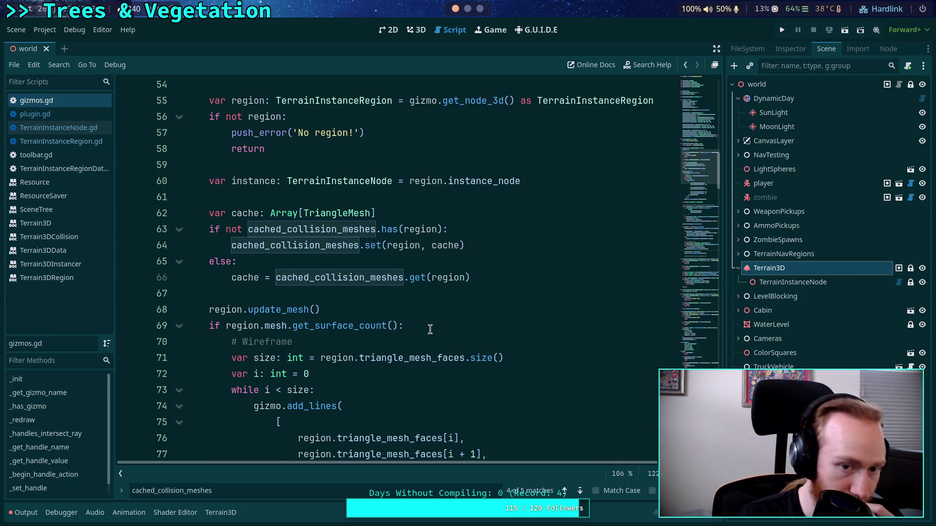
scroll(430, 329, up, 2)
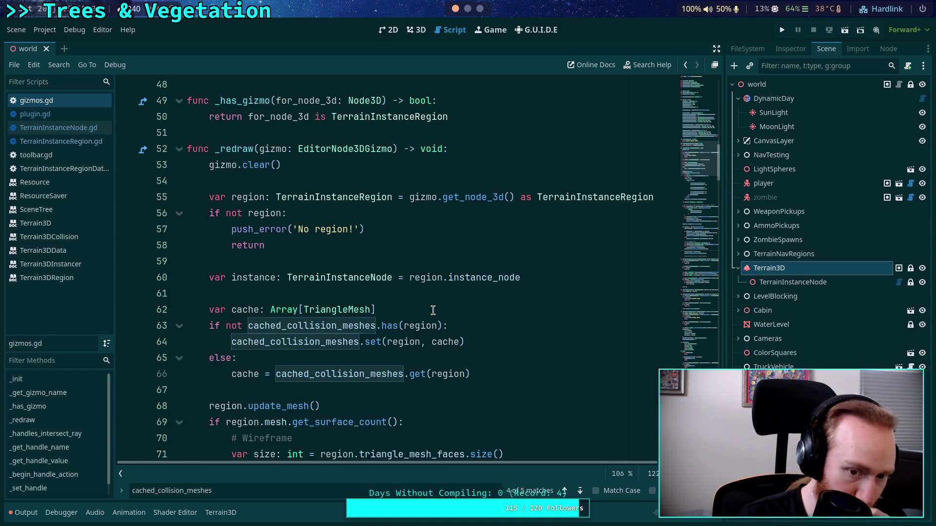
double_click(250, 277)
scroll(502, 323, down, 9)
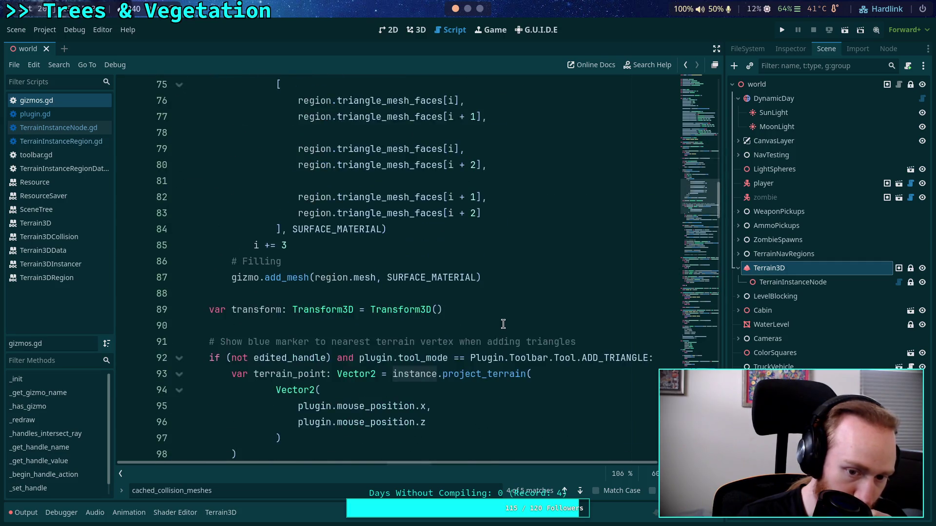
scroll(503, 324, down, 15)
scroll(503, 324, down, 6)
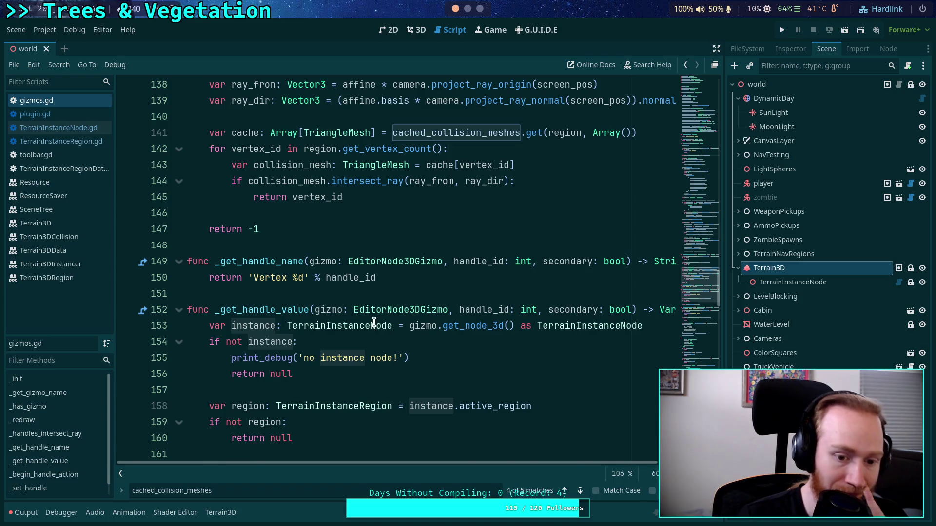
scroll(374, 322, down, 2)
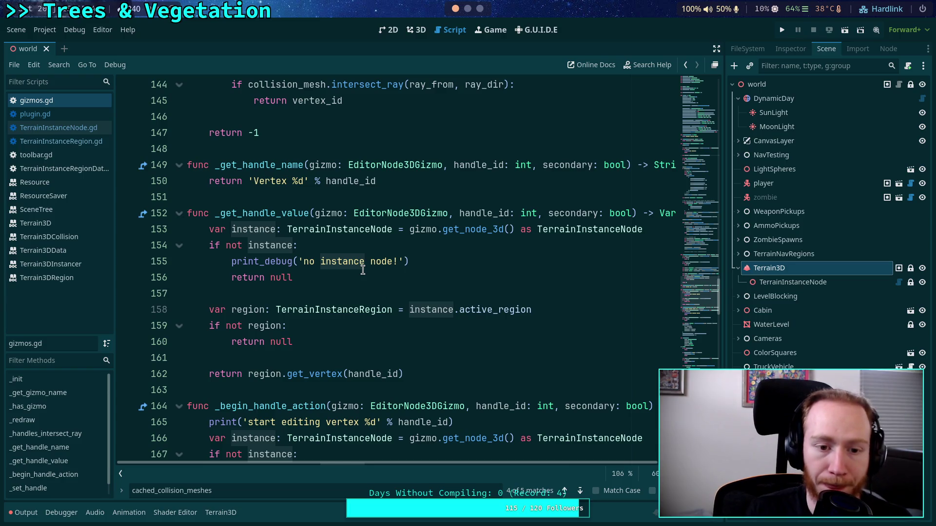
- Change line 153 to 'var region: TerrainInstanceRegion', casting to TerrainInstanceRegion
drag(371, 229, 394, 229)
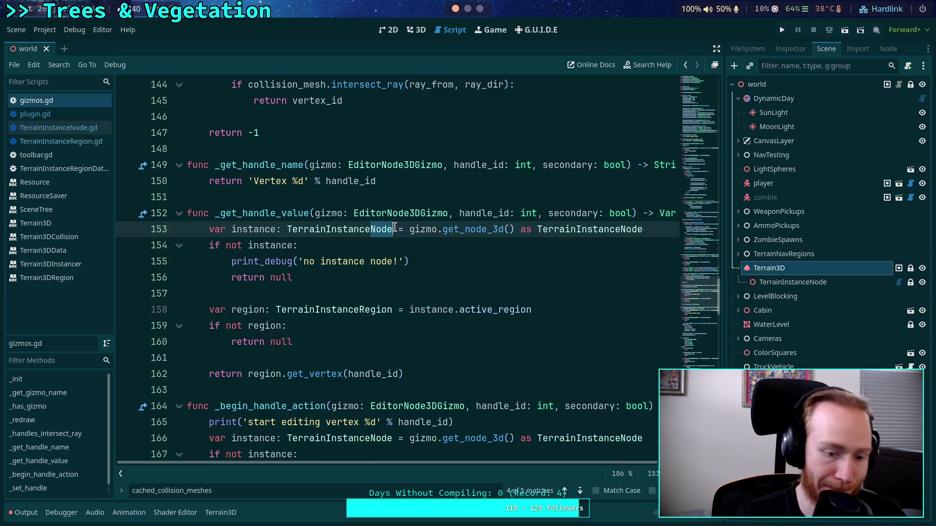
text(Region)
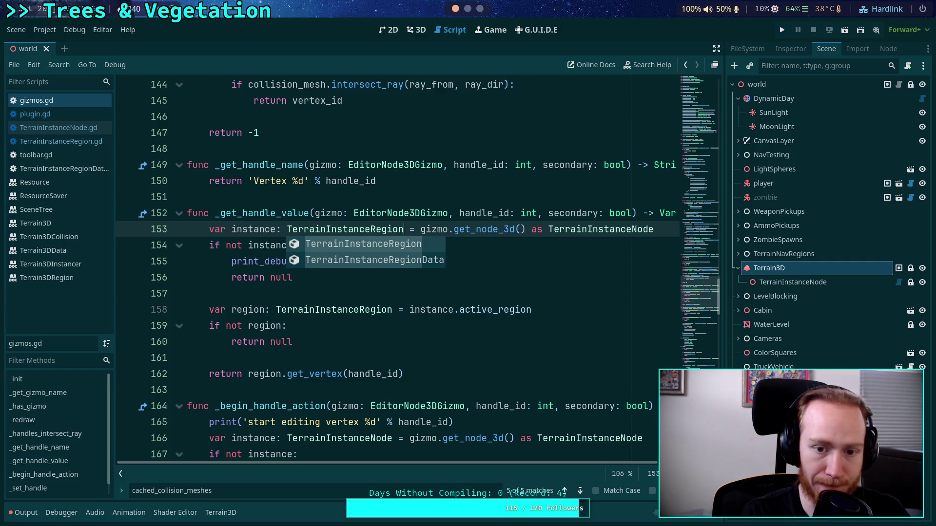
drag(631, 229, 654, 229)
text(Region)
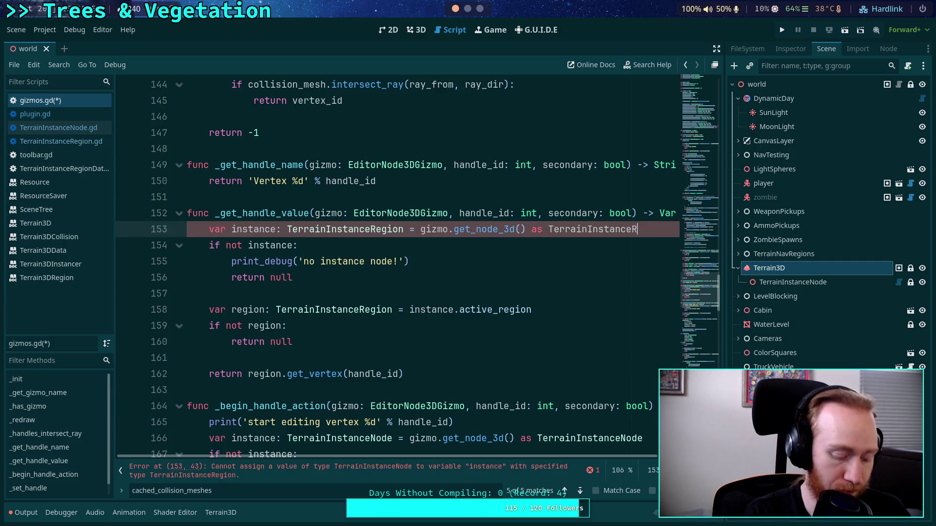
double_click(287, 229)
text(region)
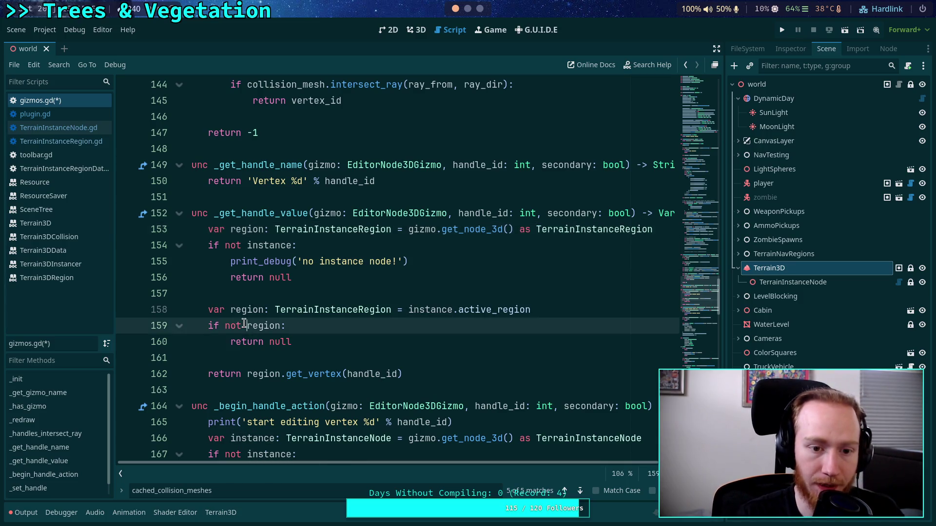
- Move the if-not-region check, its print_debug and return null lines up
click(251, 326)
key(alt+Up)
key(alt+Up)
key(alt+Up)
click(303, 277)
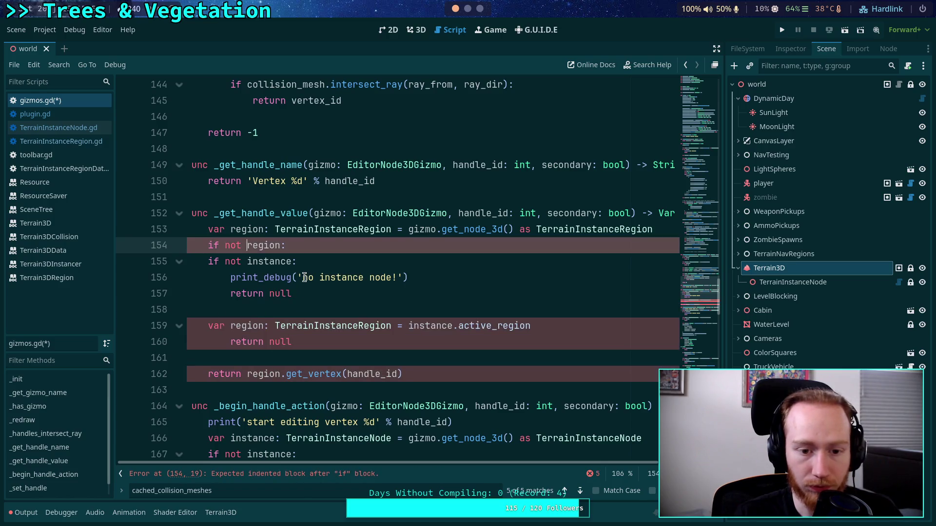
key(alt+Up)
key(Down)
key(alt+Up)
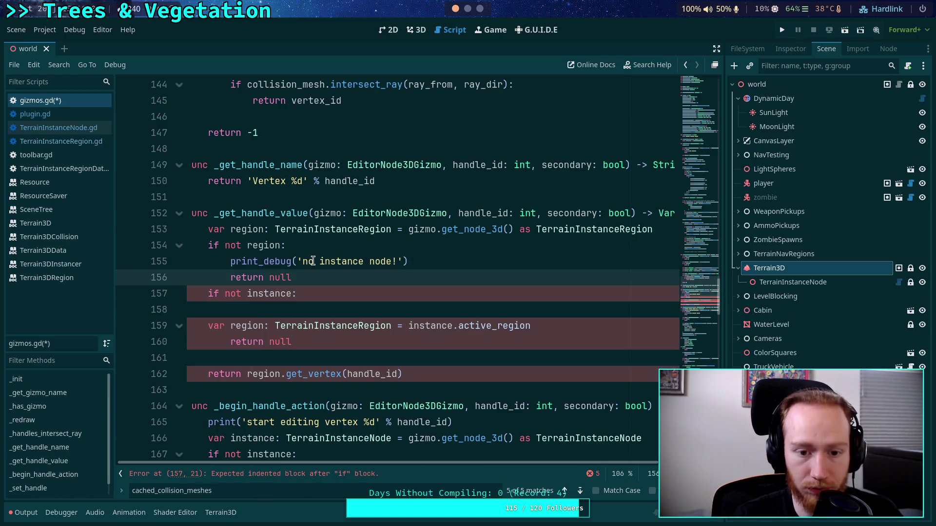
- Change the debug message to 'no region!' and delete the leftover instance-check lines
double_click(324, 261)
text(region)
key(Delete)
key(Delete)
key(Delete)
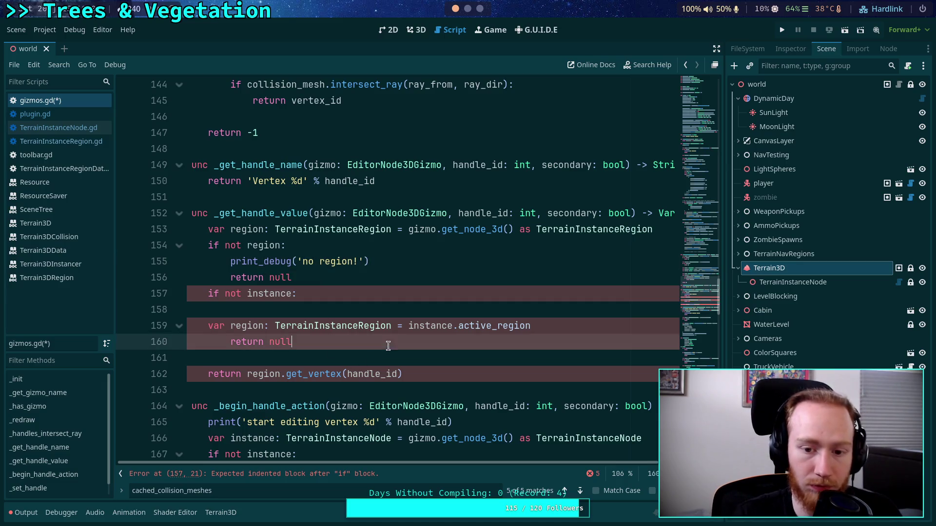
drag(354, 343, 407, 282)
key(BackSpace)
click(433, 299)
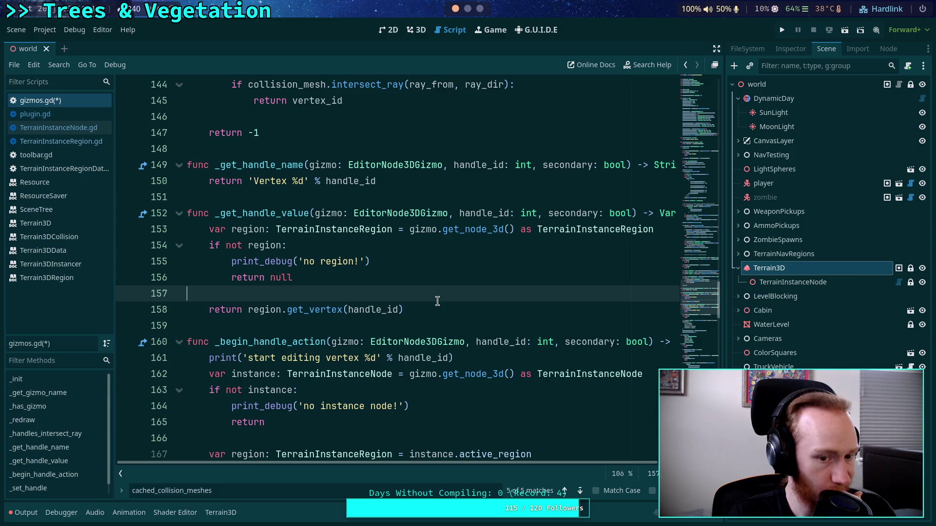
scroll(437, 300, down, 1)
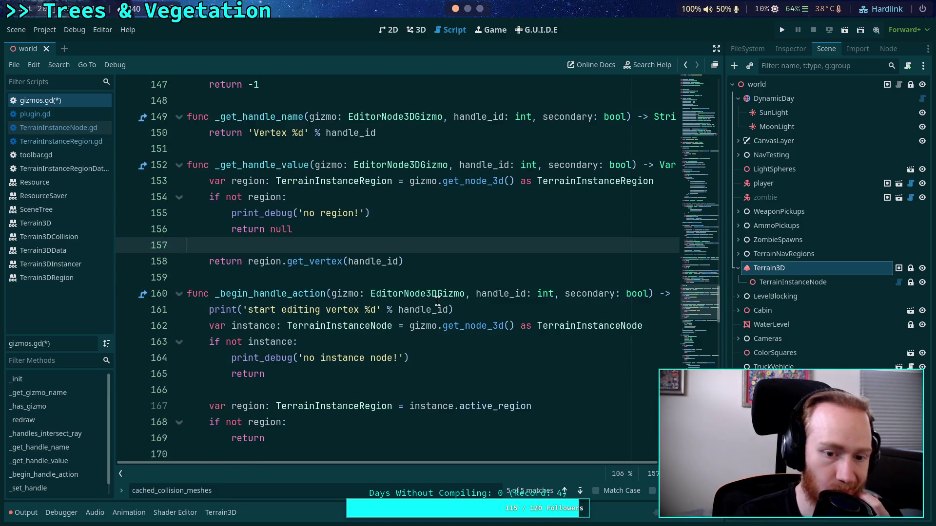
- Highlight the uses of instance in _begin_handle_action
scroll(404, 303, down, 1)
scroll(287, 297, down, 1)
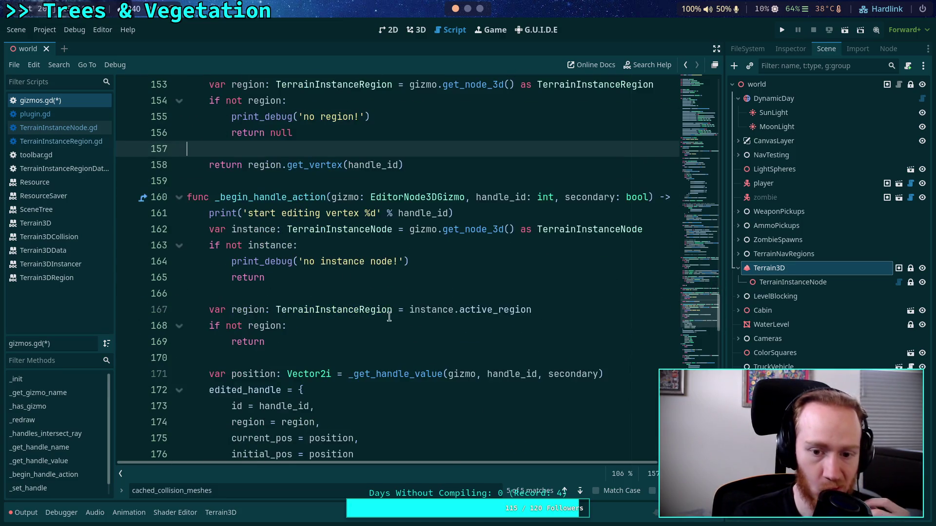
click(425, 312)
double_click(425, 312)
scroll(485, 372, down, 4)
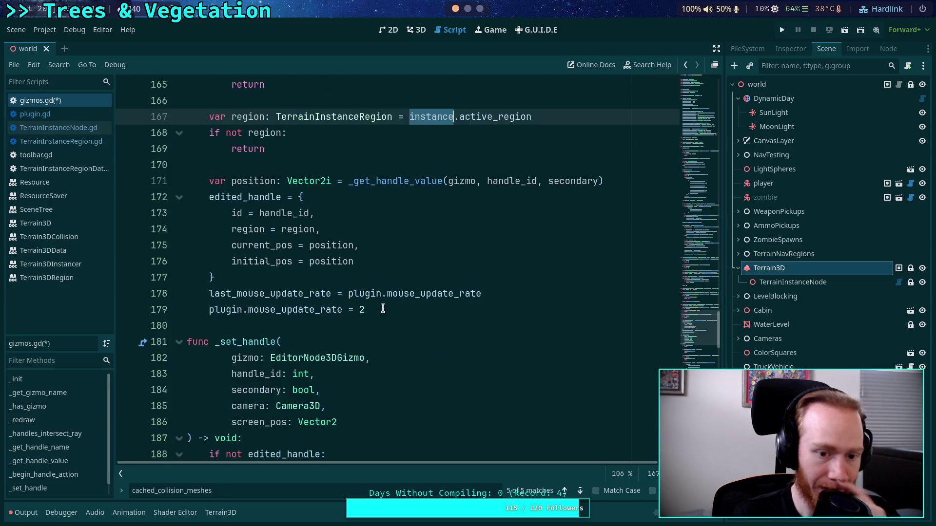
scroll(311, 291, up, 4)
scroll(312, 291, down, 1)
scroll(307, 198, up, 4)
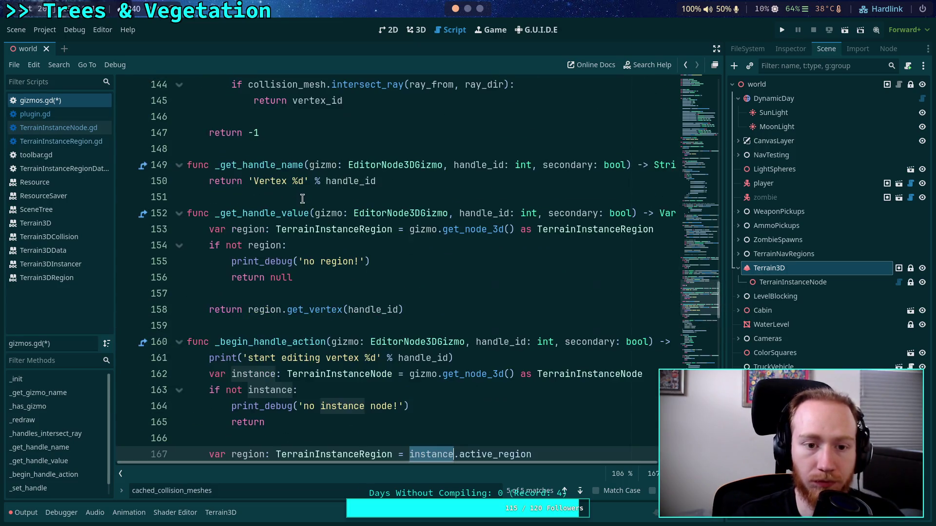
- Replace lines 162–169 with the copied region-check block from lines 153–156
mouse_move(322, 271)
mouse_down()
mouse_move(209, 246)
mouse_move(210, 235)
mouse_up()
key(ctrl+c)
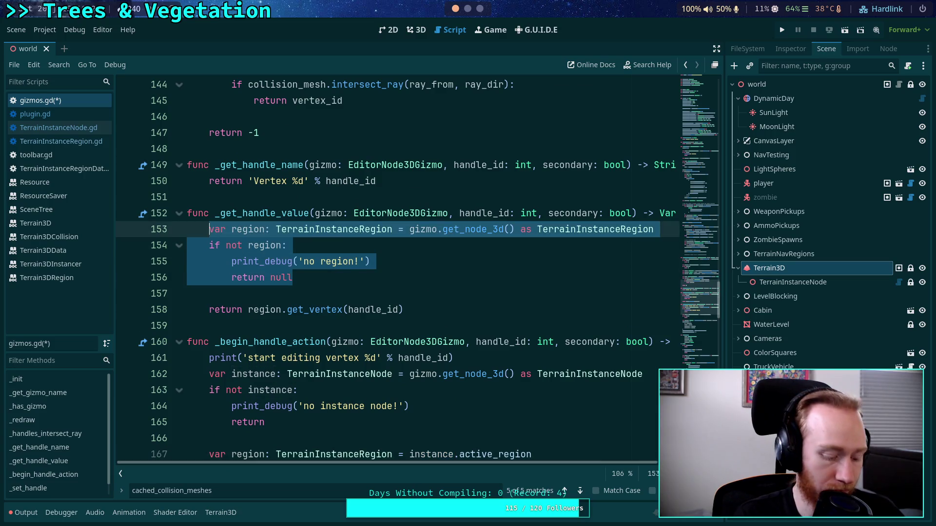
click(322, 262)
scroll(321, 262, down, 4)
drag(295, 293, 209, 185)
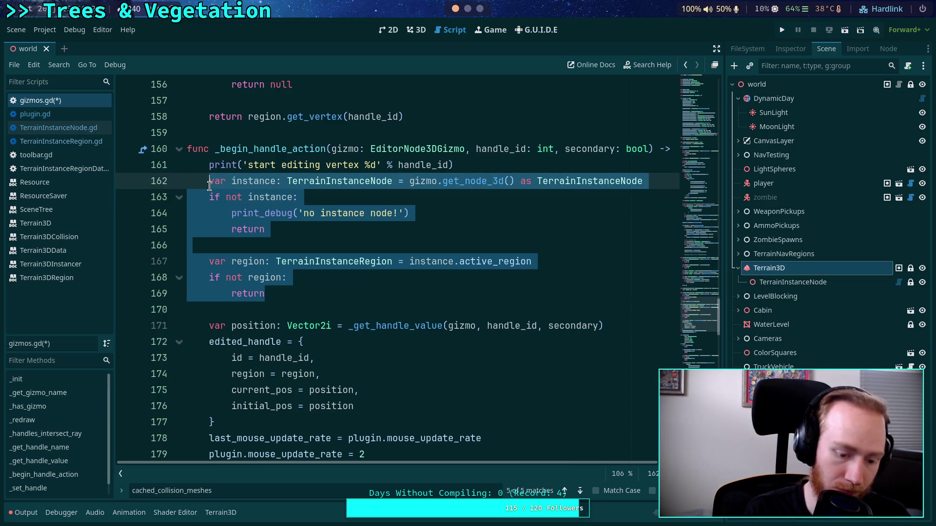
key(ctrl+v)
- Change 'return null' on line 165 to a plain 'return' and save gizmos.gd
scroll(315, 266, down, 5)
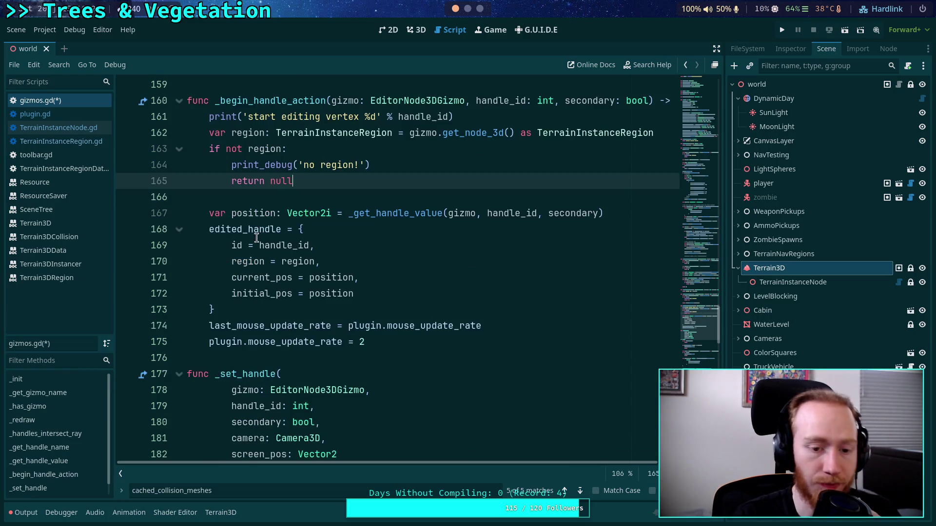
scroll(316, 266, up, 6)
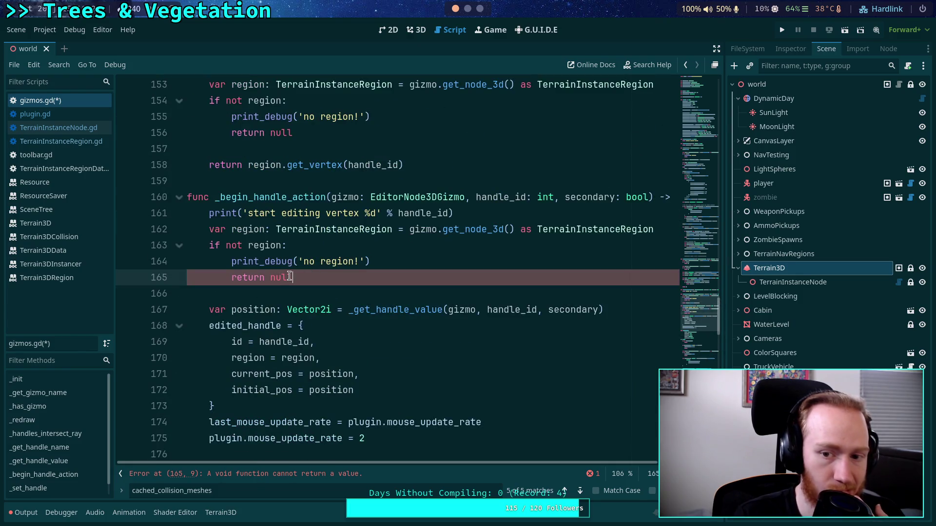
double_click(290, 277)
key(ctrl+z)
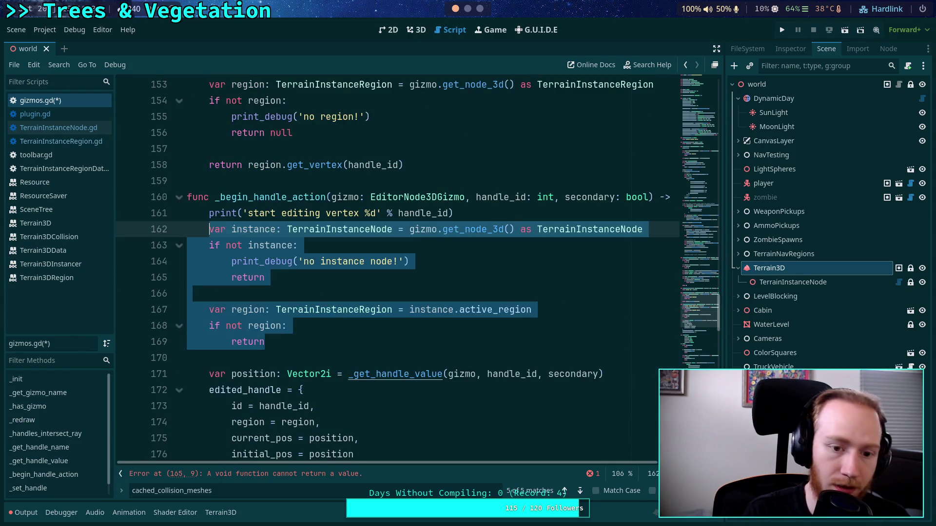
key(ctrl+shift+z)
key(BackSpace)
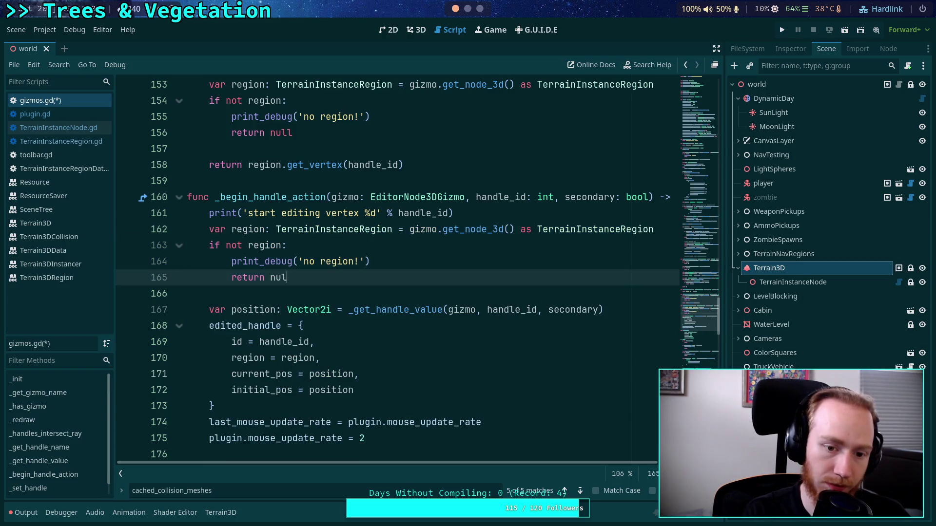
key(ctrl+s)
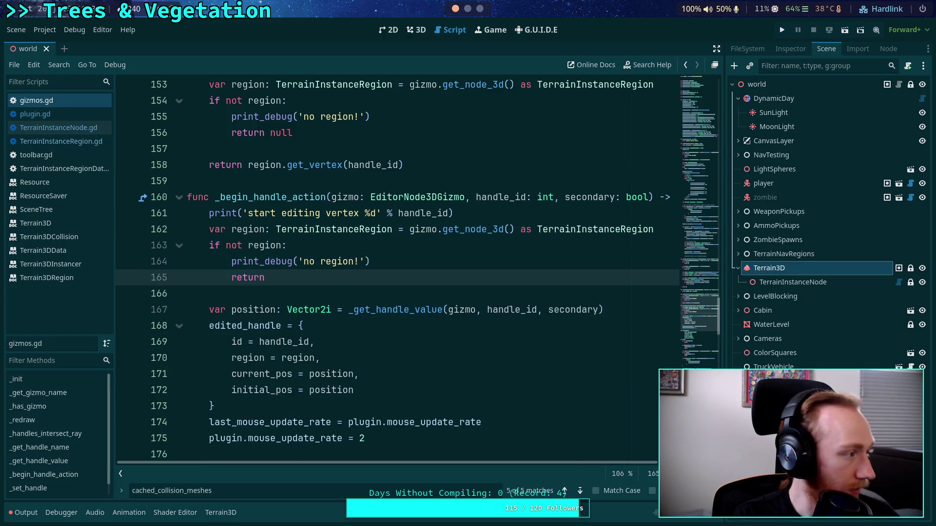
- Review _set_handle and _commit_handle, then show the Output log with the cast errors
scroll(366, 303, down, 8)
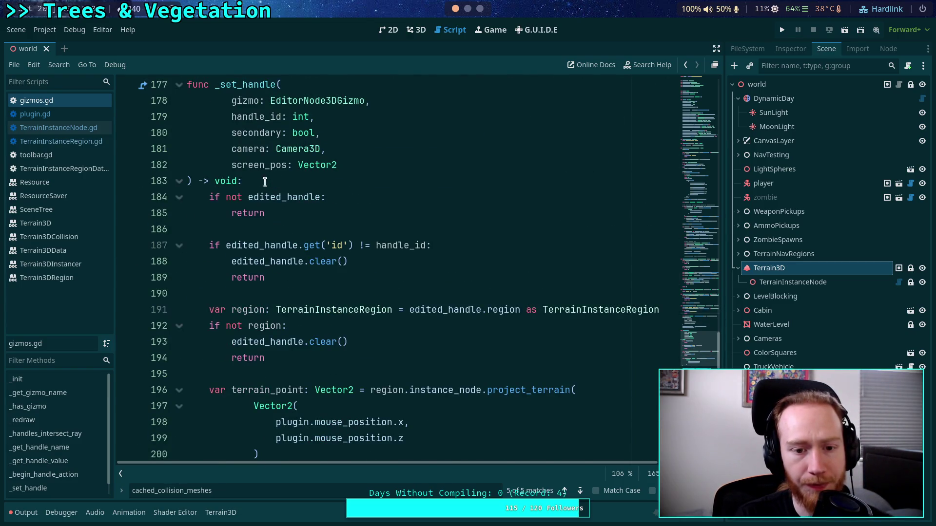
scroll(393, 287, down, 4)
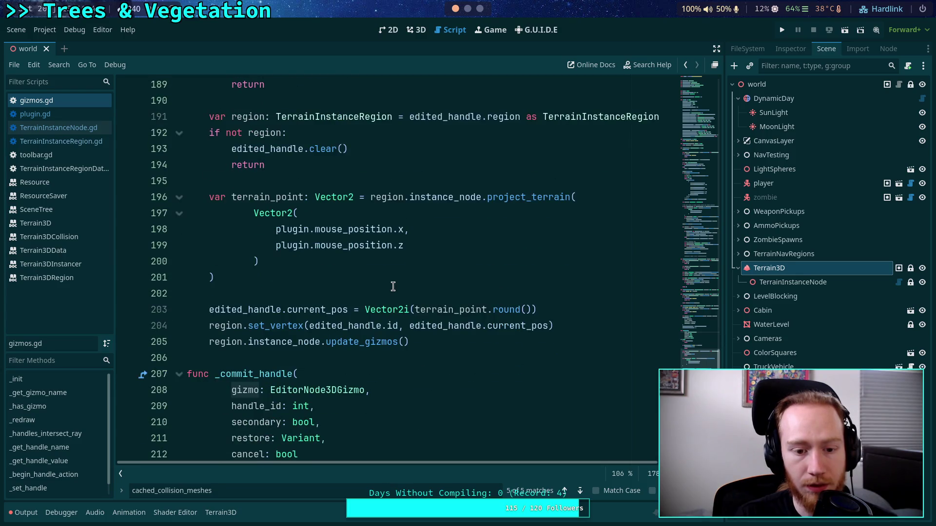
scroll(393, 286, up, 4)
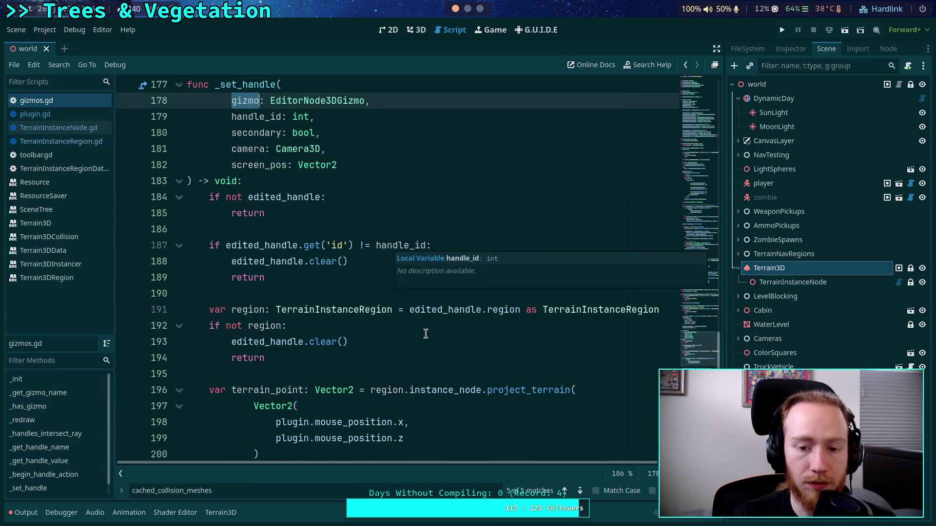
double_click(458, 309)
scroll(387, 330, down, 5)
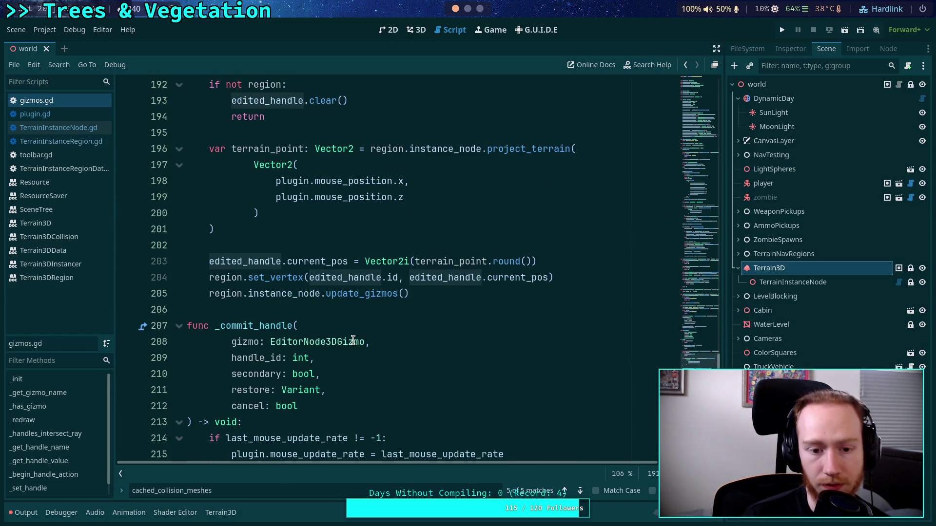
scroll(353, 339, up, 2)
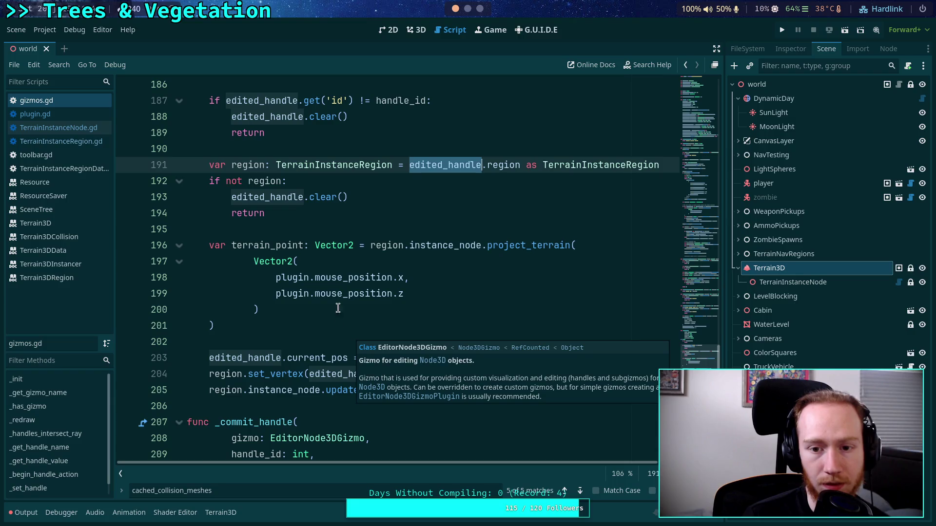
scroll(333, 313, up, 1)
scroll(368, 291, down, 5)
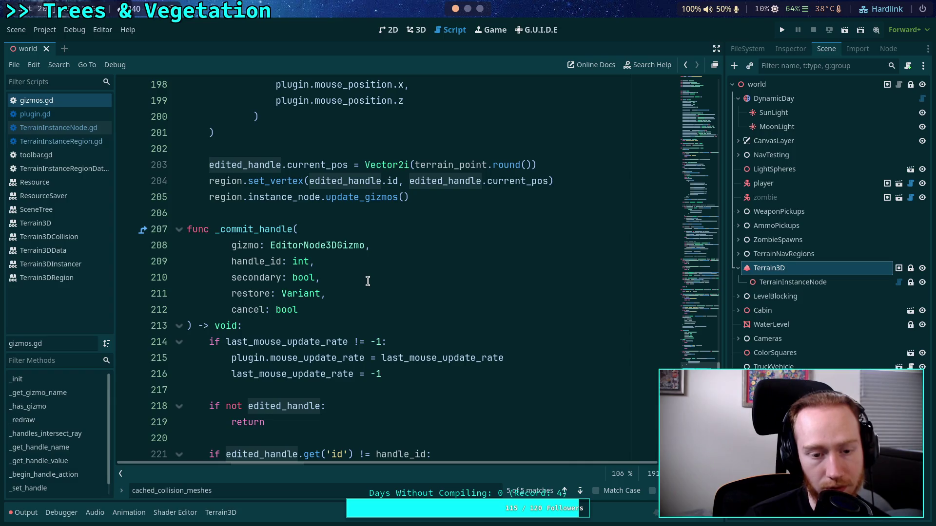
scroll(368, 281, down, 2)
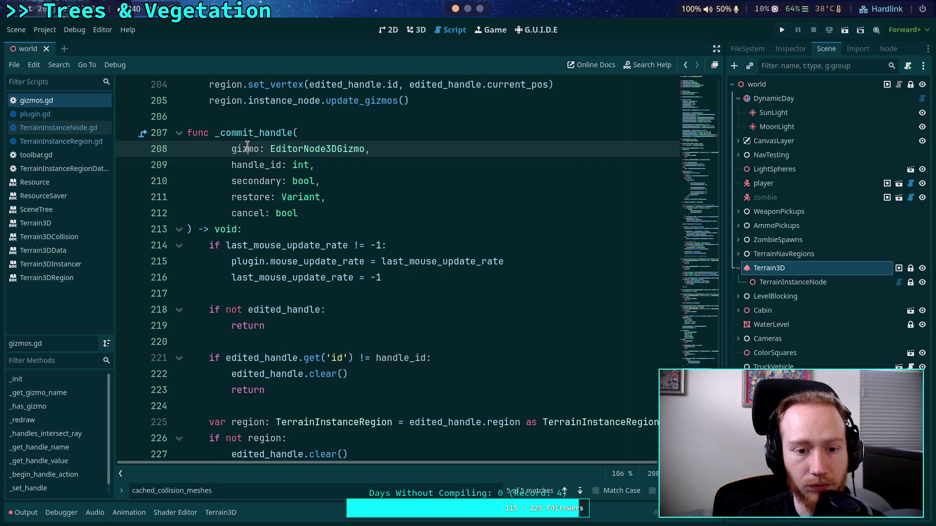
scroll(376, 191, down, 7)
scroll(376, 191, up, 13)
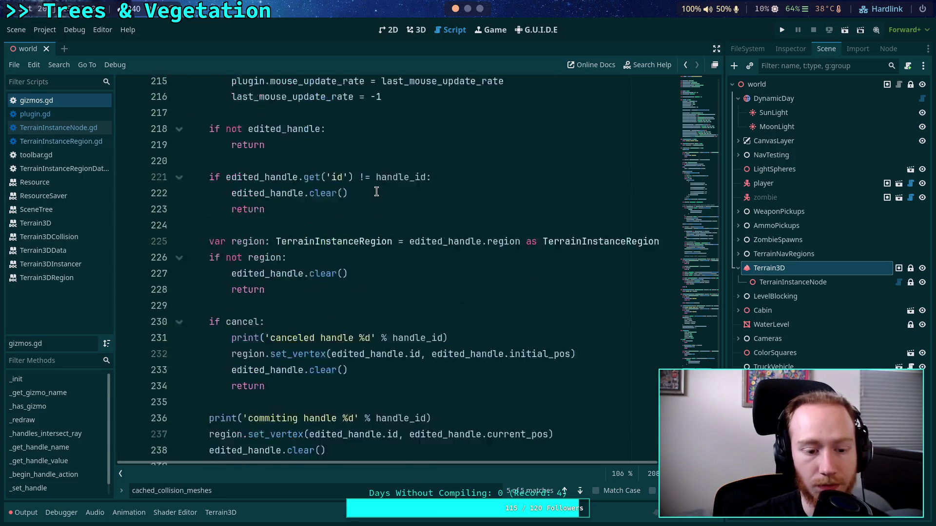
click(24, 515)
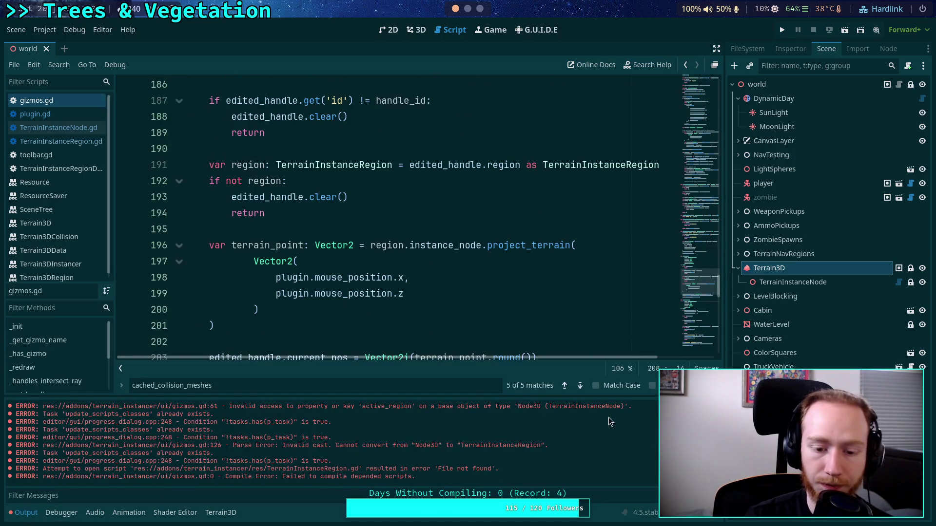
- Clear the Output log, switch to the 3D view and reload the current project
click(595, 302)
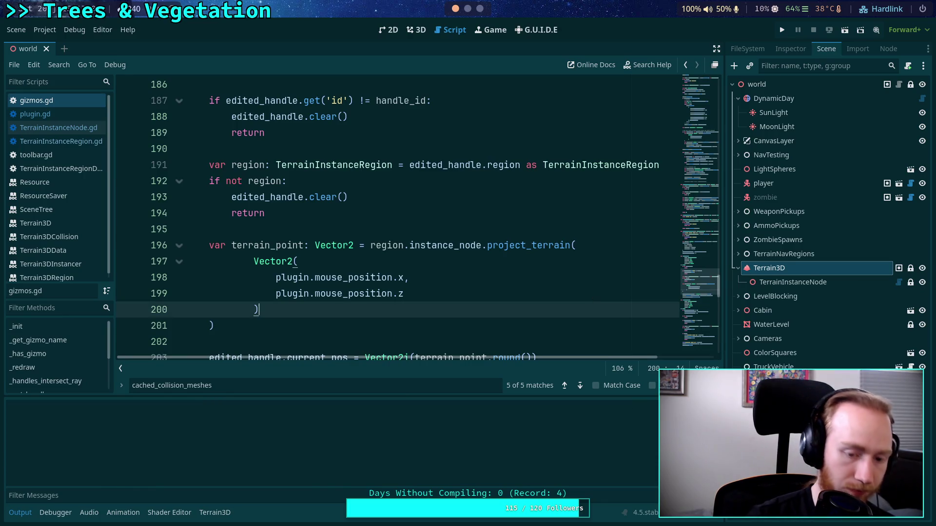
click(420, 37)
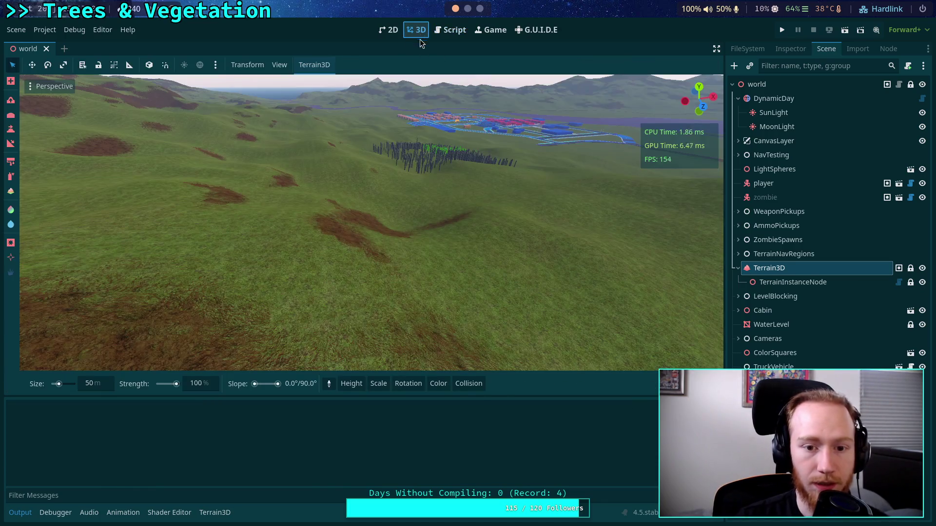
click(49, 31)
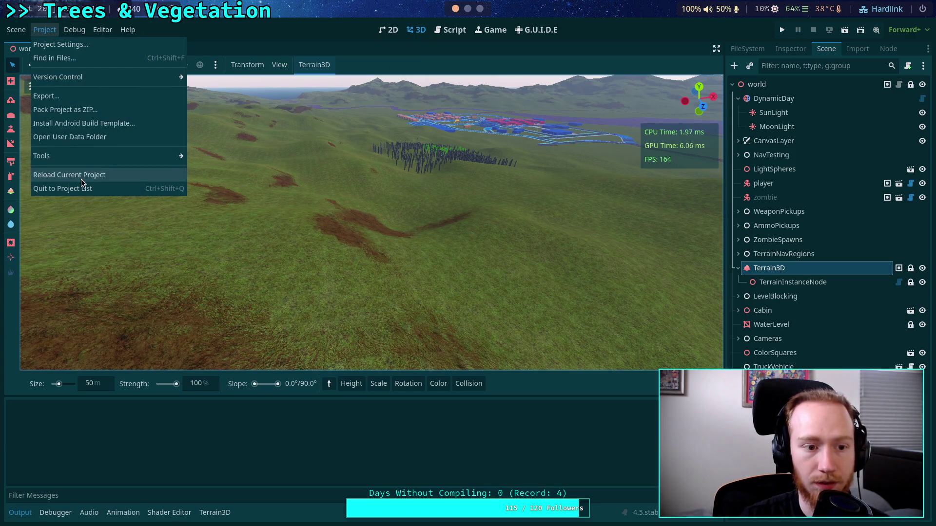
click(81, 176)
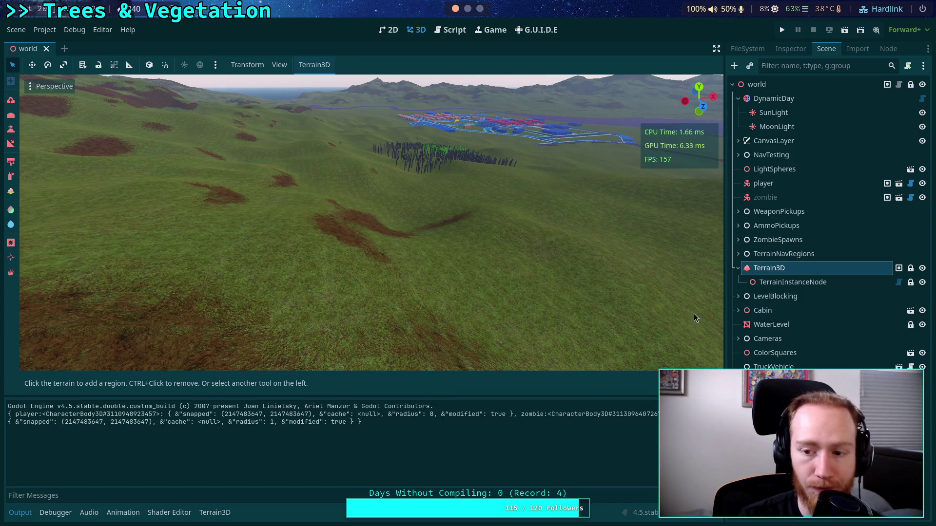
- Enable TerrainInstanceNode's editing tool and fly the camera to overview the hills and buildings
click(799, 282)
click(321, 64)
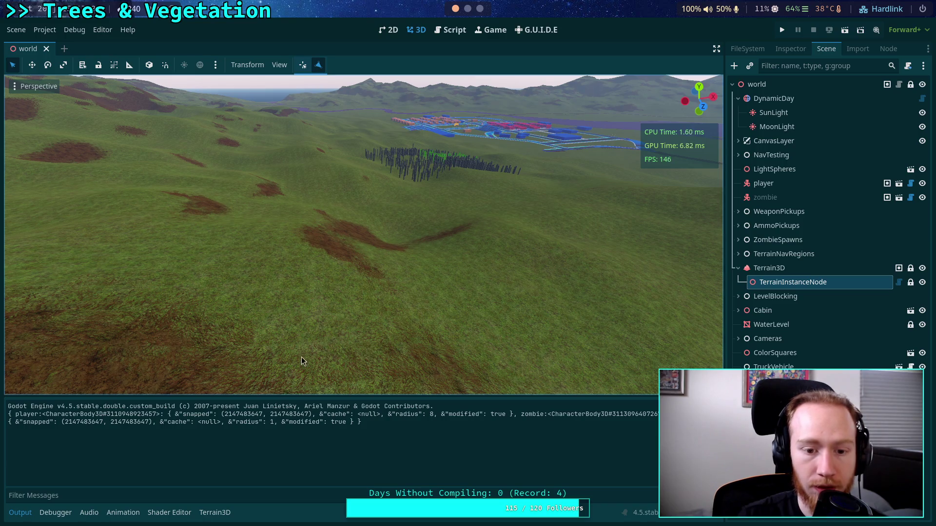
mouse_move(315, 339)
mouse_down()
mouse_move(256, 328)
mouse_move(338, 290)
mouse_move(468, 273)
mouse_up()
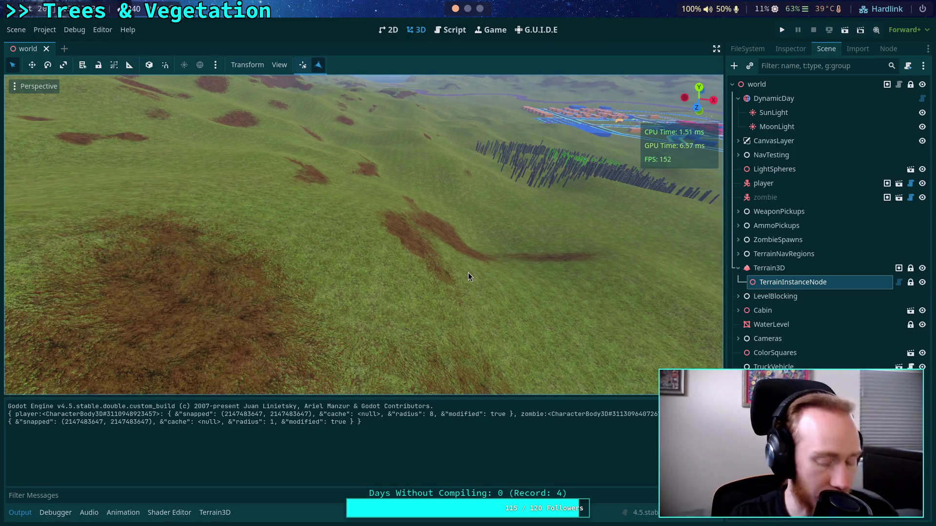
click(788, 267)
click(785, 281)
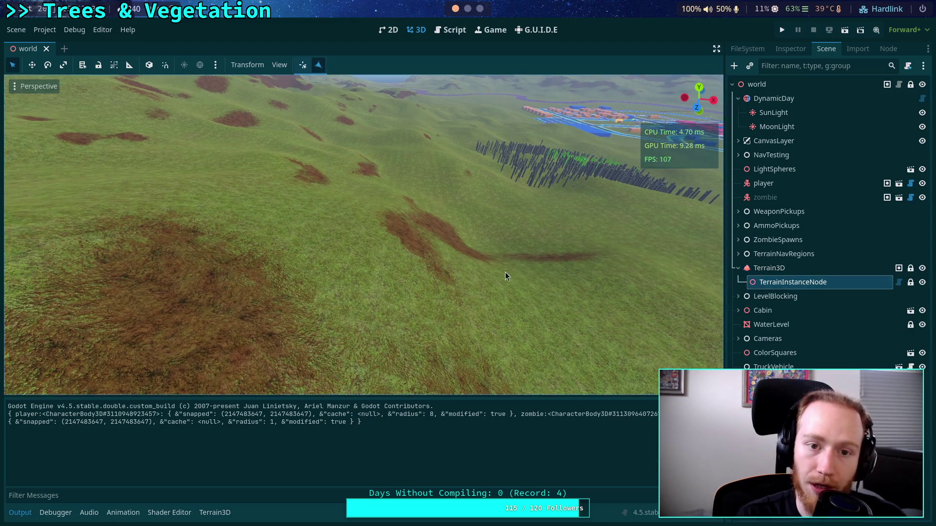
drag(294, 277, 462, 275)
mouse_move(352, 274)
mouse_down()
mouse_move(352, 249)
mouse_move(329, 270)
mouse_move(707, 310)
mouse_up()
right_click(791, 282)
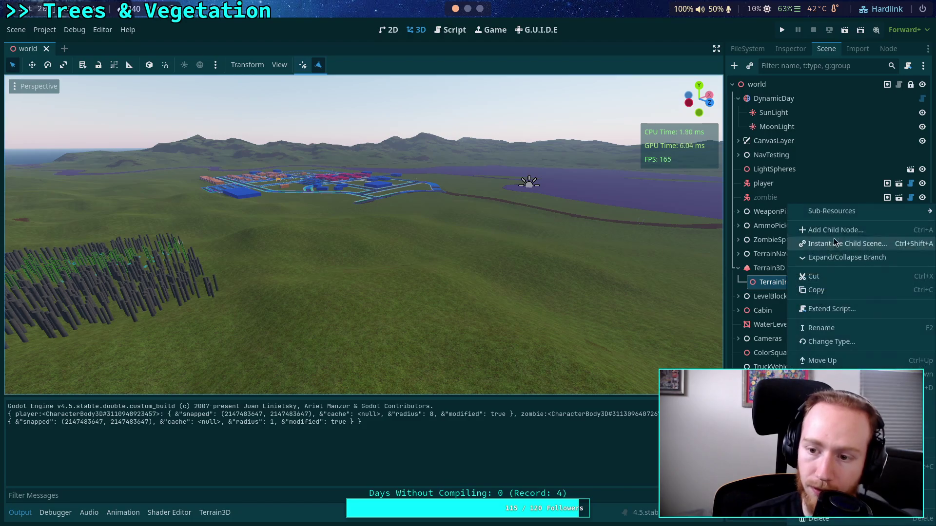
- Add a TerrainInstanceRegion child node under TerrainInstanceNode
click(794, 50)
click(789, 50)
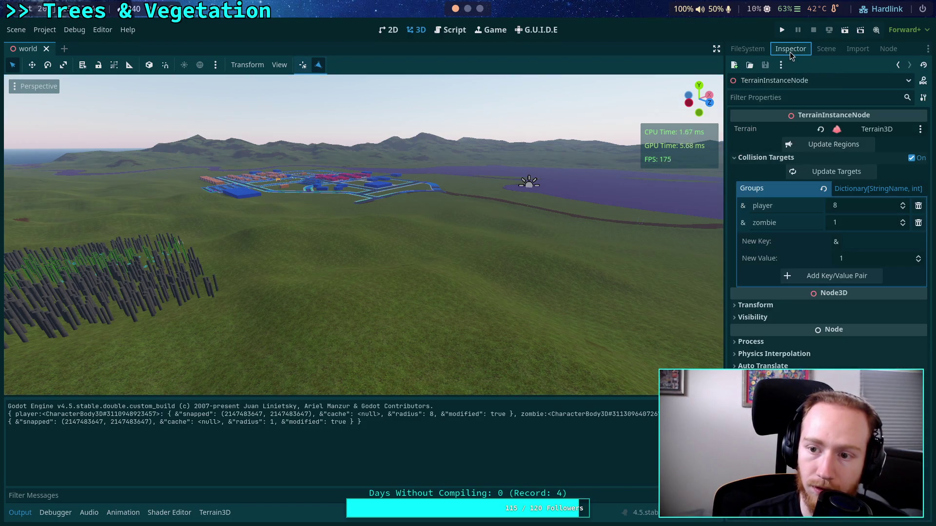
click(826, 49)
right_click(781, 285)
click(824, 227)
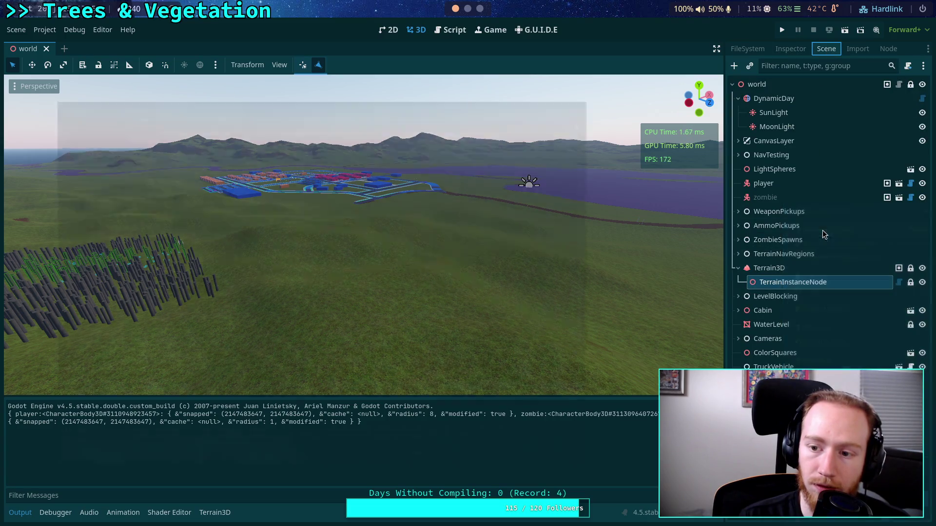
text(regi)
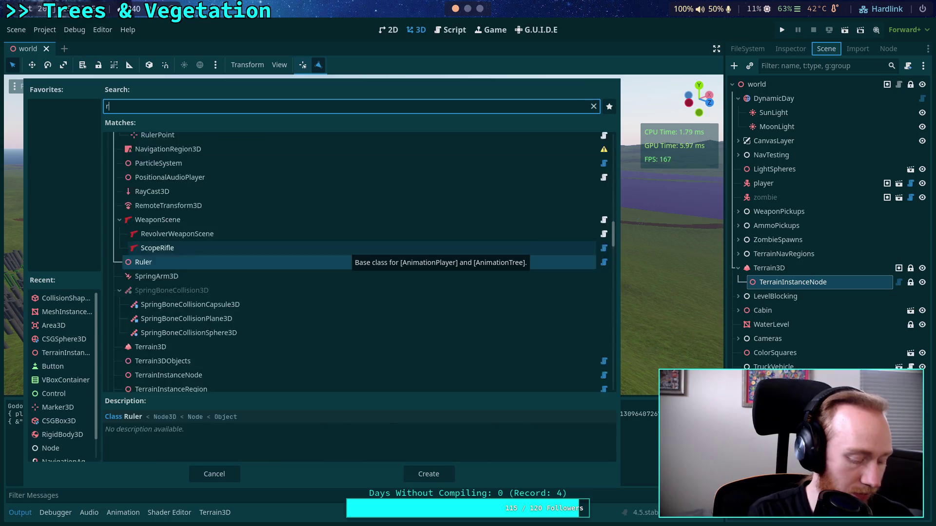
click(189, 324)
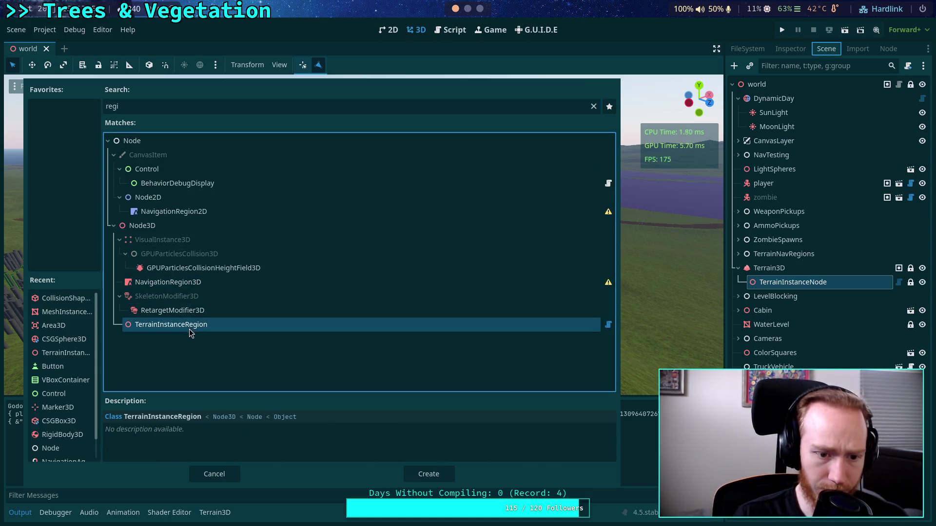
click(428, 474)
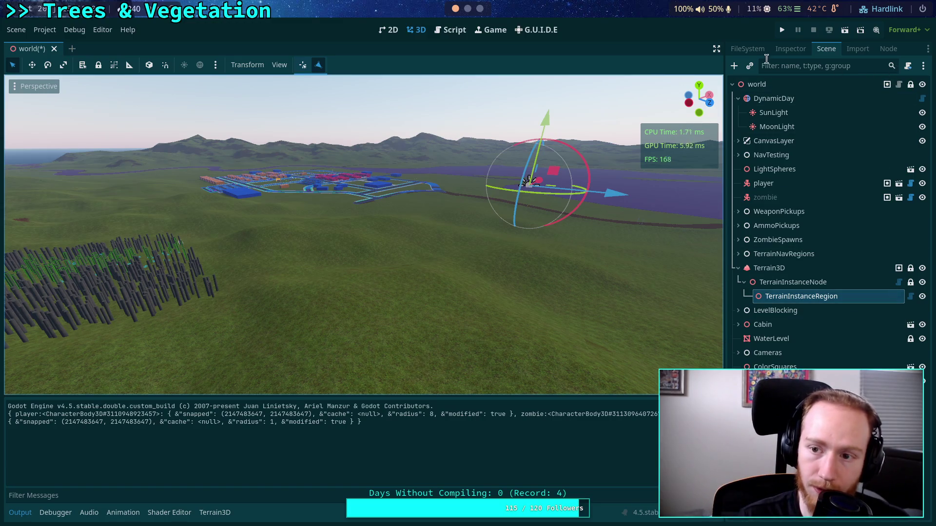
- Lock TerrainInstanceRegion, reselect it and tilt the camera down toward the ground
right_click(883, 301)
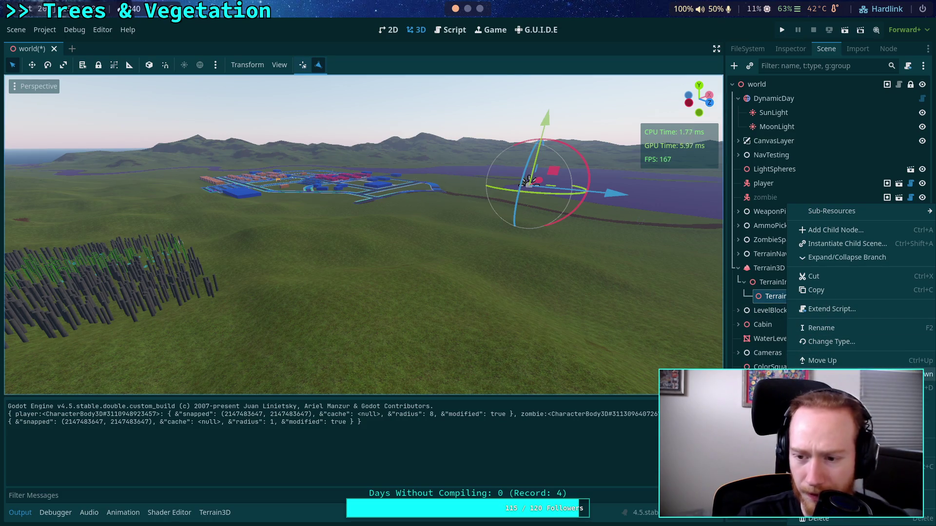
click(761, 299)
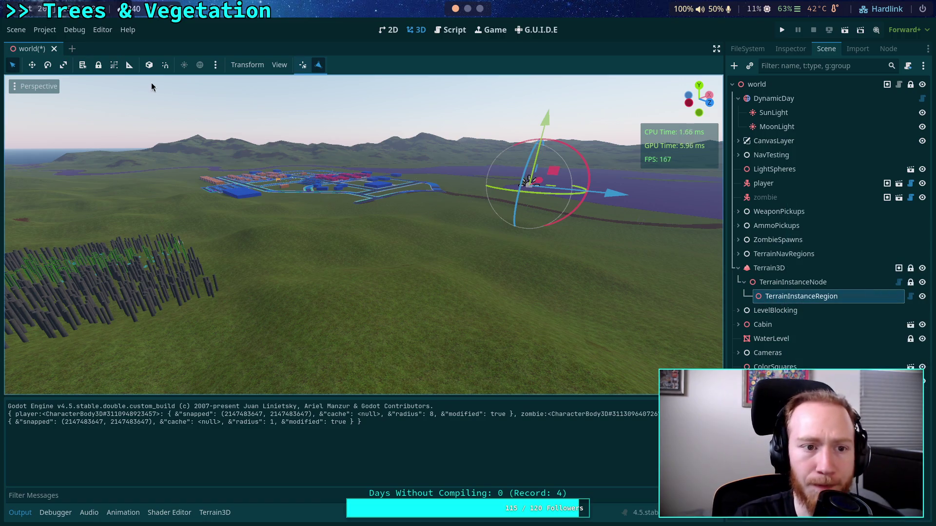
click(98, 67)
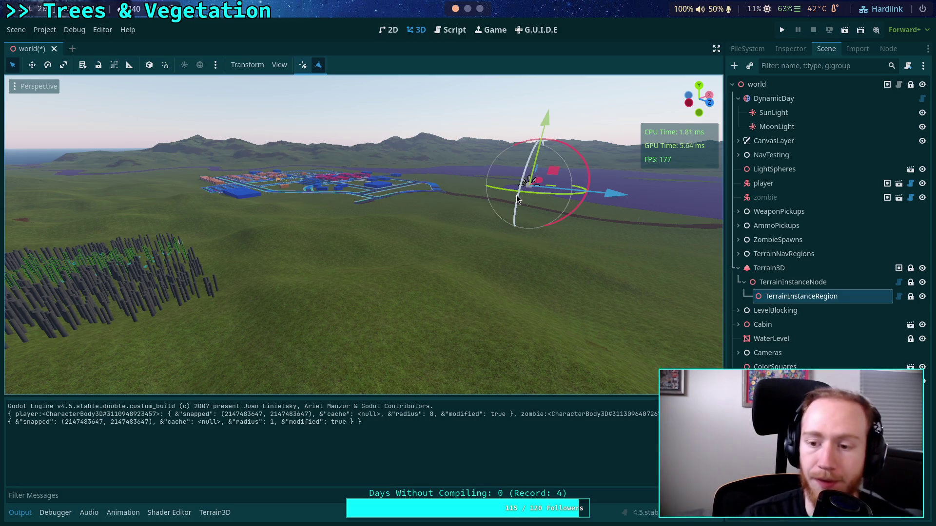
click(789, 282)
click(743, 294)
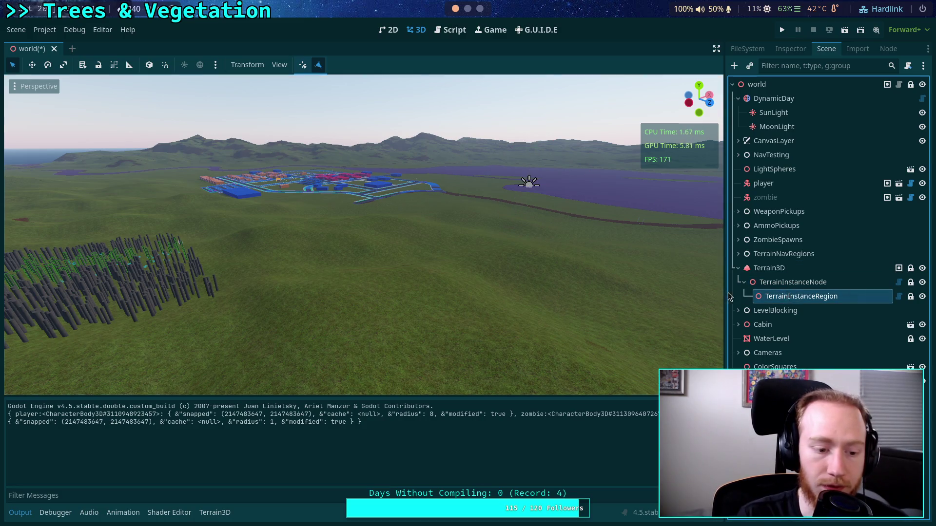
drag(341, 323, 341, 371)
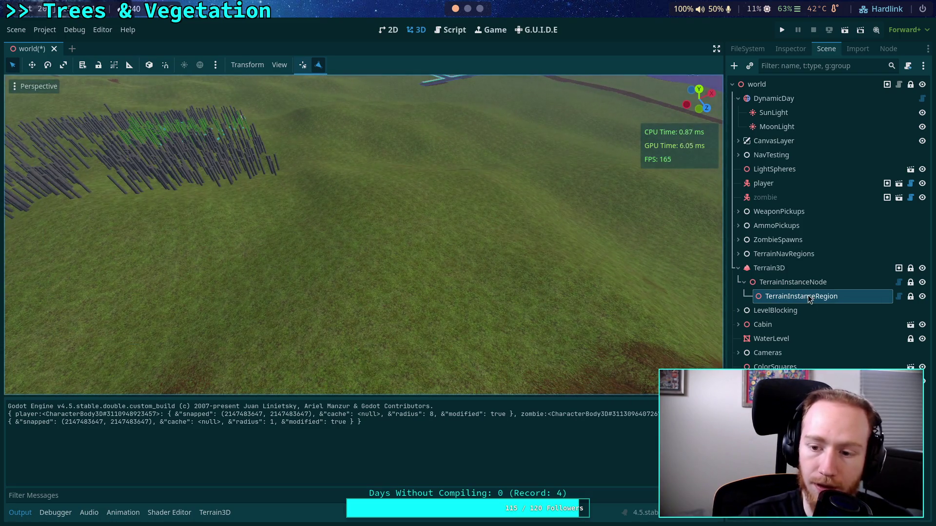
- Run Update Regions on TerrainInstanceNode, then reselect TerrainInstanceRegion
click(782, 282)
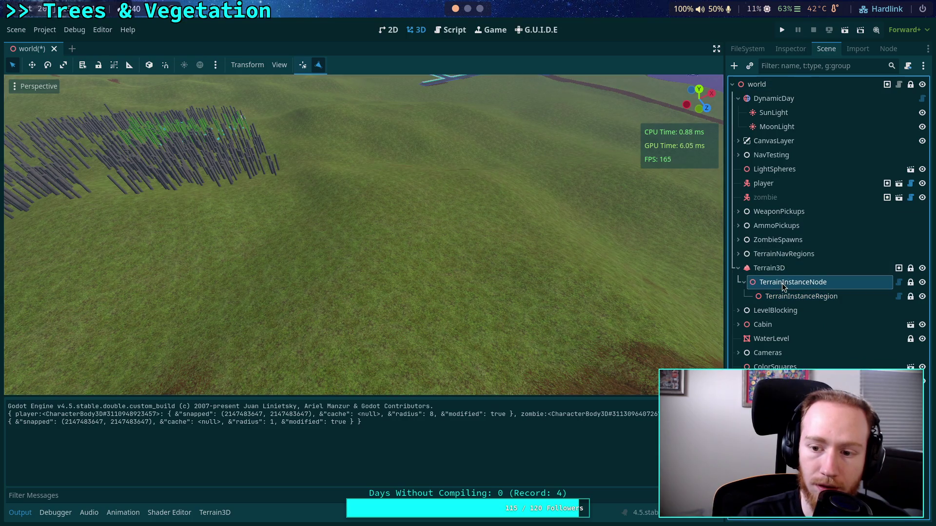
click(787, 51)
click(847, 145)
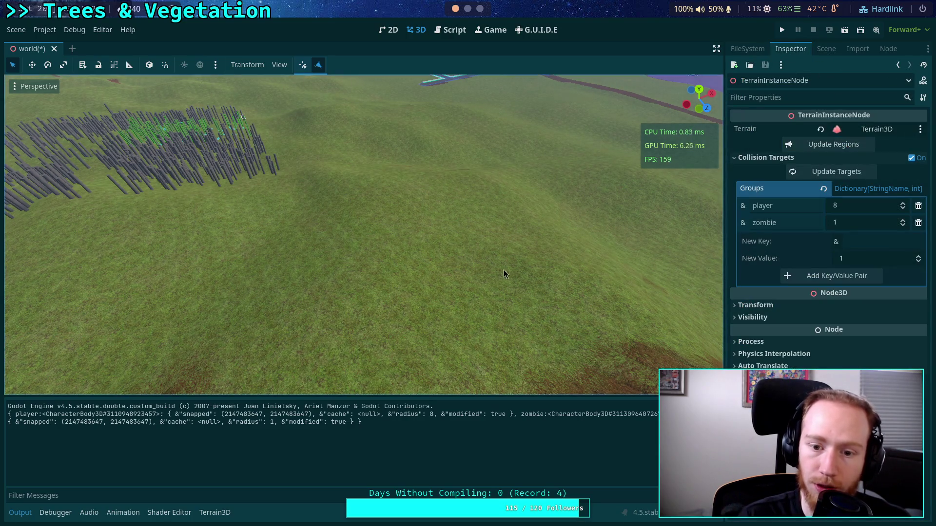
click(825, 50)
click(792, 297)
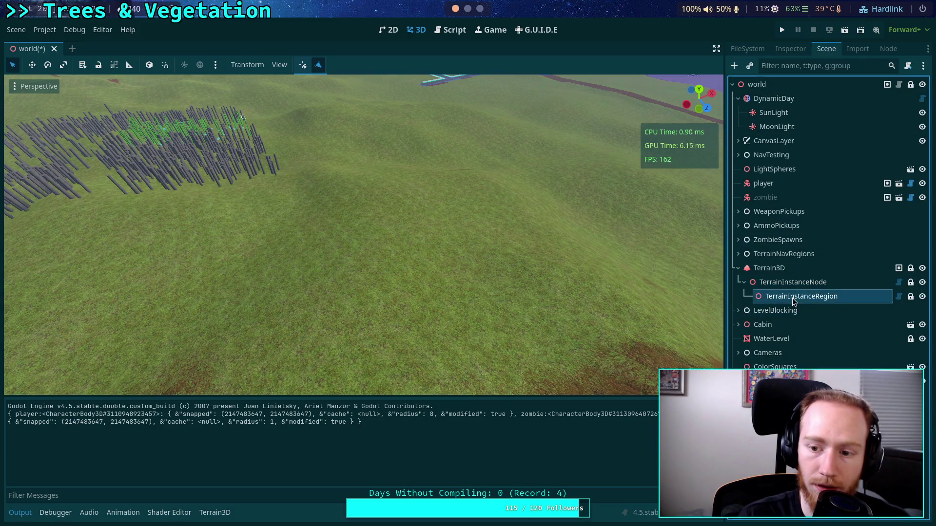
- Place two triangle vertices on the terrain, then bring up gizmos.gd in the script editor
drag(461, 298, 244, 238)
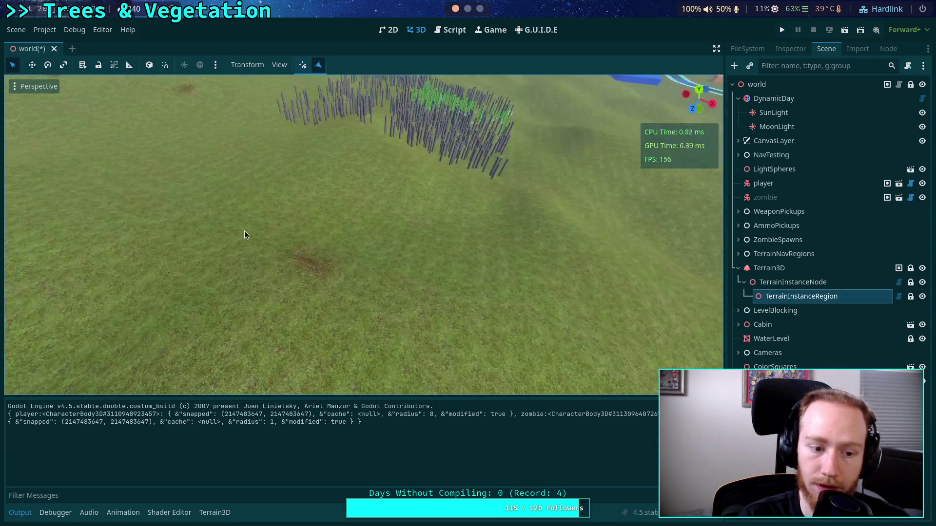
click(307, 65)
click(208, 276)
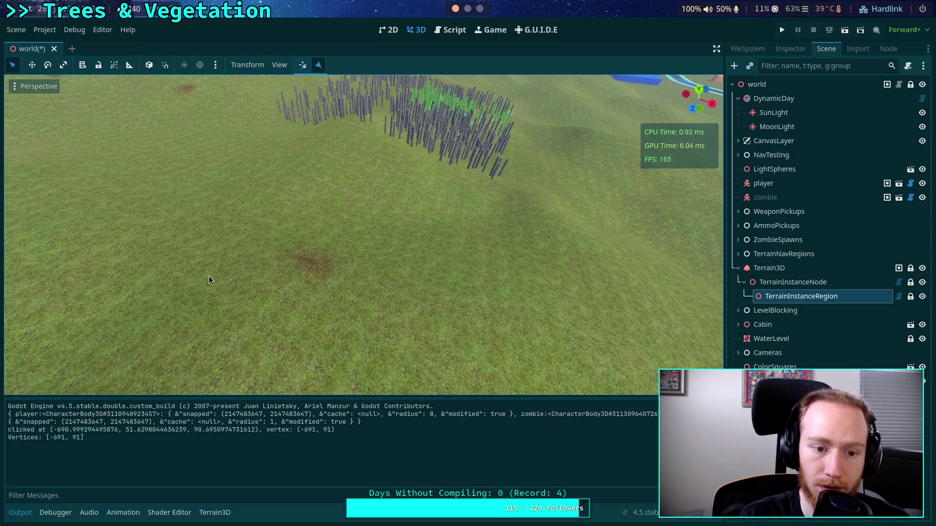
click(262, 331)
drag(346, 302, 263, 298)
drag(414, 269, 302, 263)
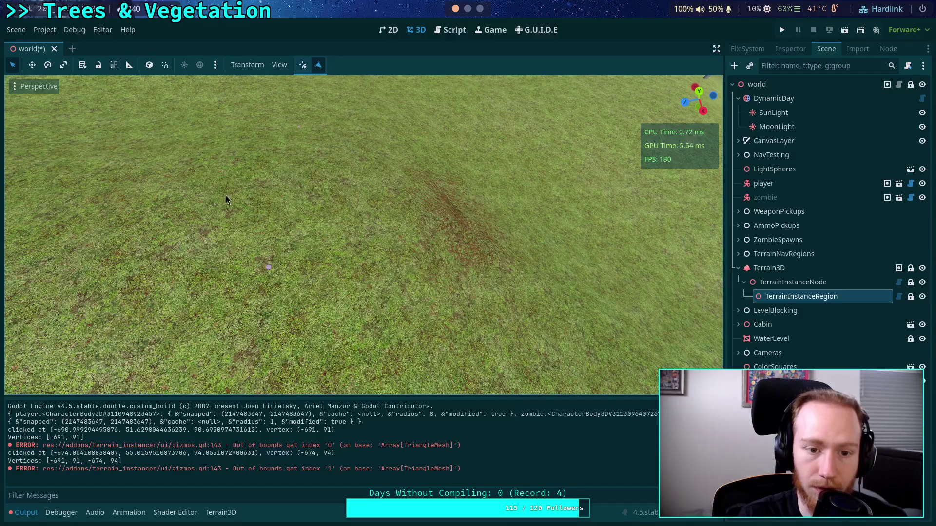
drag(233, 192, 279, 200)
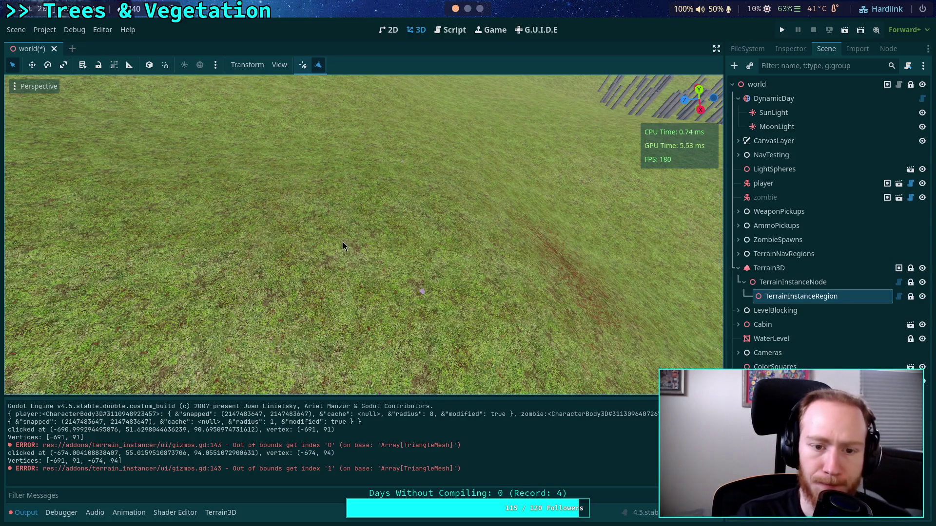
click(448, 31)
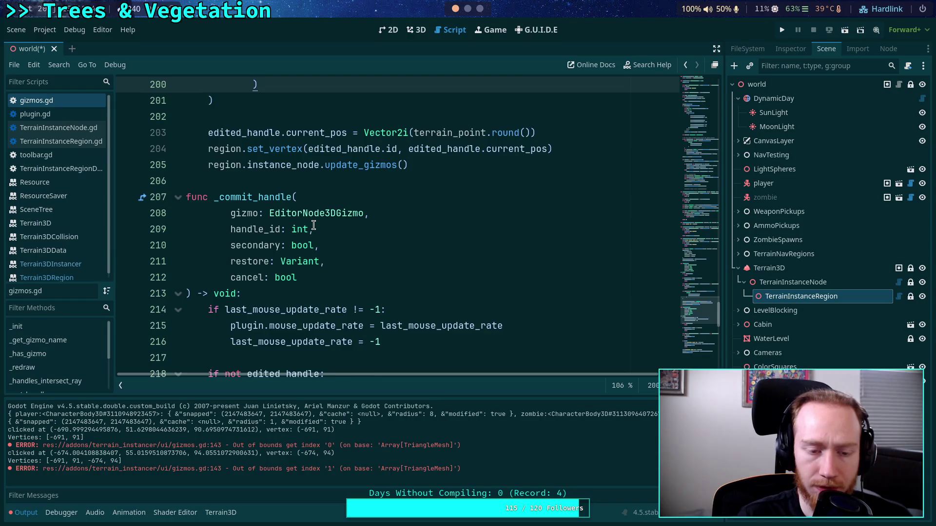
- Open plugin.gd and locate the triangle-mode check on line 116
scroll(439, 256, up, 15)
scroll(439, 255, up, 8)
click(35, 114)
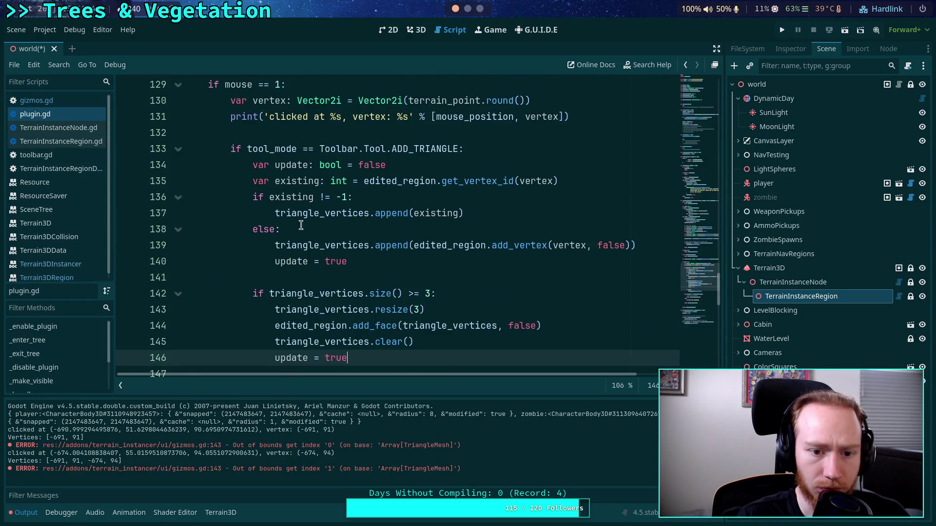
scroll(295, 224, up, 3)
scroll(303, 226, down, 2)
scroll(341, 234, up, 6)
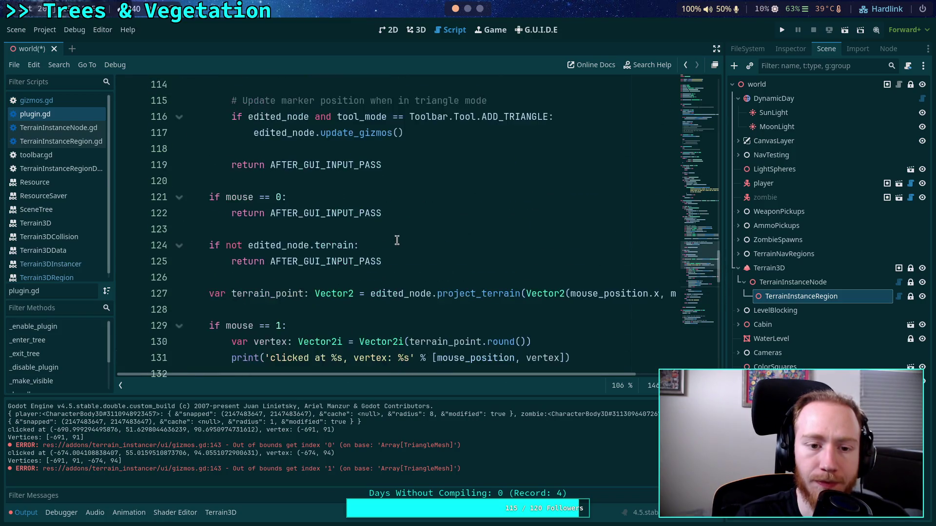
scroll(396, 241, up, 3)
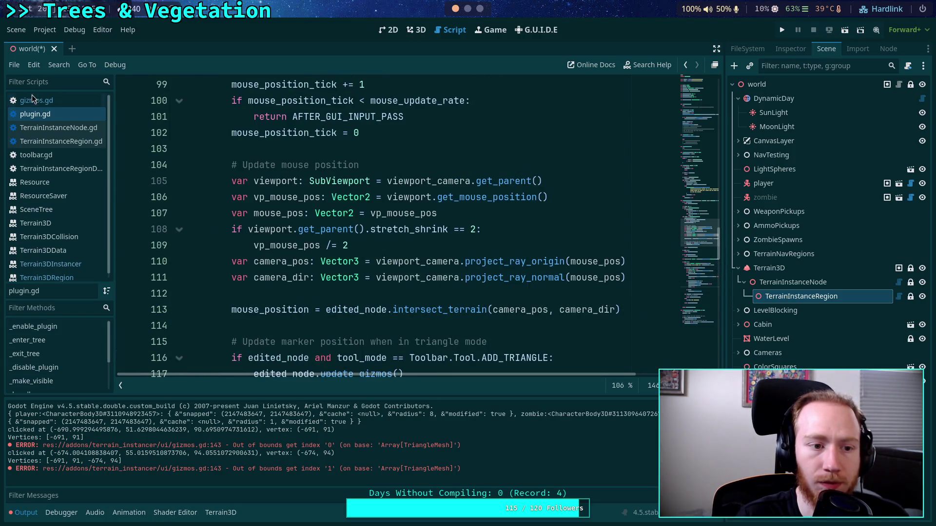
scroll(328, 241, down, 2)
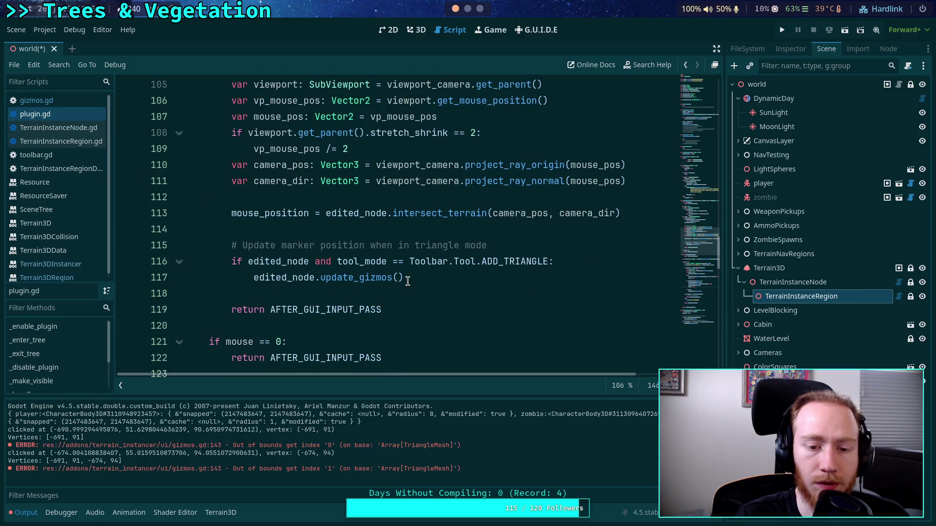
click(298, 261)
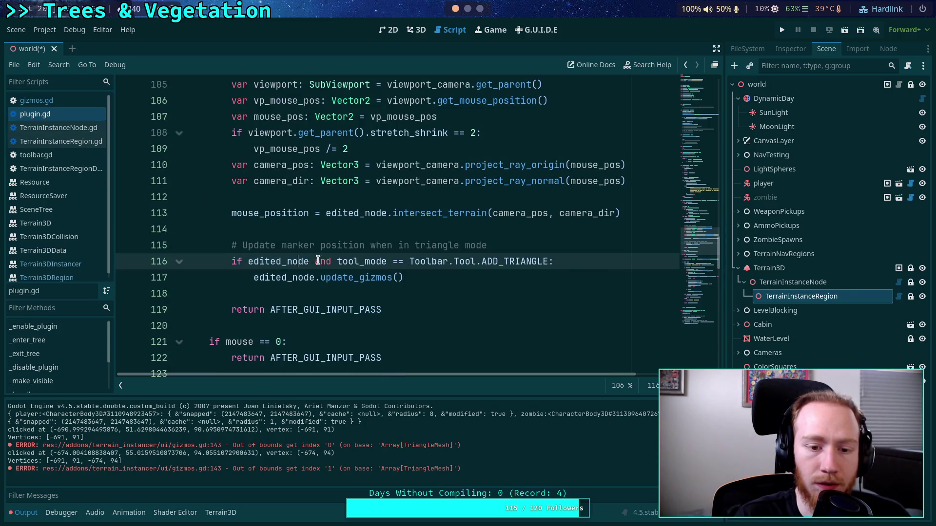
- Replace edited_node with edited_region on lines 116–117, save, and return to 3D
drag(286, 262, 309, 262)
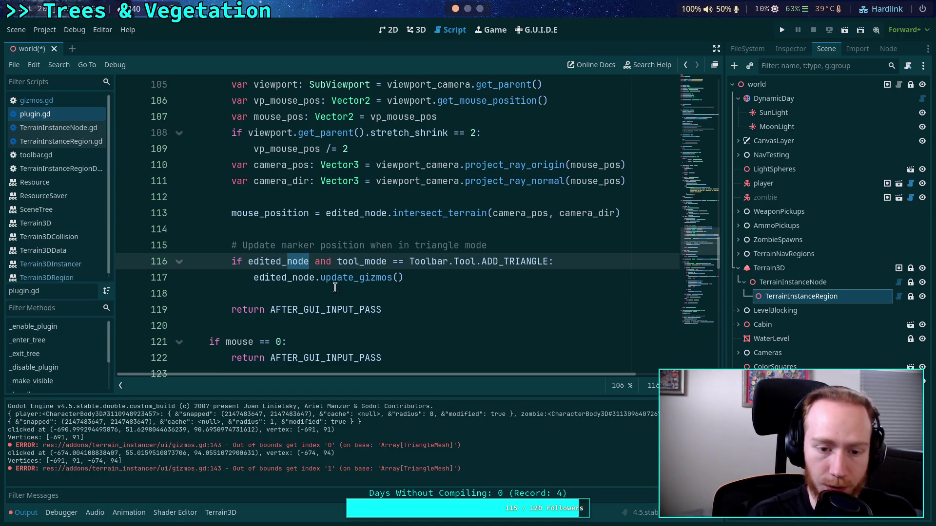
text(region)
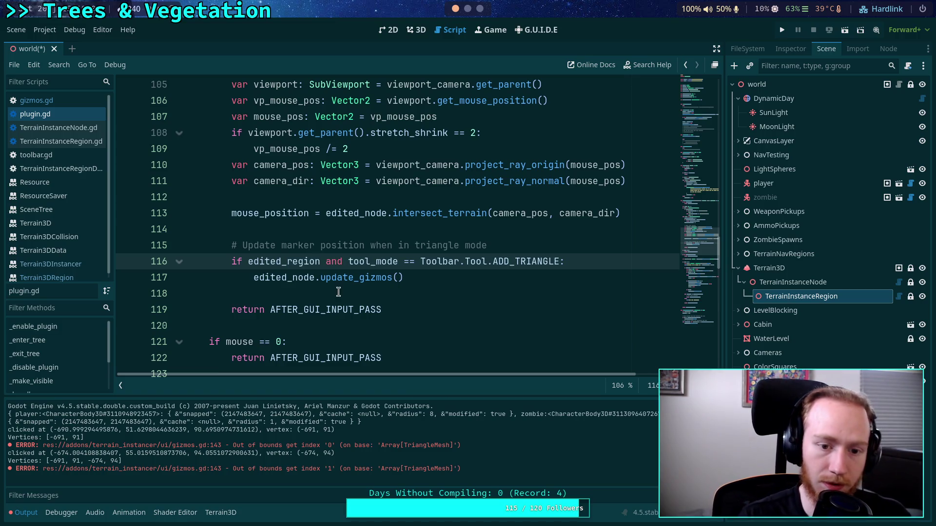
drag(293, 279, 315, 278)
text(region)
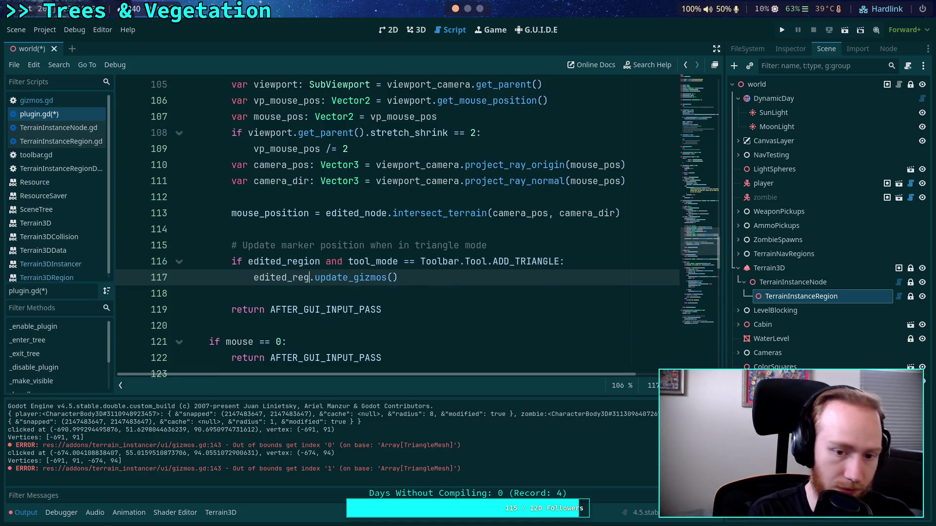
key(ctrl+s)
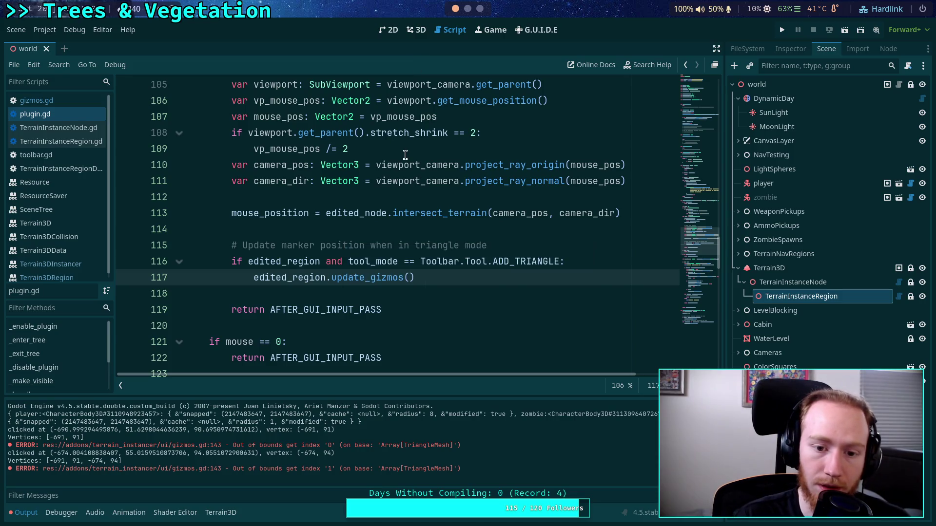
click(417, 30)
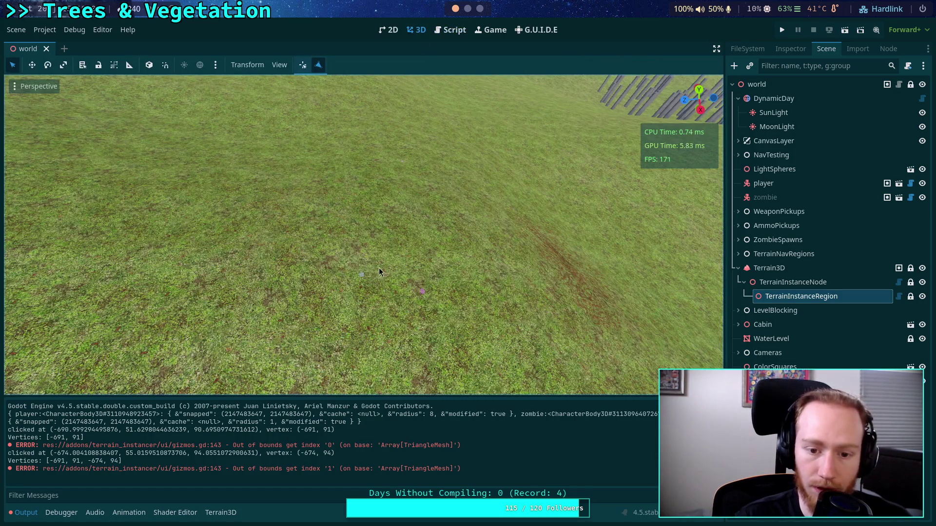
- Fly over the terrain and add a third point to complete the triangle face
drag(402, 271, 356, 288)
mouse_move(479, 284)
mouse_down()
mouse_move(463, 286)
mouse_move(480, 285)
mouse_up()
click(412, 292)
- Drag the triangle's left corner up, down and back to its start, then return to plugin.gd
drag(391, 286, 381, 280)
drag(468, 276, 468, 276)
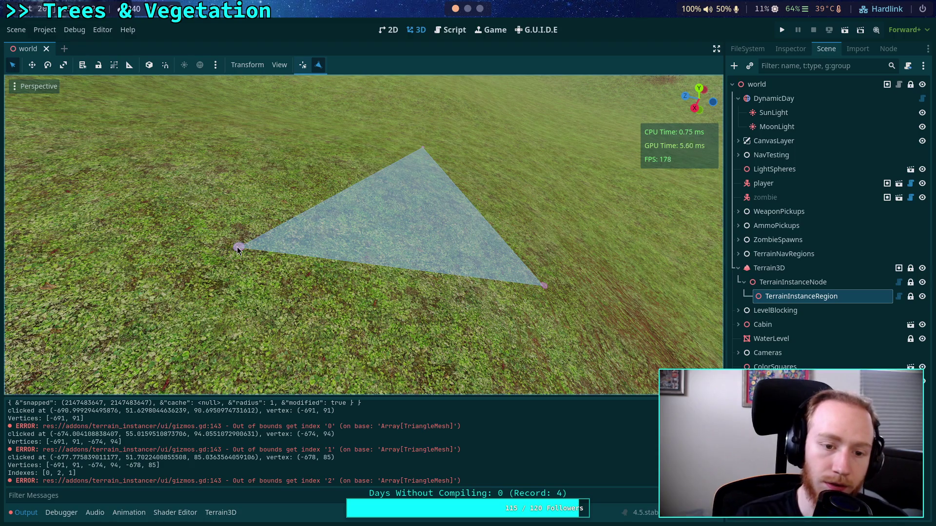
mouse_move(237, 248)
mouse_down()
mouse_move(307, 295)
mouse_move(201, 200)
mouse_move(291, 250)
mouse_up()
click(198, 203)
drag(205, 202, 220, 250)
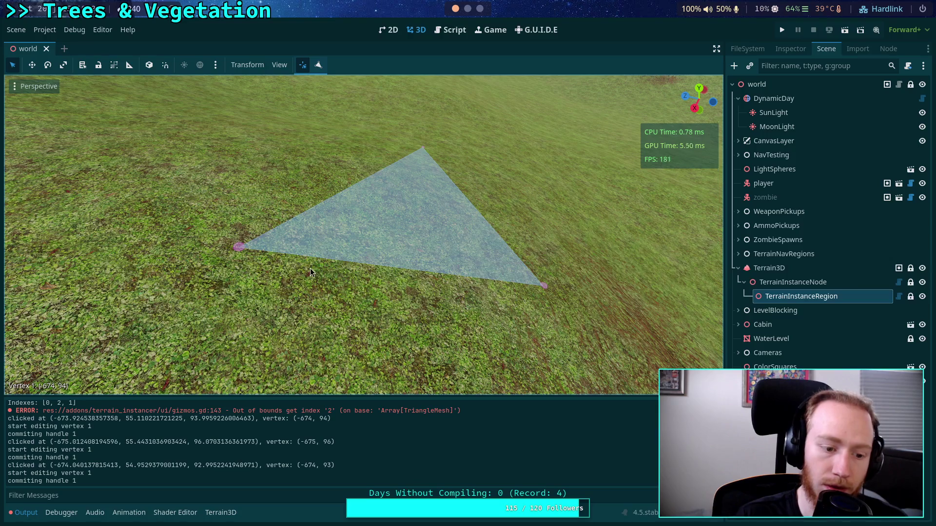
click(441, 29)
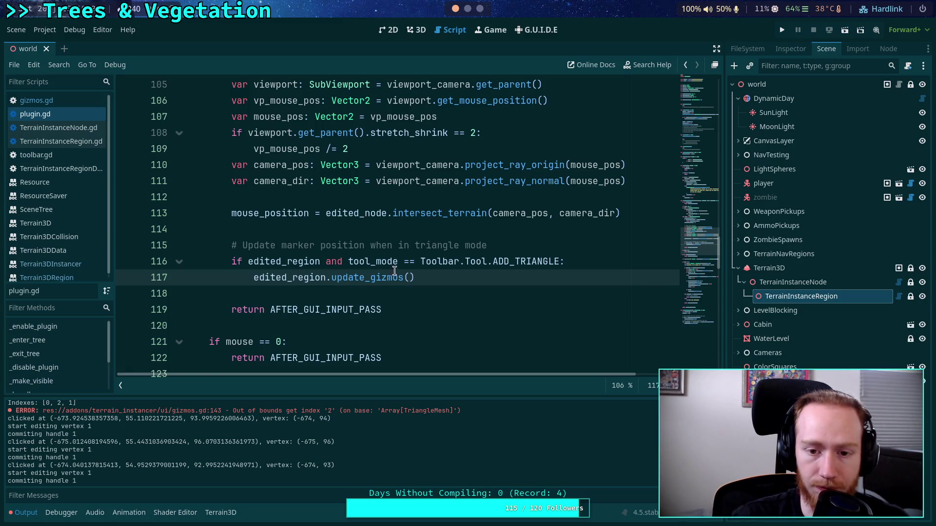
- Change line 88's early return to '(not edited_node) and (not edited_region)' and save plugin.gd
mouse_move(403, 276)
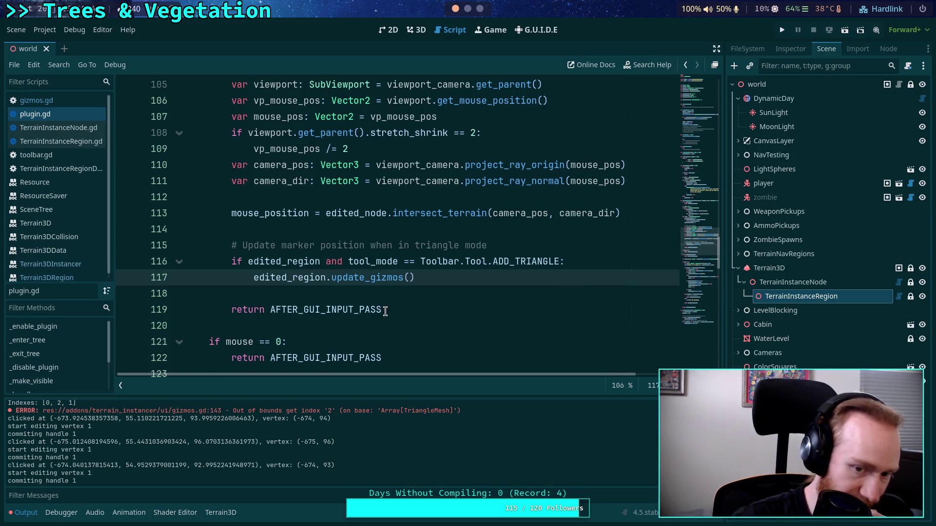
scroll(385, 311, up, 3)
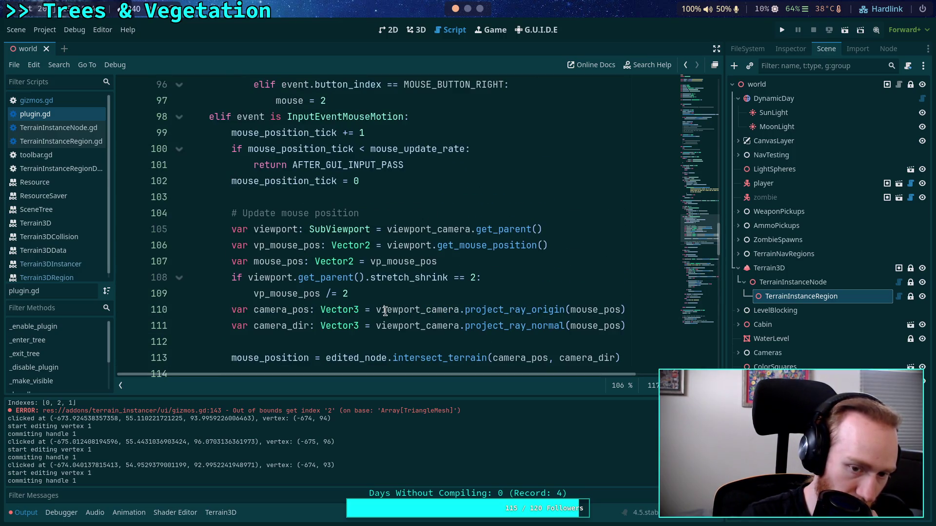
scroll(385, 310, up, 3)
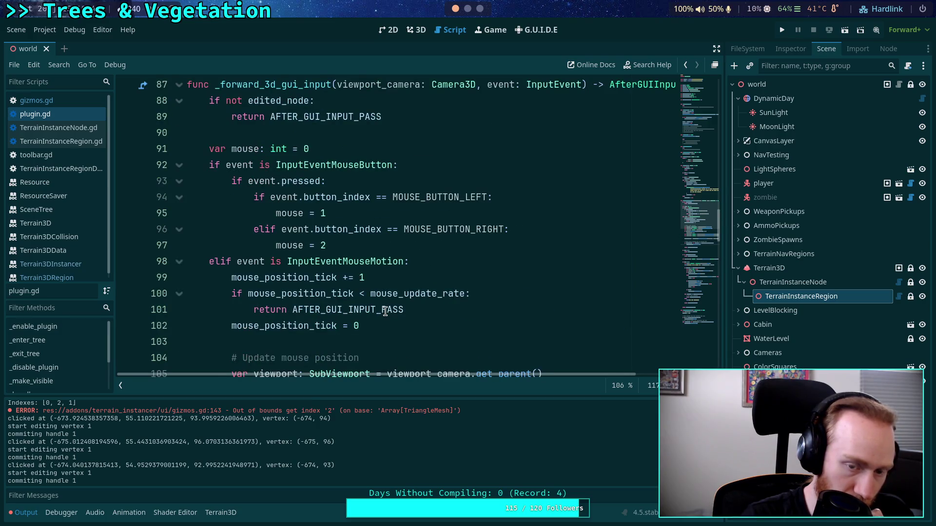
scroll(385, 310, up, 2)
scroll(385, 311, down, 1)
scroll(385, 311, up, 1)
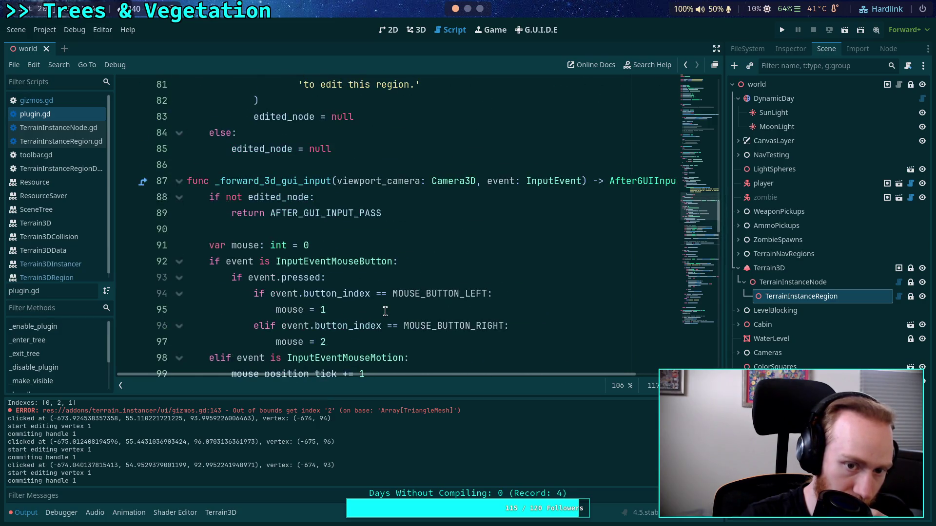
scroll(385, 311, up, 1)
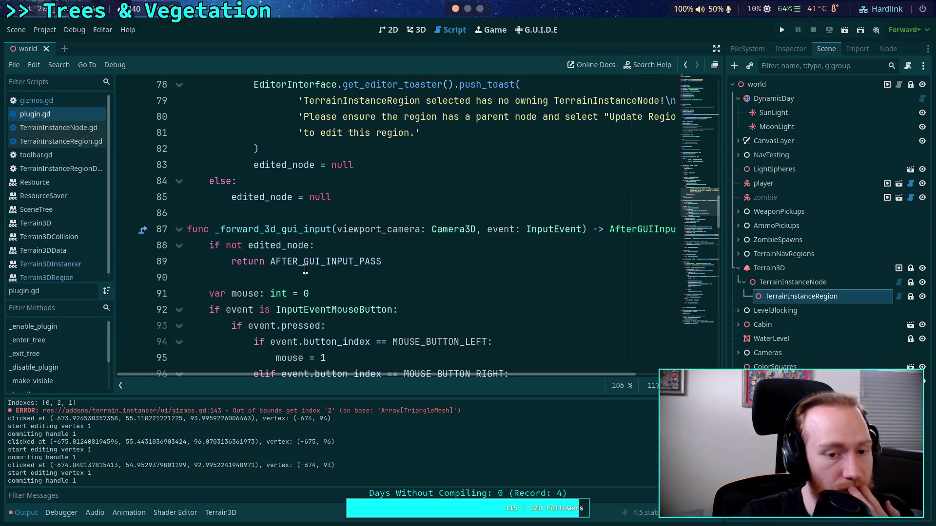
mouse_move(305, 269)
click(309, 244)
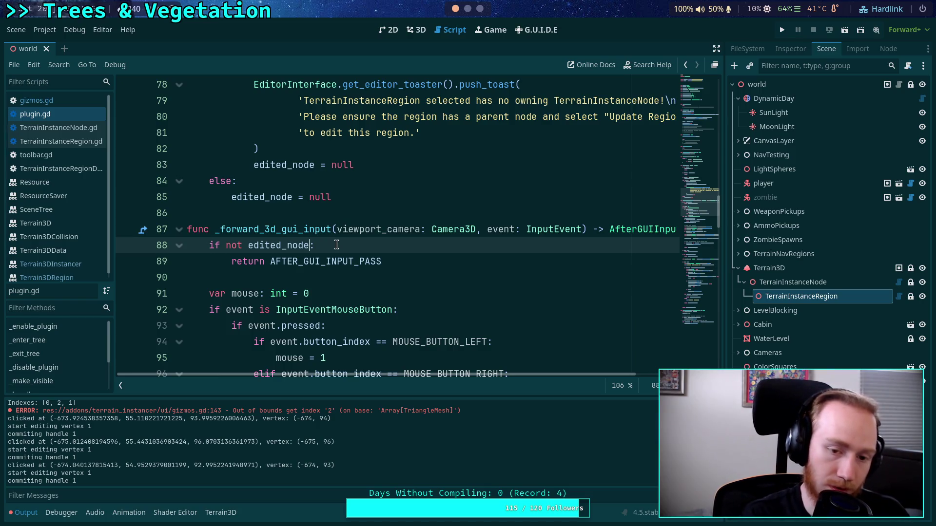
click(226, 245)
text(()
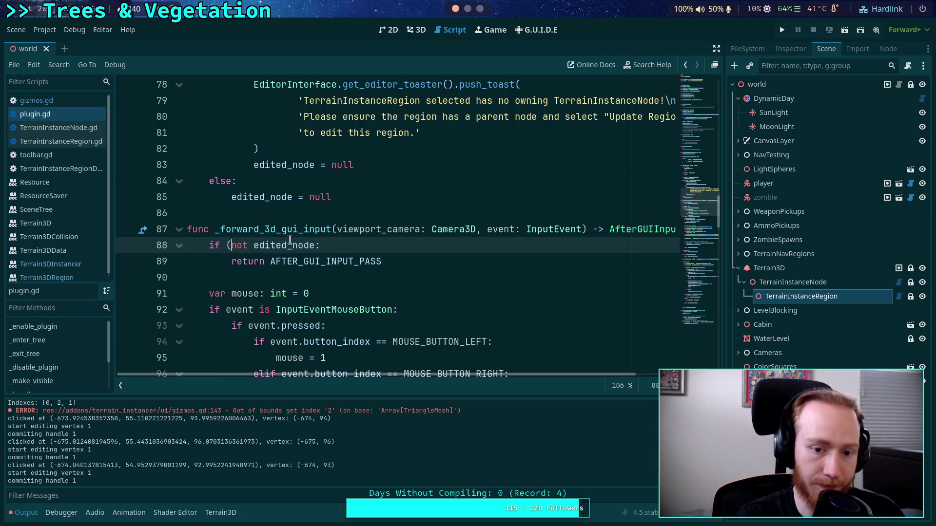
click(319, 245)
text() and)
text( n)
key(BackSpace)
text((not edited_region)
key(ctrl+s)
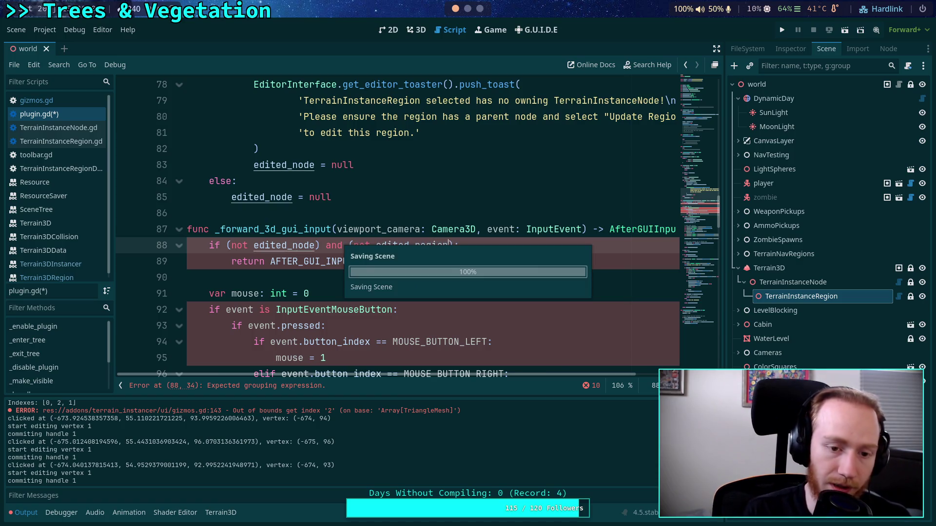
- Drag the triangle's left vertex to a new terrain spot, then go back to plugin.gd
click(410, 30)
drag(239, 250, 346, 298)
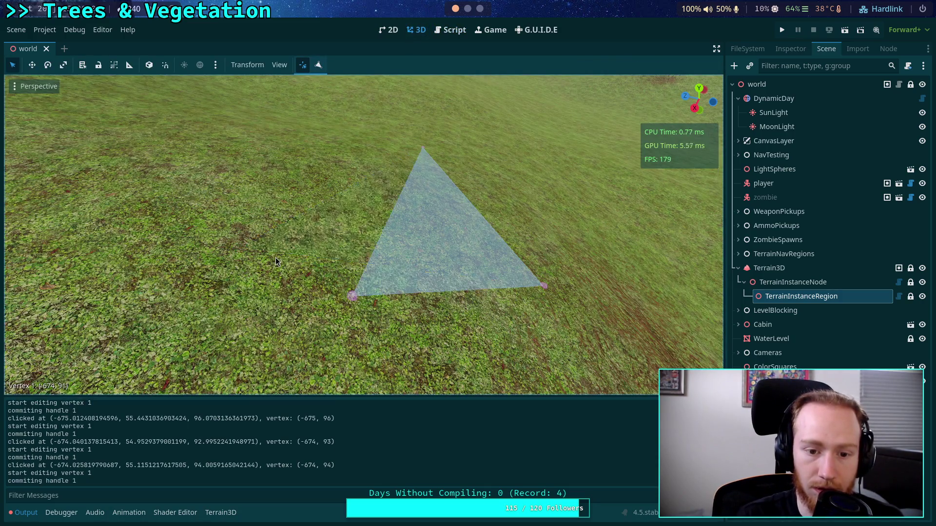
click(463, 30)
scroll(407, 262, down, 3)
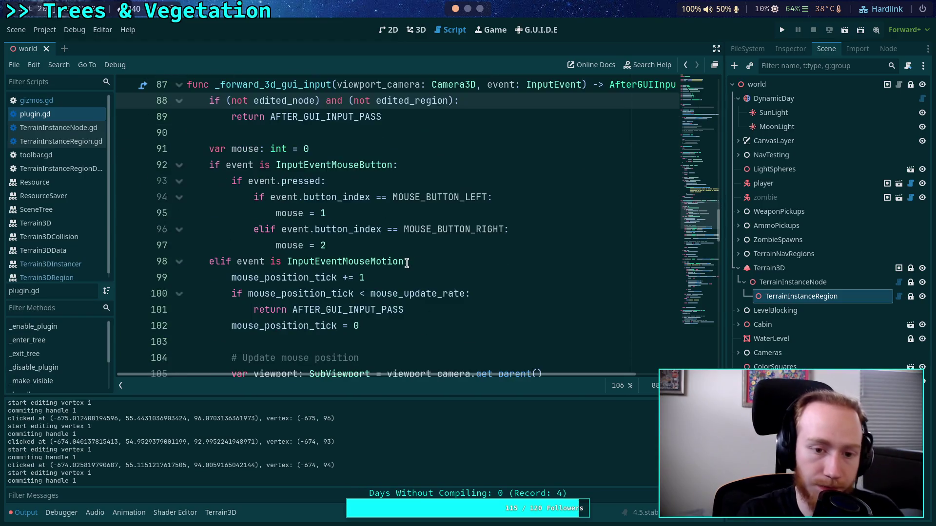
- Highlight edited_node in plugin.gd and scroll through its other uses
scroll(392, 252, down, 5)
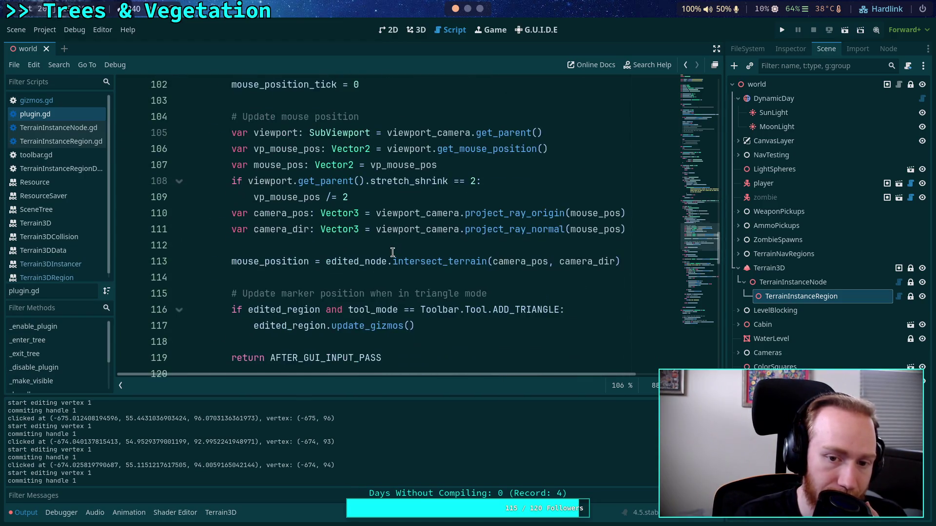
scroll(392, 252, down, 4)
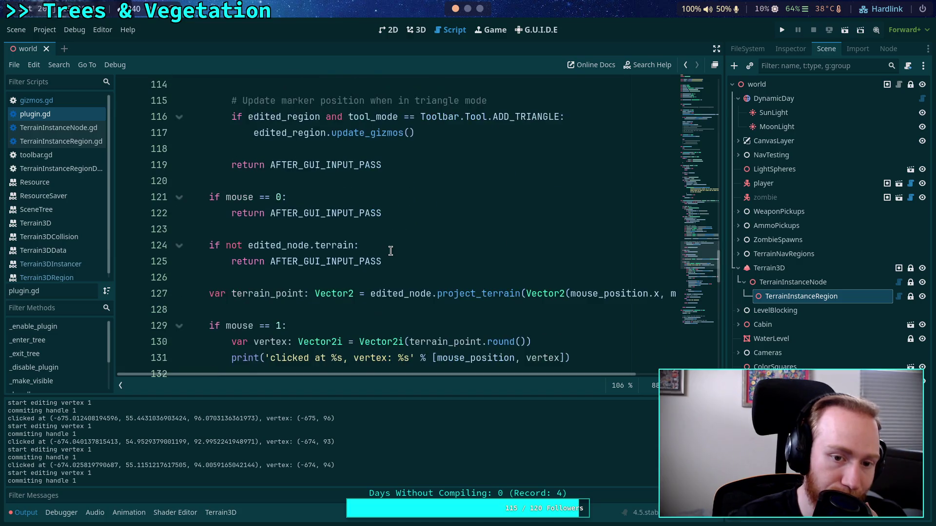
scroll(390, 251, down, 1)
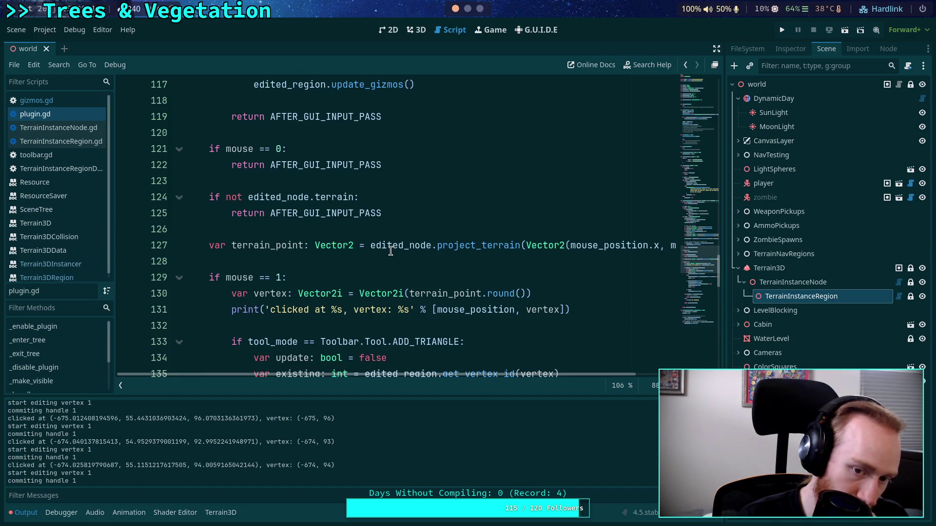
scroll(390, 251, down, 10)
scroll(391, 251, down, 2)
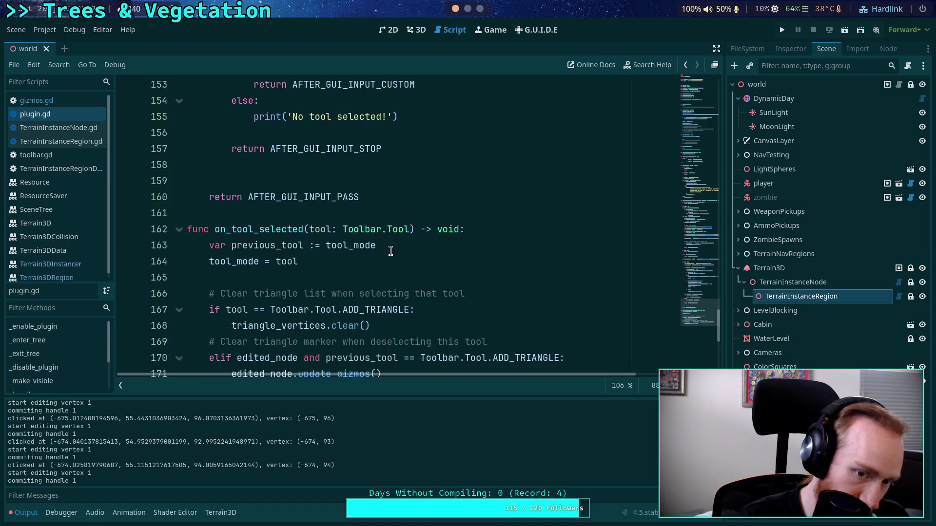
scroll(391, 251, up, 20)
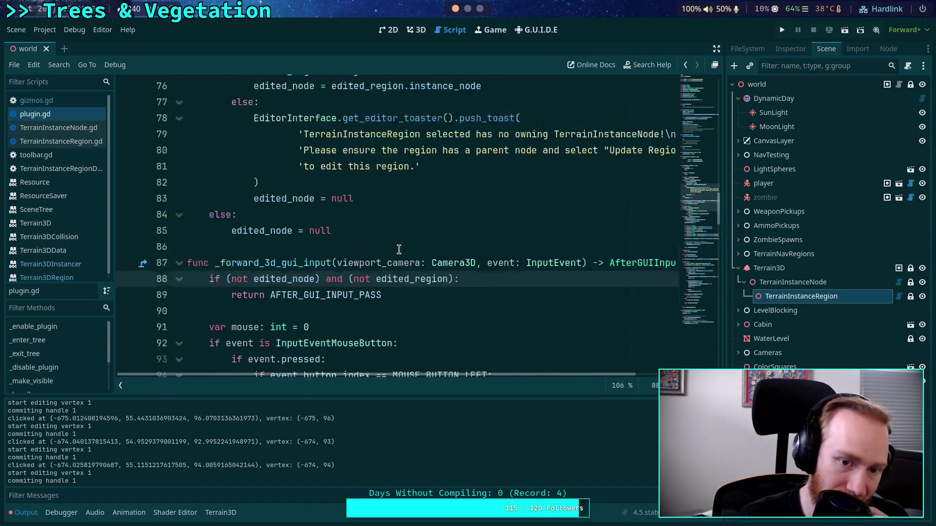
scroll(394, 247, up, 2)
scroll(393, 247, down, 3)
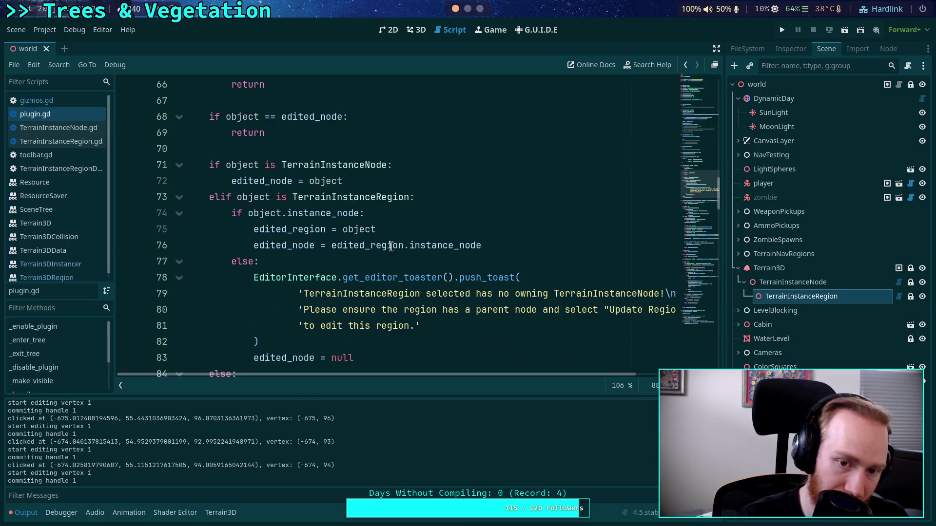
double_click(295, 245)
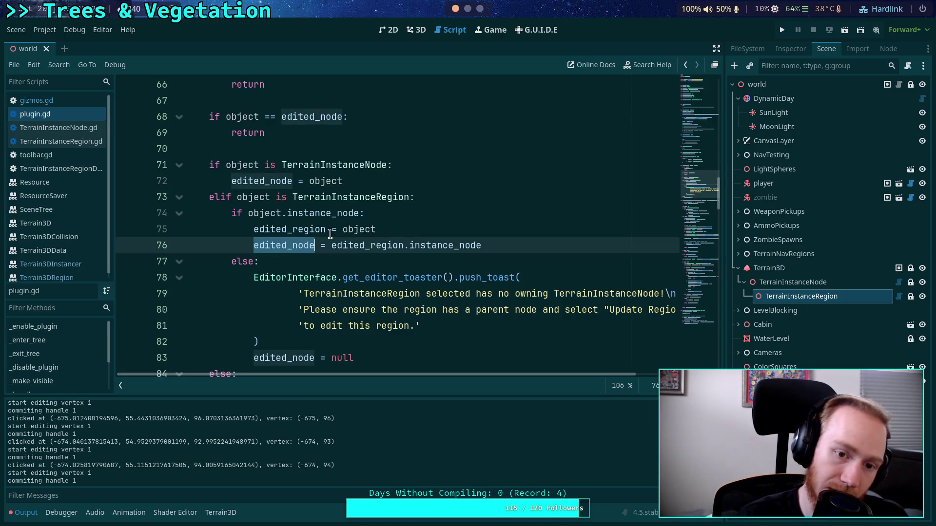
scroll(326, 246, down, 2)
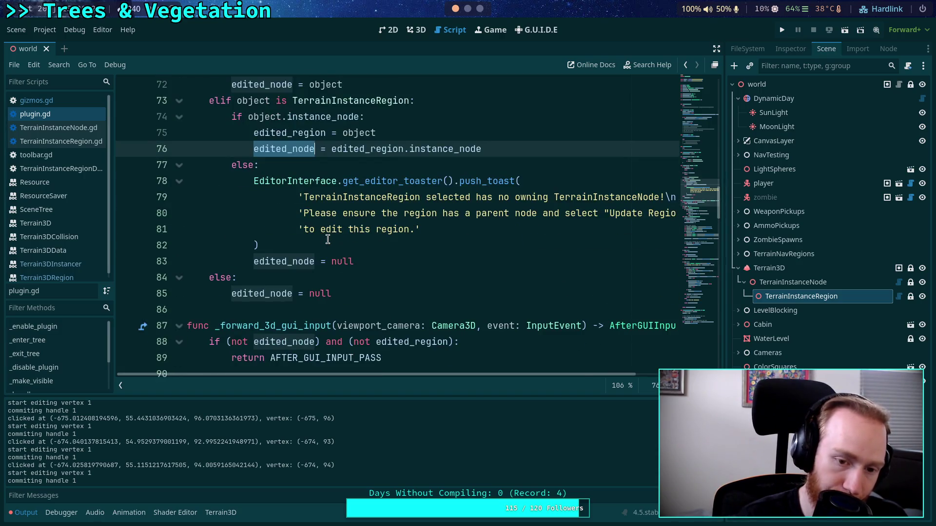
scroll(328, 240, down, 2)
scroll(327, 239, up, 4)
scroll(325, 239, down, 8)
scroll(324, 240, up, 2)
scroll(323, 239, up, 2)
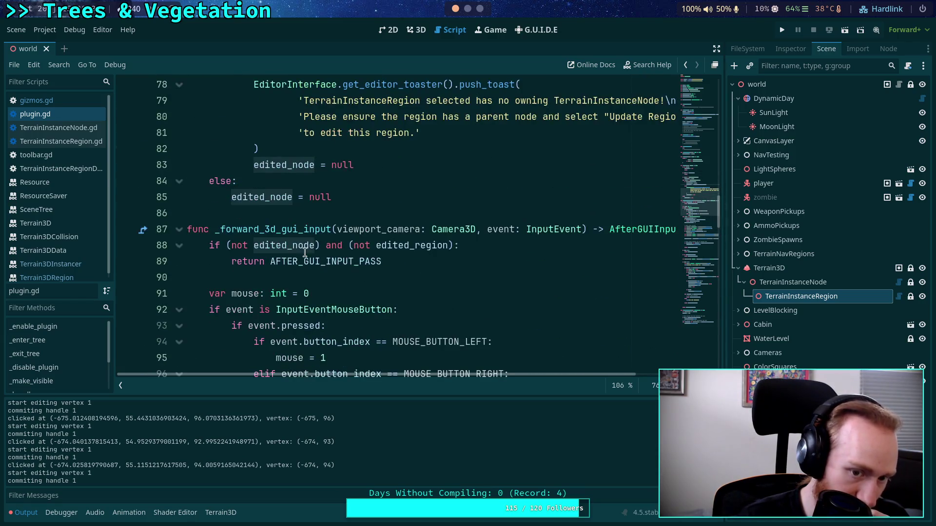
scroll(324, 289, up, 5)
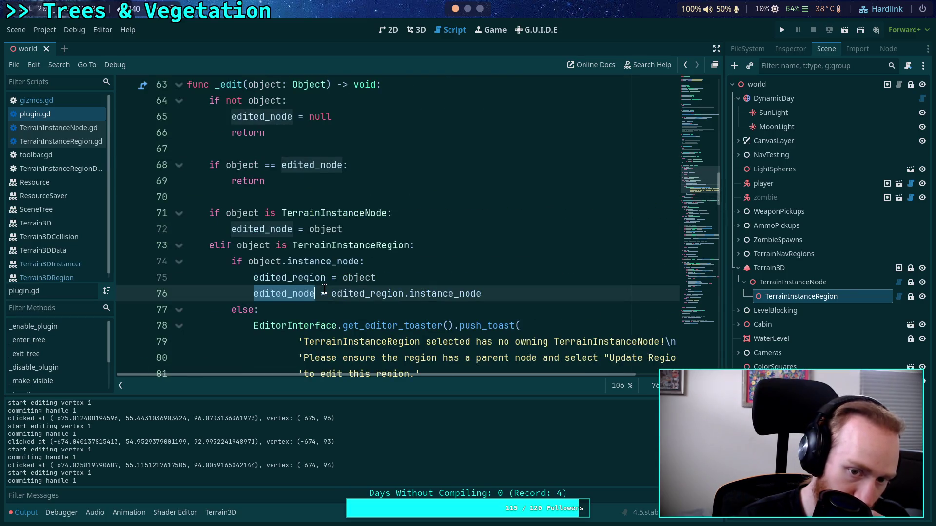
scroll(324, 289, down, 5)
- Reduce line 88's condition to 'if not edited_node:'
double_click(237, 245)
click(233, 245)
key(BackSpace)
drag(310, 245, 447, 246)
key(BackSpace)
- On line 149, change edited_node to edited_region before update_gizmos()
scroll(430, 259, down, 8)
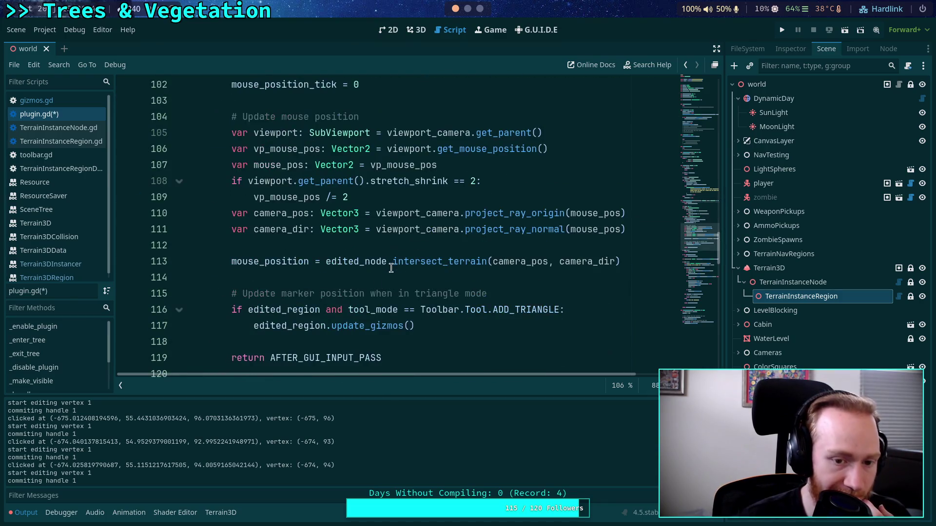
scroll(391, 269, down, 1)
scroll(326, 298, down, 1)
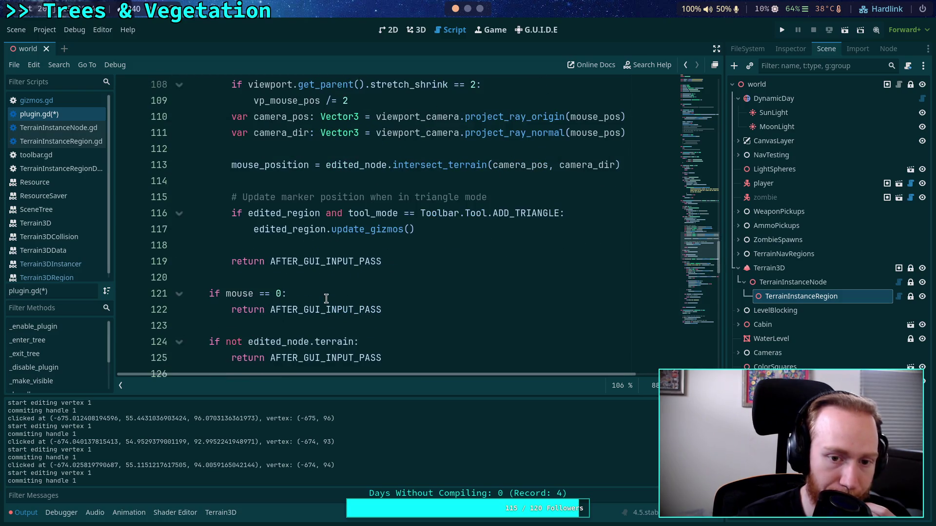
scroll(326, 298, down, 3)
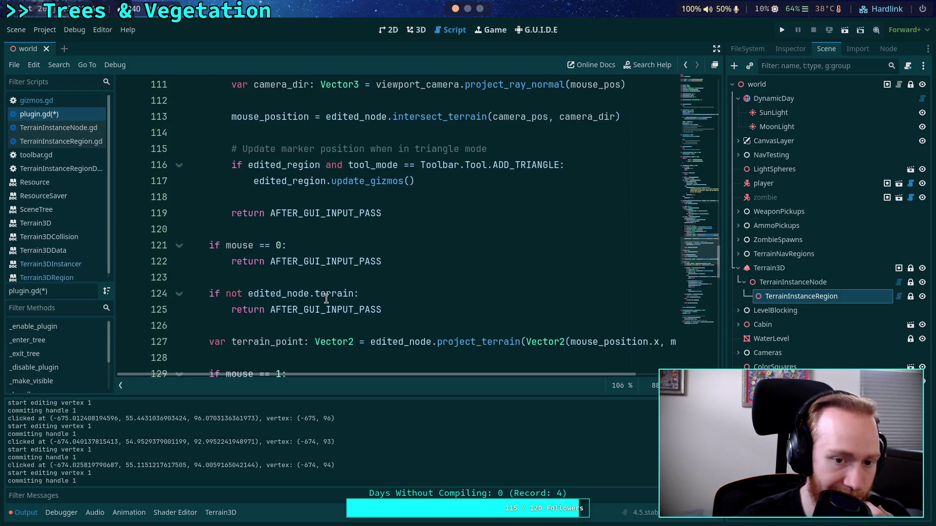
scroll(326, 298, down, 1)
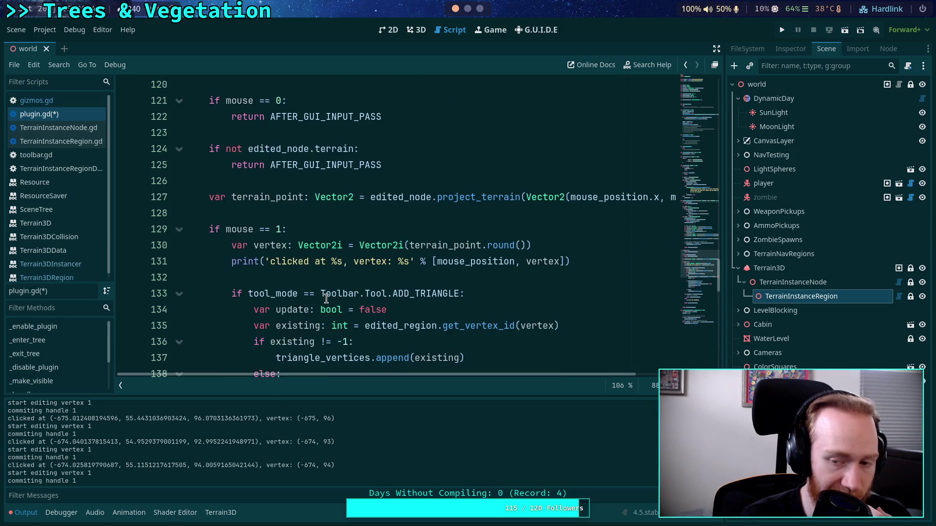
scroll(327, 299, down, 1)
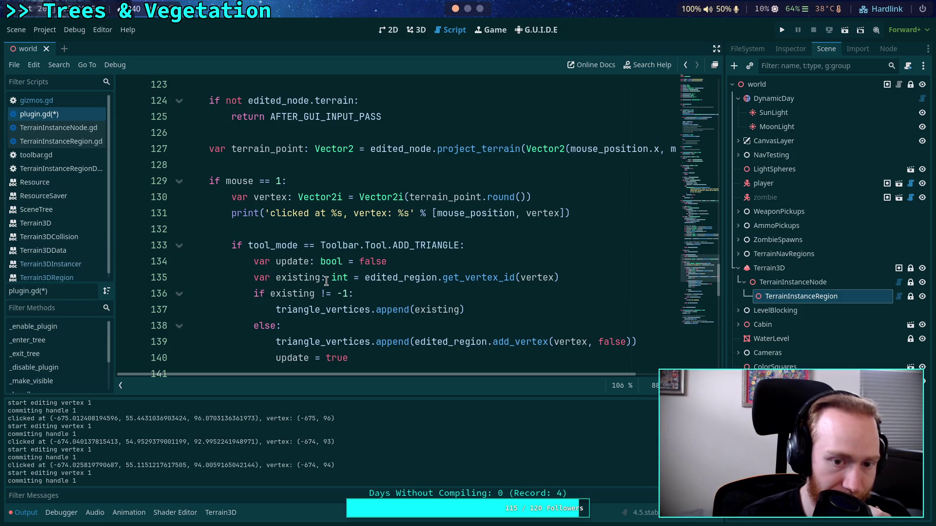
scroll(326, 281, down, 2)
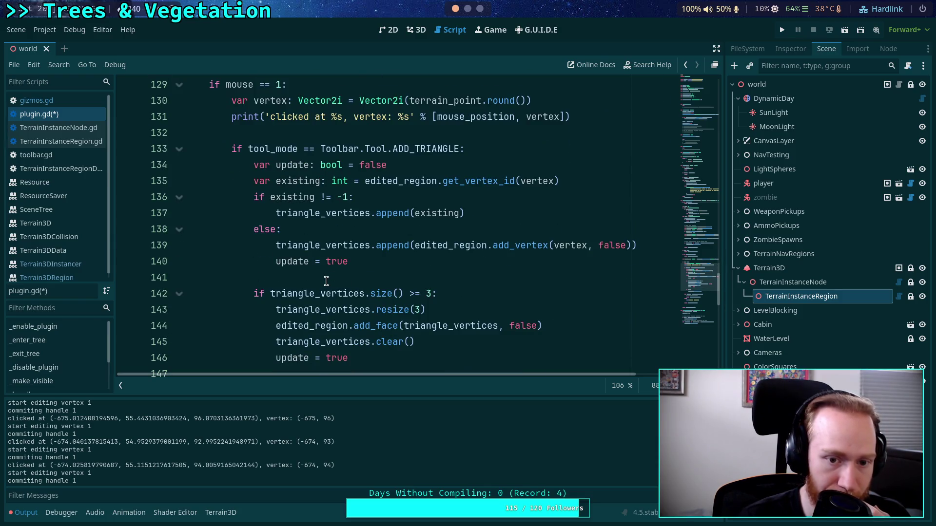
scroll(326, 281, down, 3)
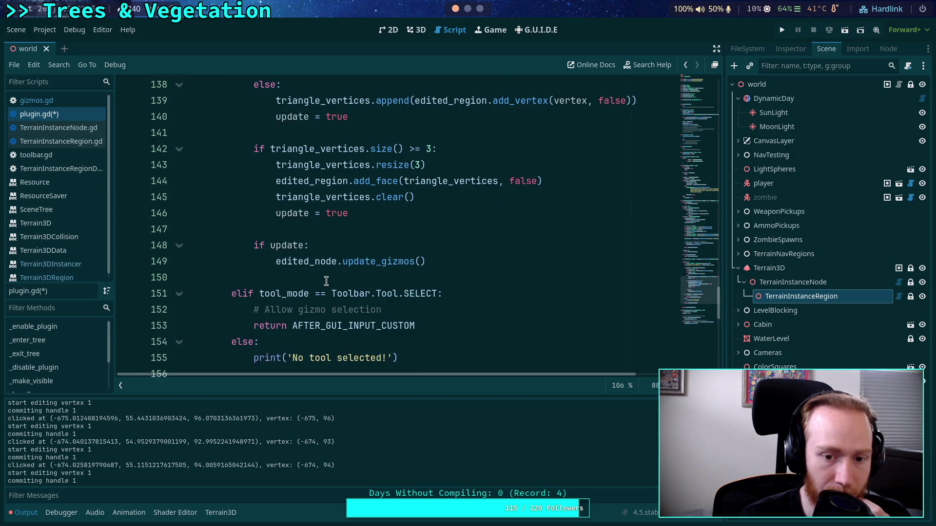
drag(314, 261, 337, 262)
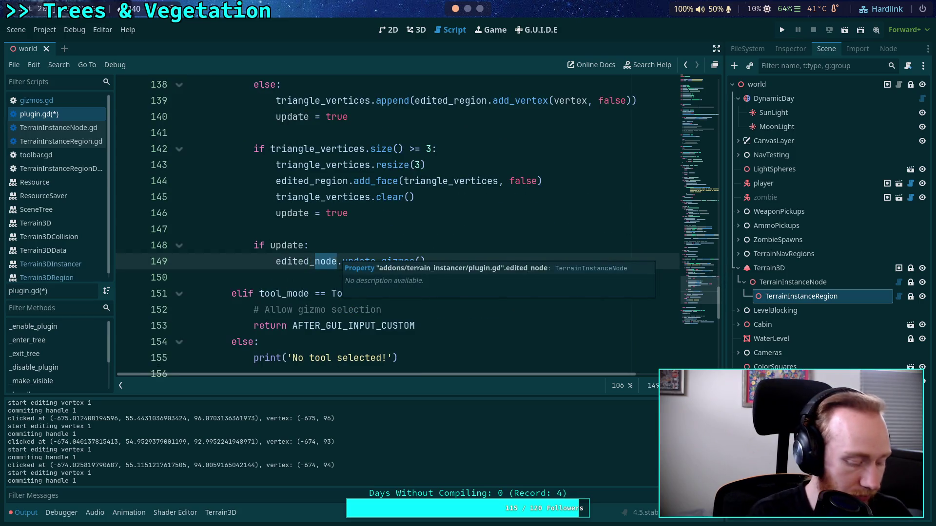
text(region)
scroll(331, 257, up, 3)
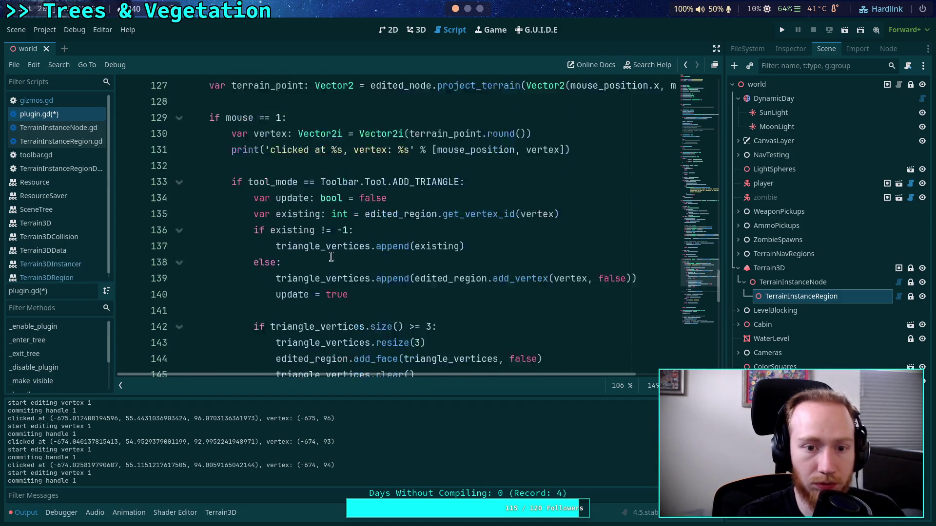
- Replace edited_node with edited_region on lines 170 and 171, then save plugin.gd
scroll(332, 234, down, 2)
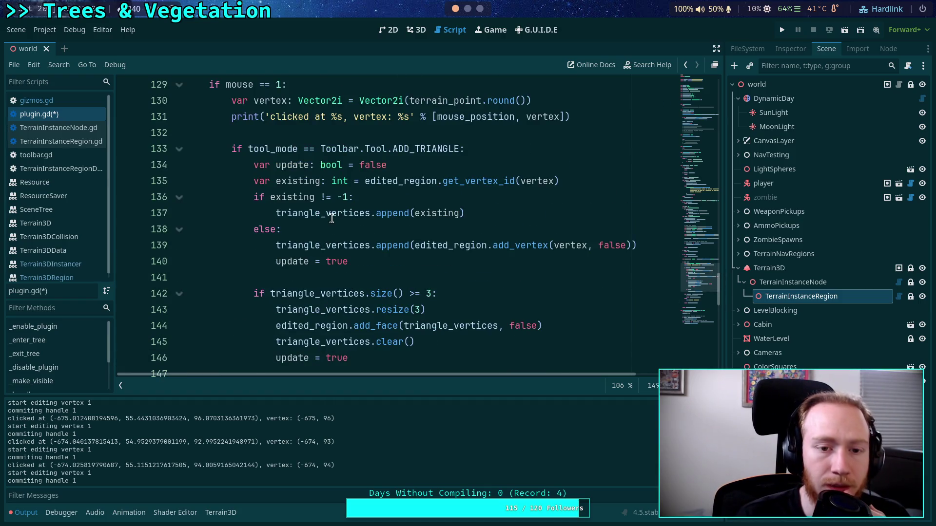
scroll(317, 214, up, 2)
scroll(312, 215, up, 2)
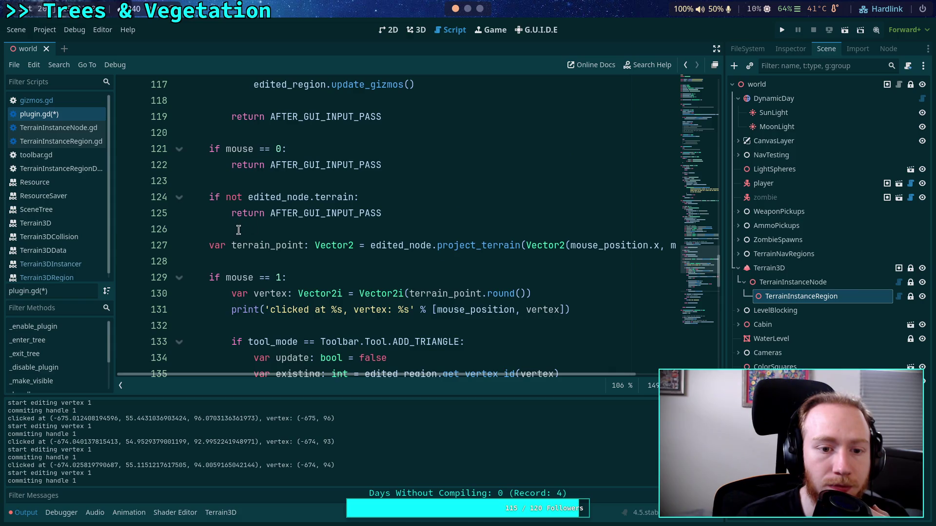
scroll(238, 230, down, 5)
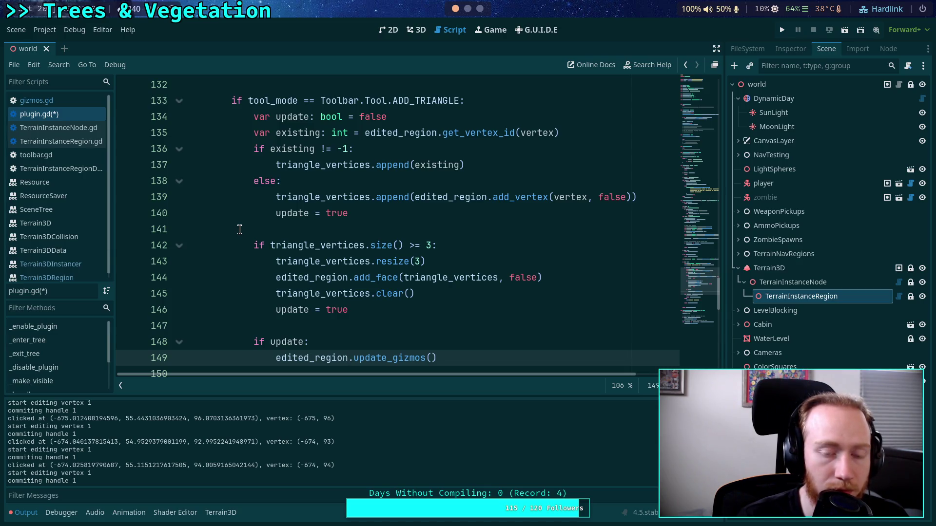
scroll(239, 229, down, 2)
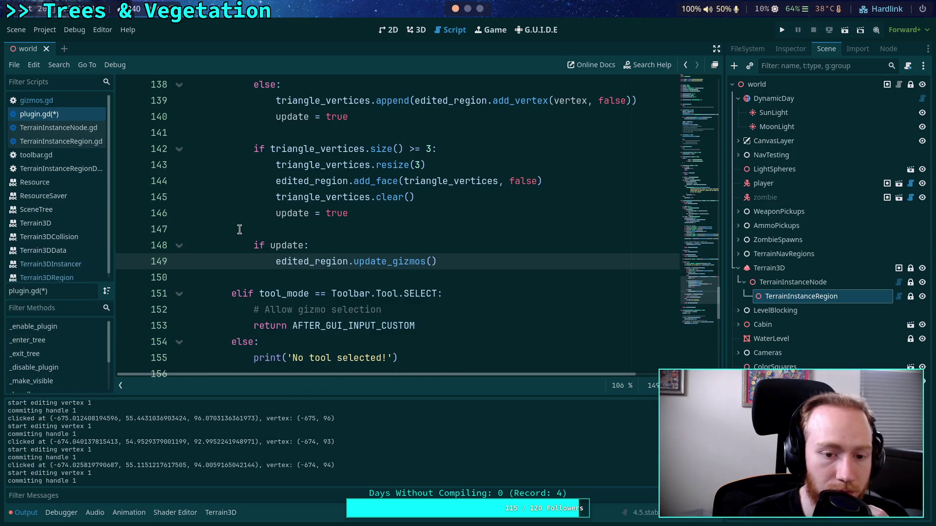
scroll(239, 229, down, 2)
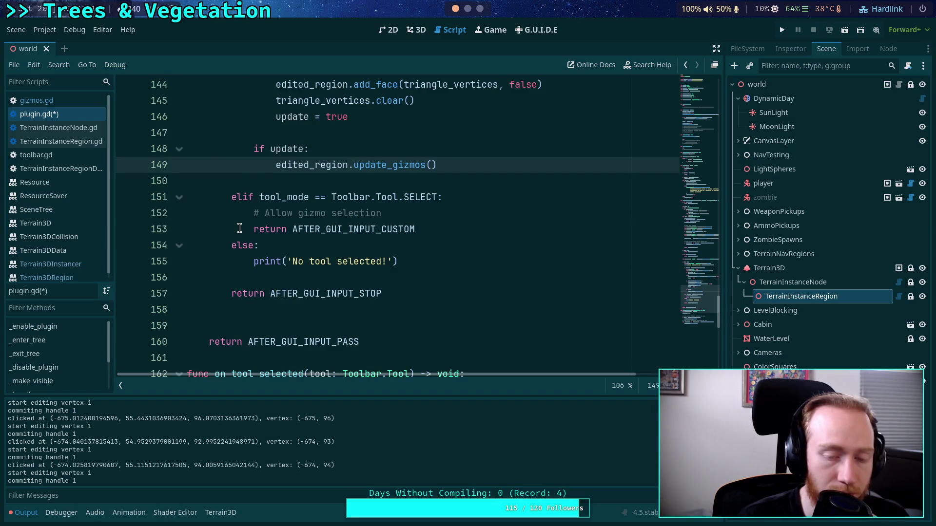
scroll(239, 229, down, 1)
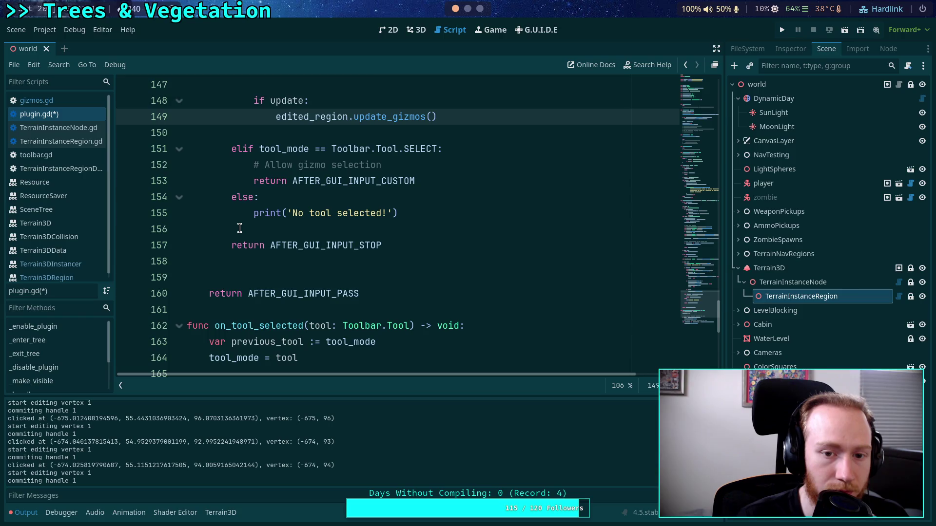
scroll(239, 229, down, 3)
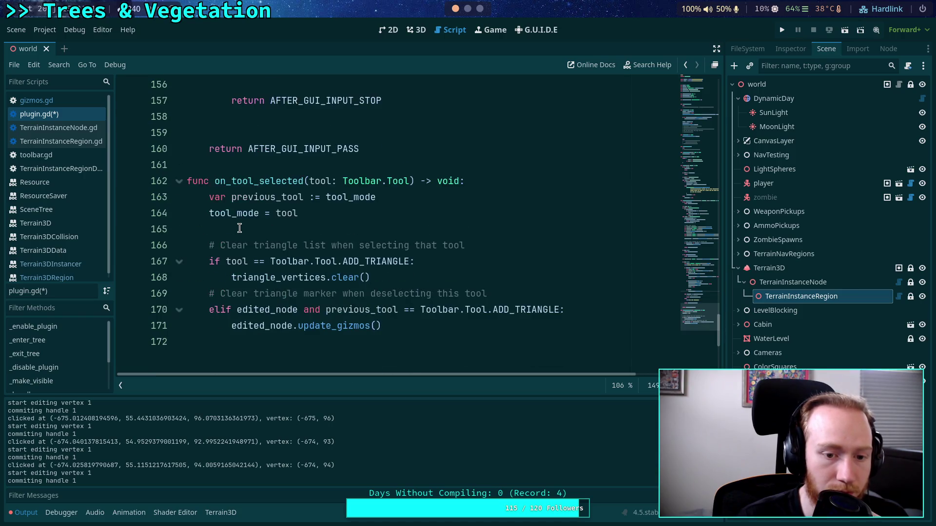
scroll(239, 229, down, 1)
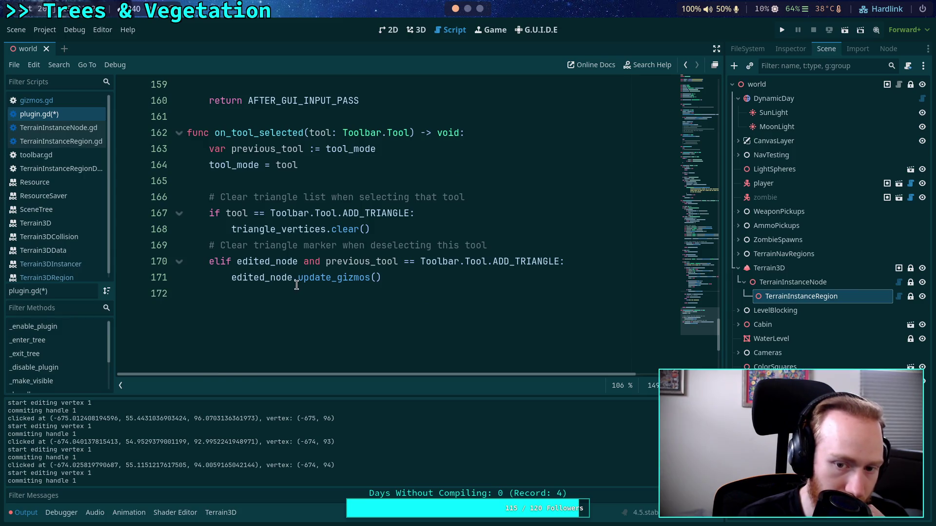
mouse_move(286, 281)
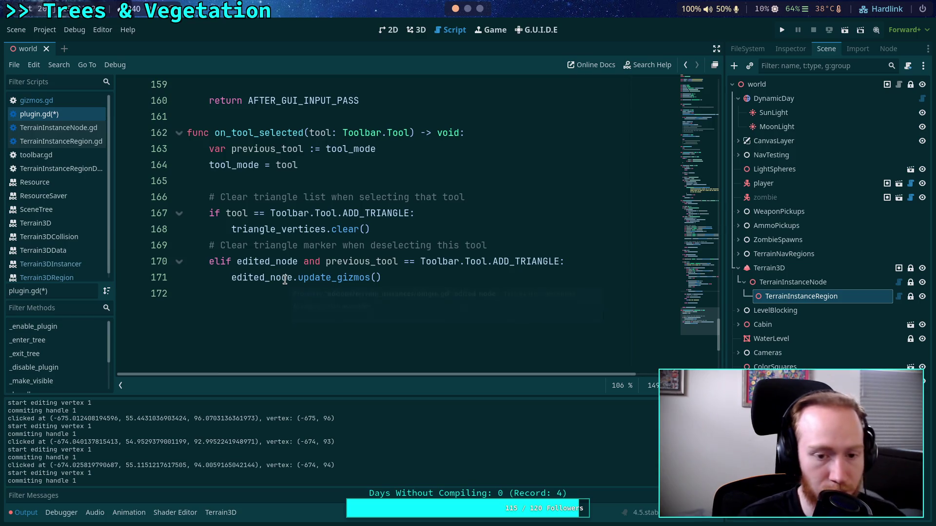
drag(277, 261, 297, 262)
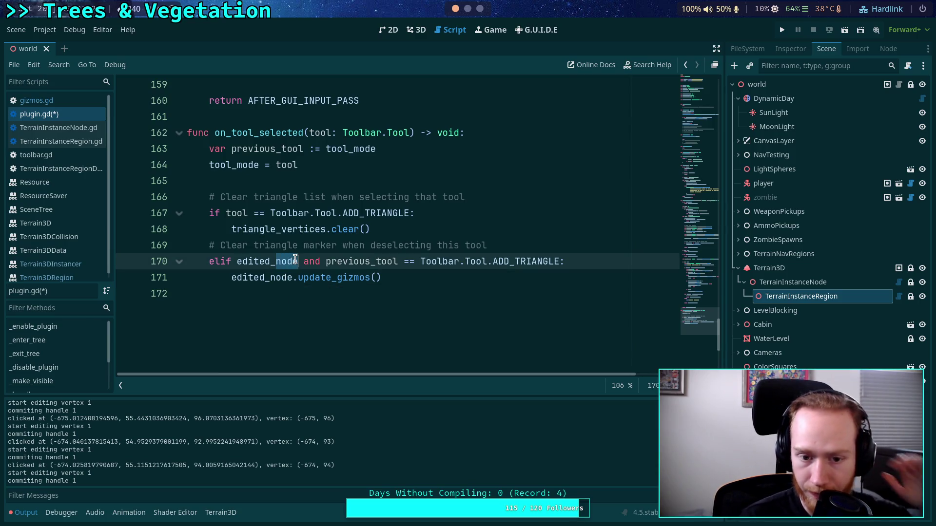
mouse_move(298, 261)
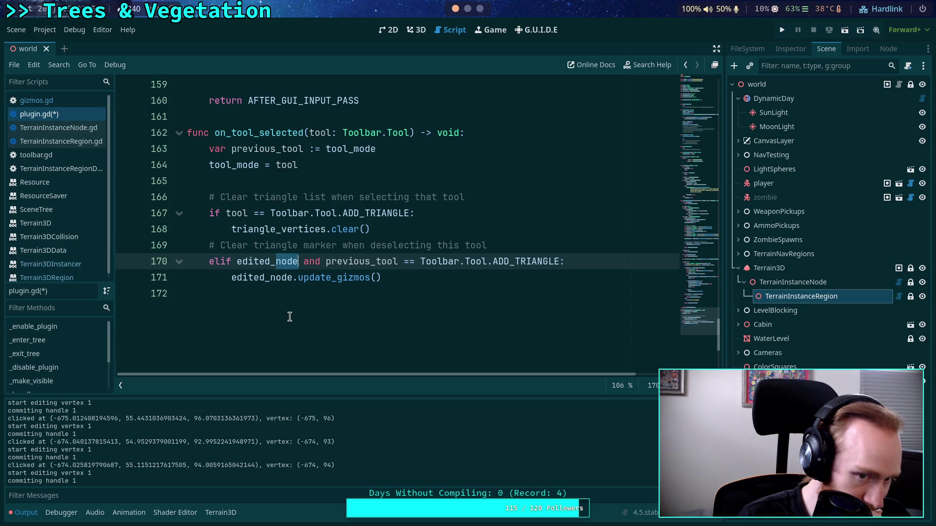
text(region)
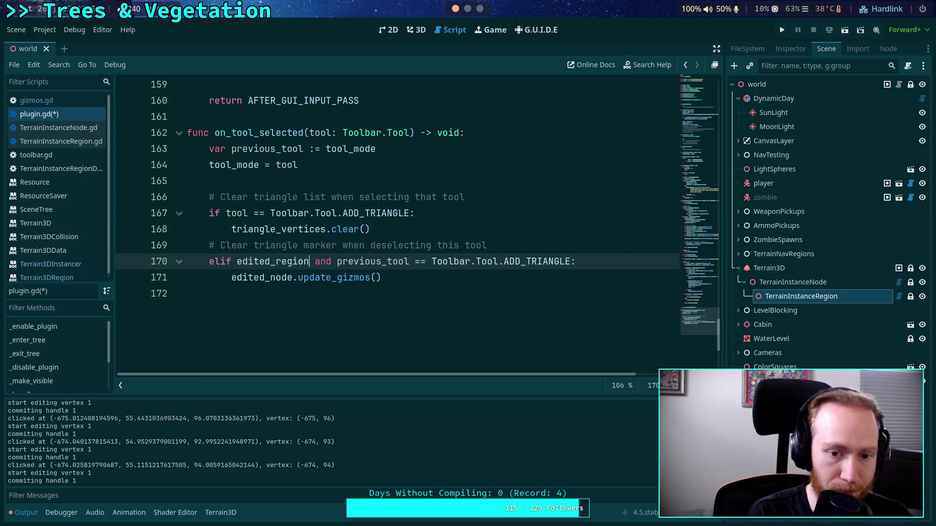
drag(271, 277, 293, 277)
text(region)
key(ctrl+s)
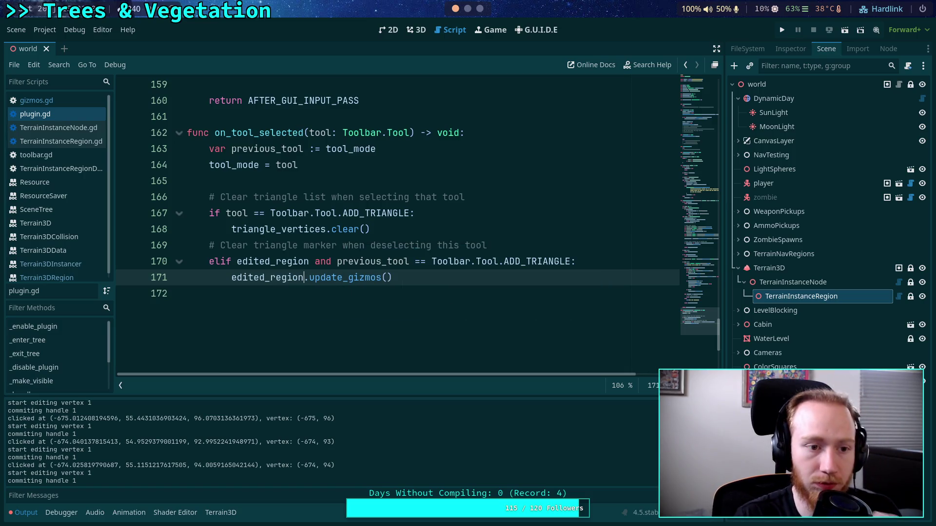
- In the 3D view, drag the triangle's left and bottom-right corners to reshape it
key(ctrl+F2)
mouse_move(349, 260)
mouse_down()
mouse_move(328, 244)
mouse_move(319, 207)
mouse_up()
drag(546, 285, 470, 315)
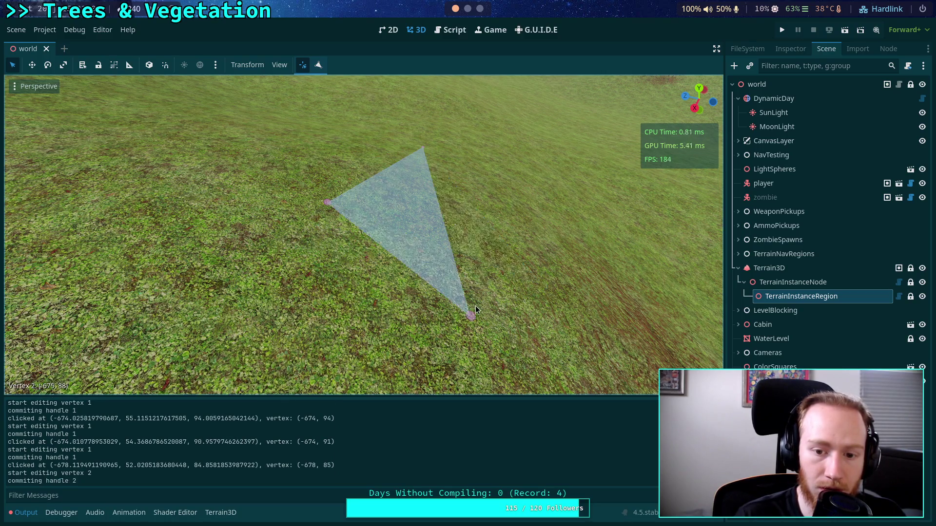
drag(326, 202, 275, 261)
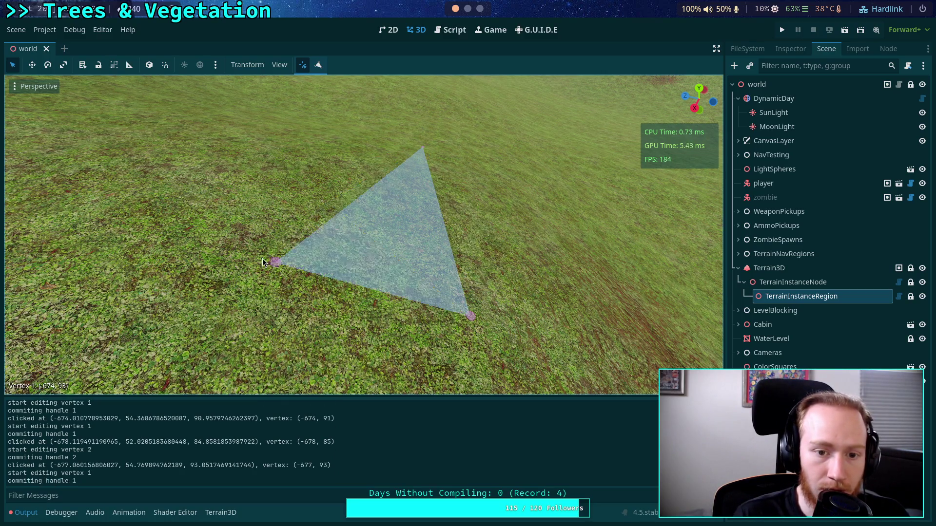
- Scroll back through plugin.gd's mouse-handling code, then return to 3D and open the Scene menu
click(443, 32)
scroll(371, 274, up, 2)
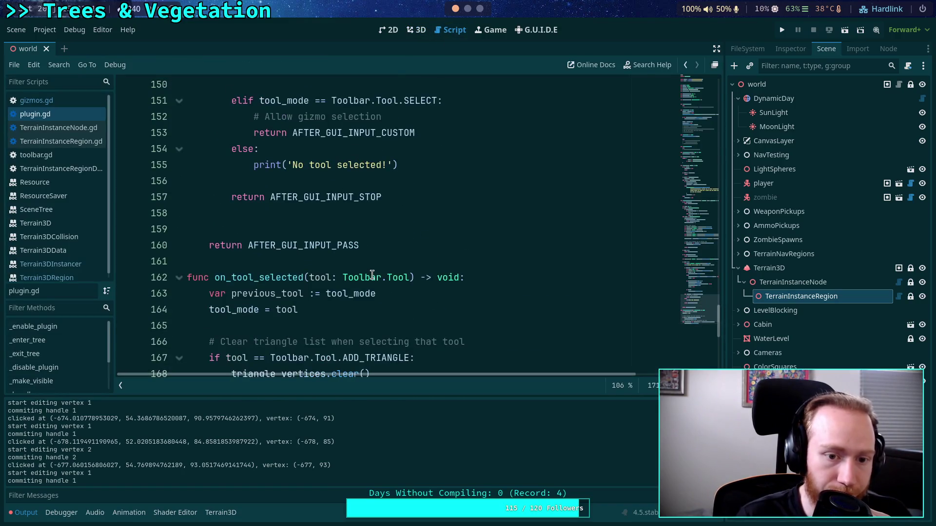
scroll(371, 275, down, 3)
scroll(312, 300, up, 5)
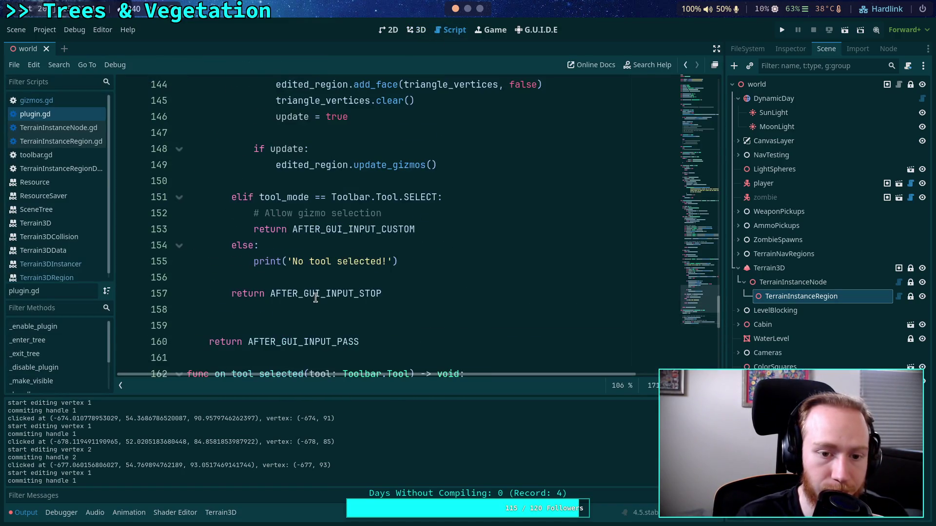
scroll(316, 298, up, 12)
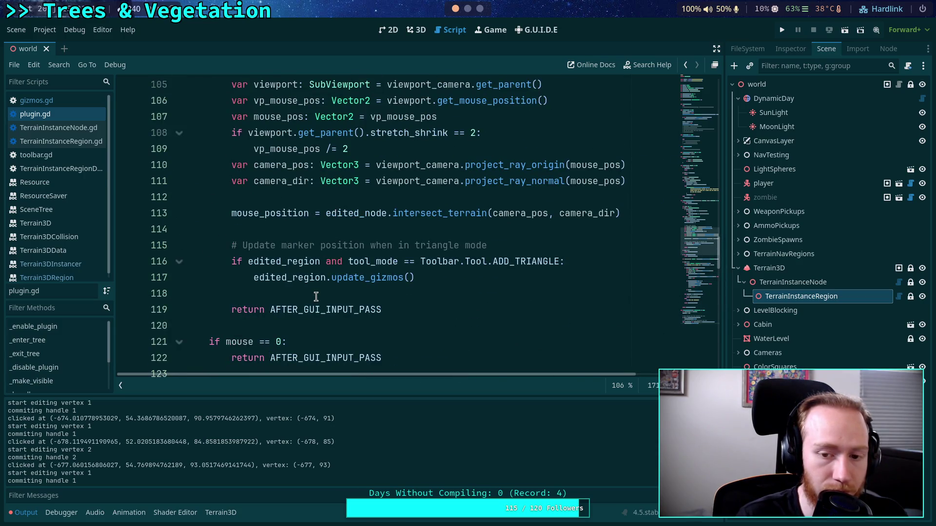
scroll(316, 297, up, 2)
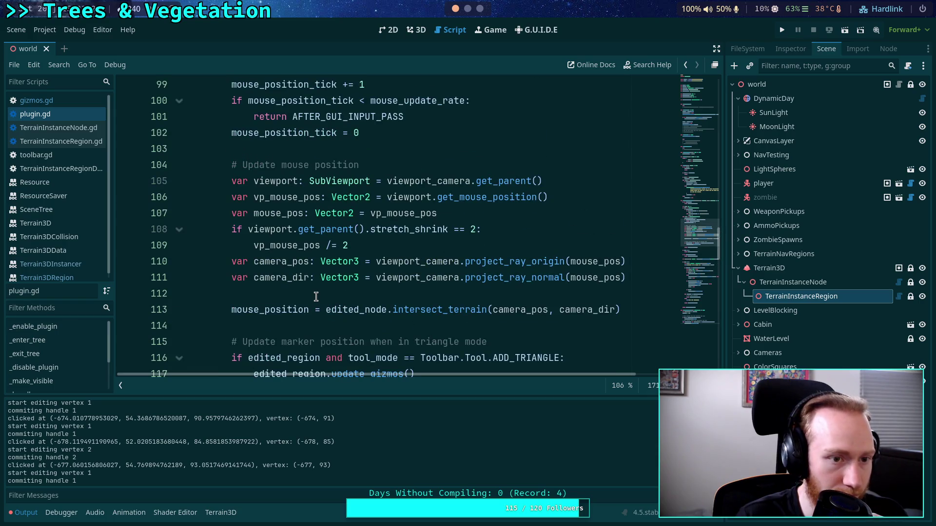
scroll(316, 297, up, 3)
click(416, 30)
click(16, 29)
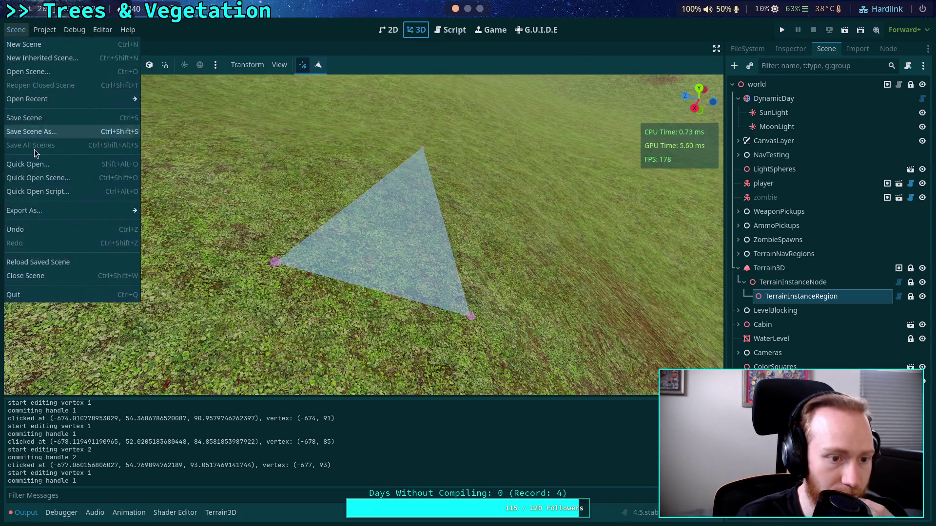
- Reload the saved world scene and scroll the Output to the get_faces null errors
click(47, 263)
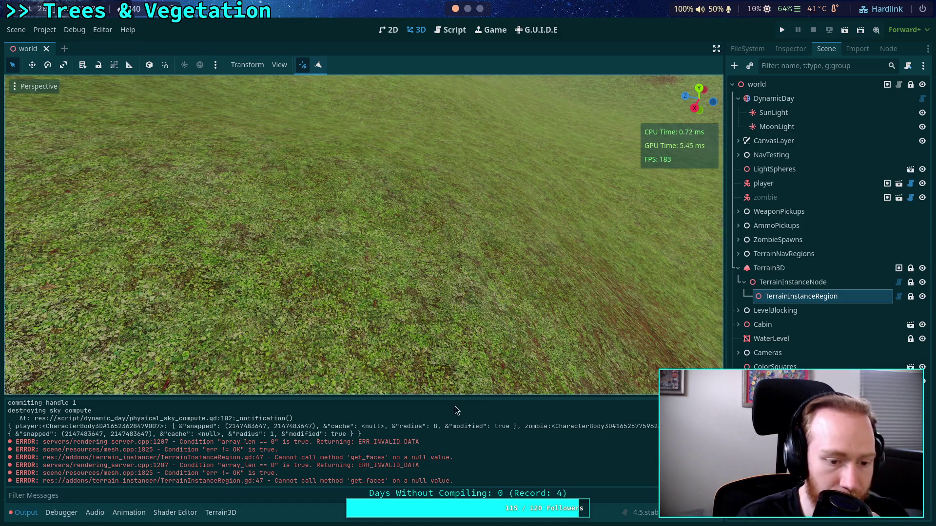
scroll(481, 460, up, 2)
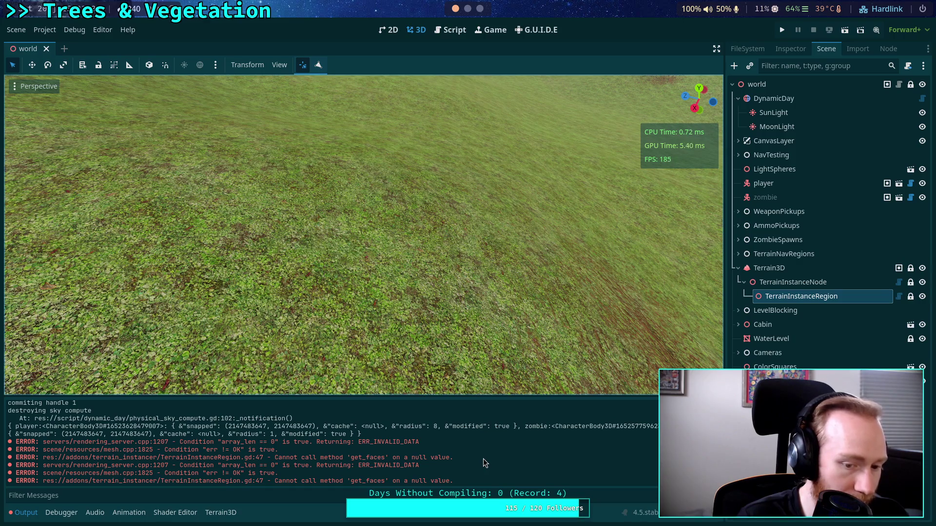
- Open TerrainInstanceRegion.gd and highlight triangle_mesh to trace its uses
click(450, 30)
click(72, 142)
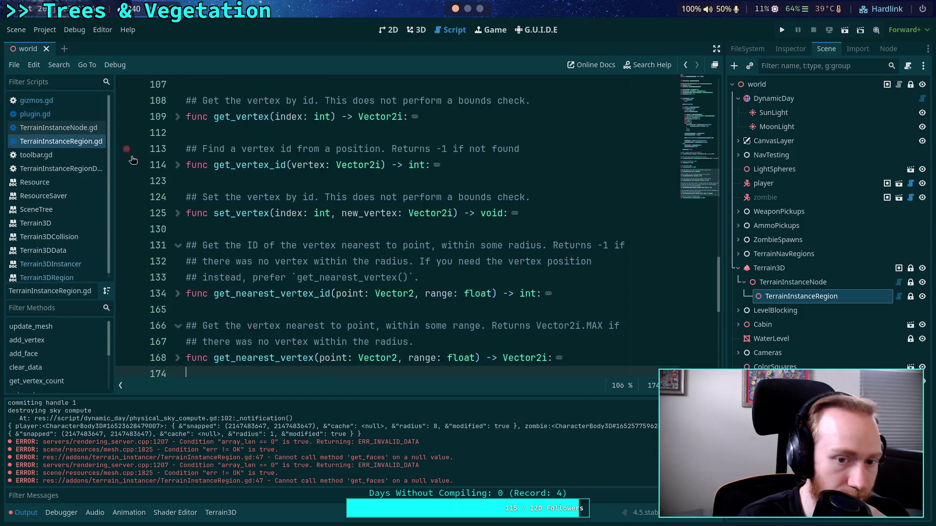
scroll(283, 229, up, 5)
scroll(283, 229, up, 1)
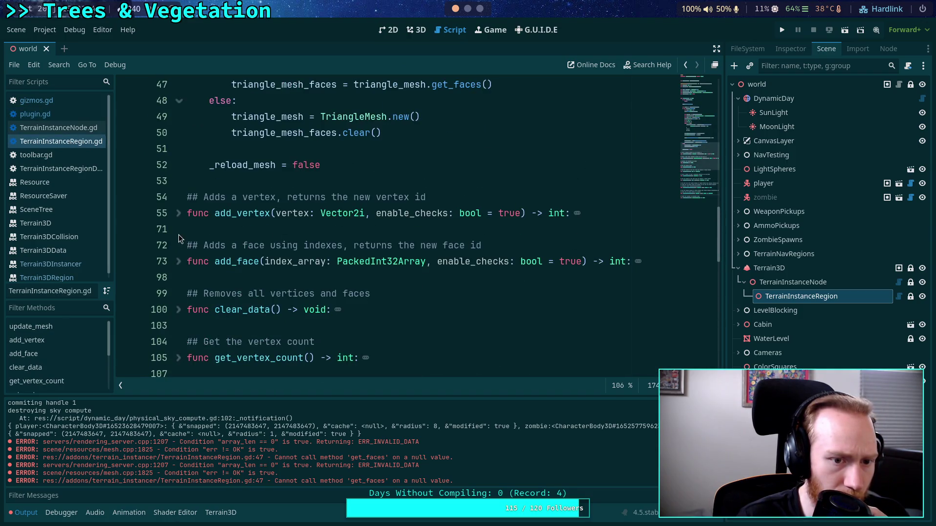
scroll(208, 223, up, 2)
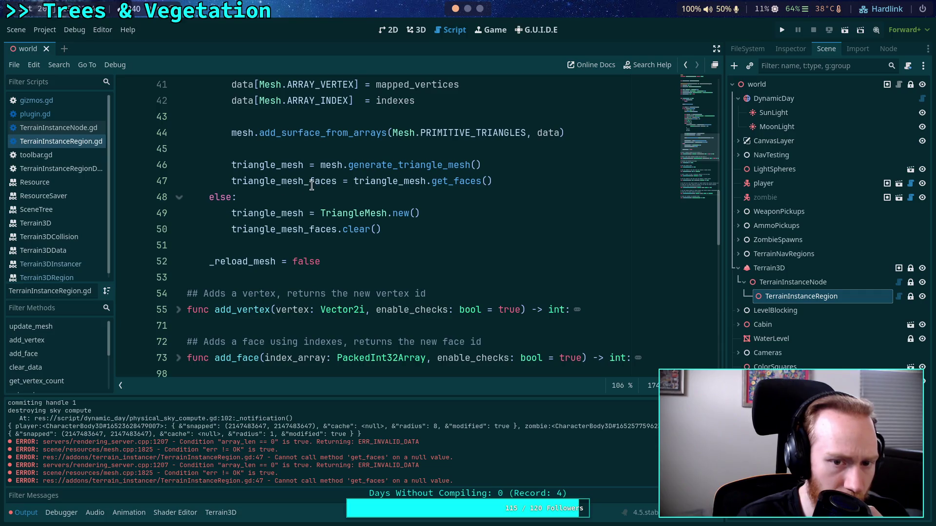
double_click(400, 181)
scroll(413, 205, up, 2)
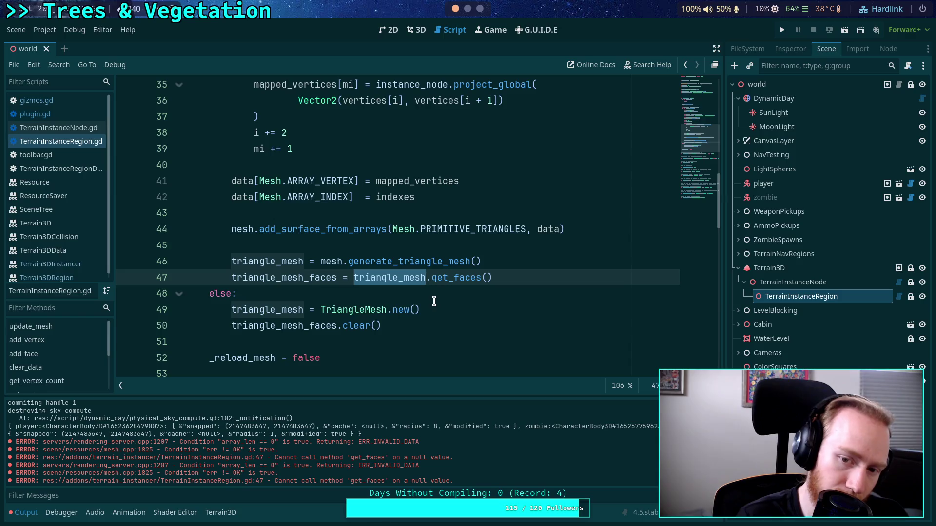
scroll(434, 301, up, 4)
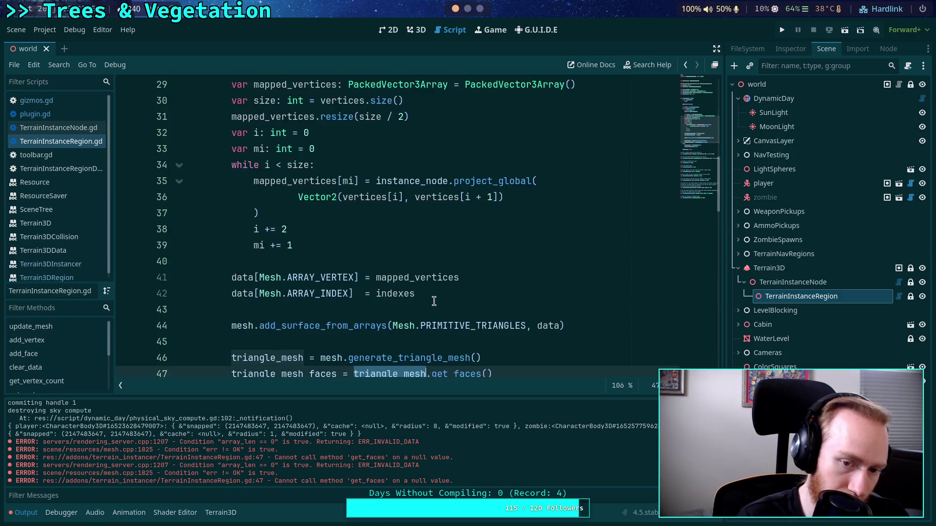
scroll(434, 301, up, 4)
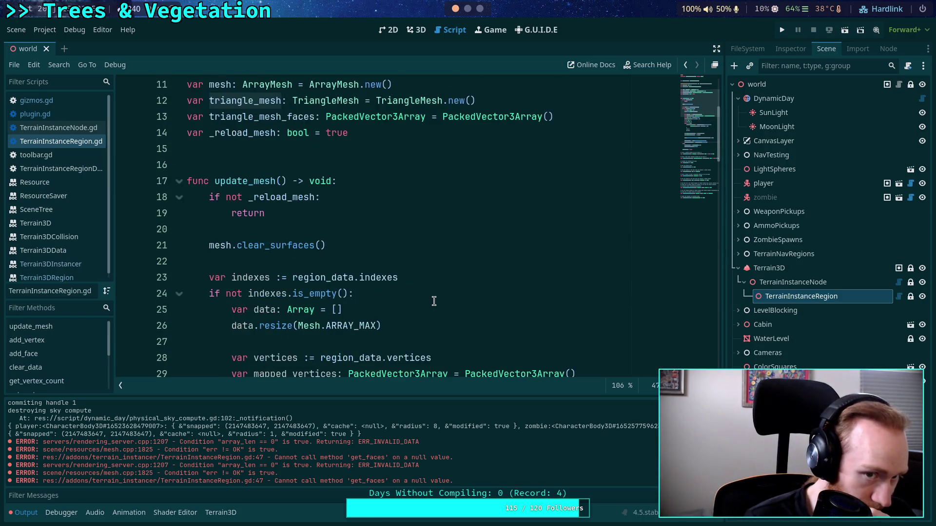
scroll(434, 301, up, 2)
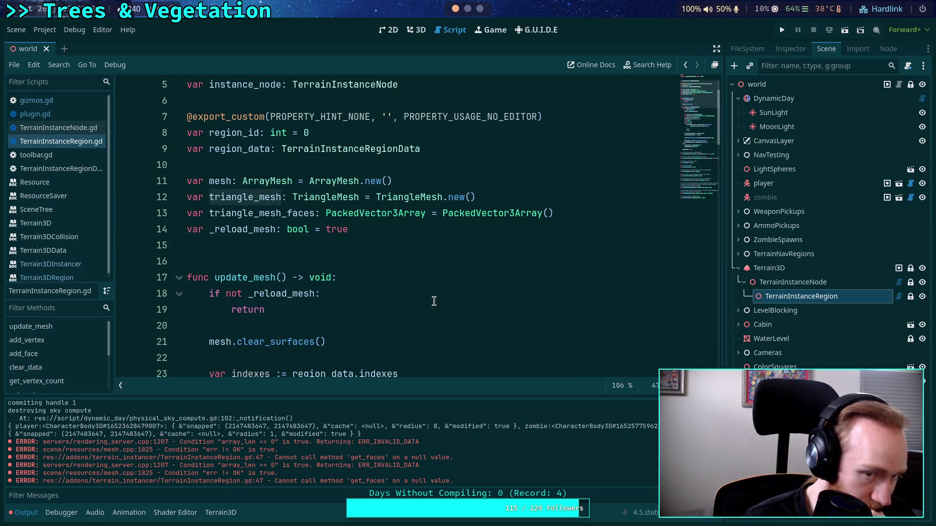
- Search the script for 'update_mesh', then move on to TerrainInstanceNode.gd
click(391, 294)
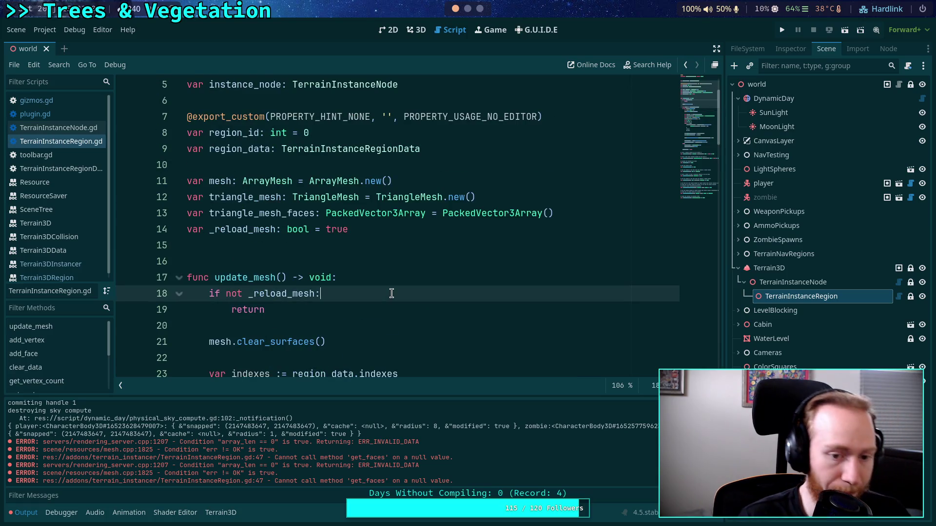
key(ctrl+f)
text(update_mesh)
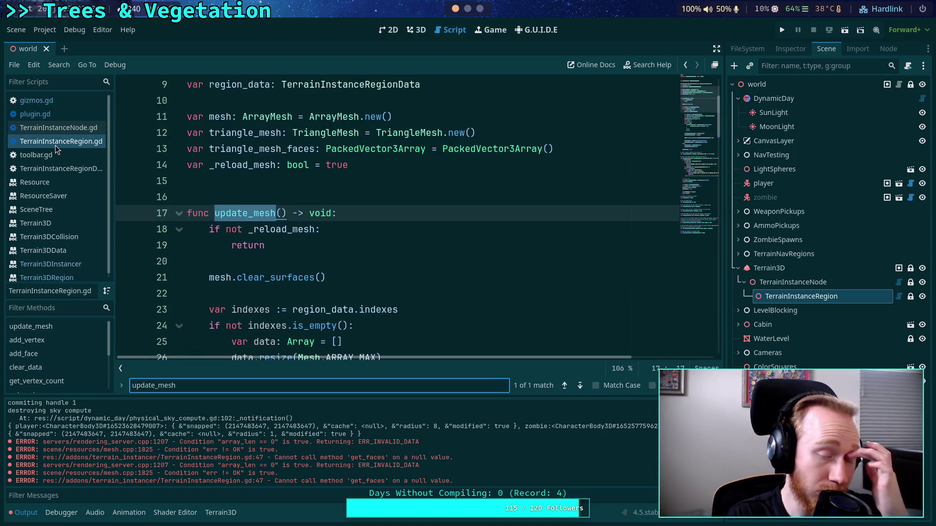
click(69, 128)
- Switch to gizmos.gd and jump to its update_mesh call on line 68
click(69, 114)
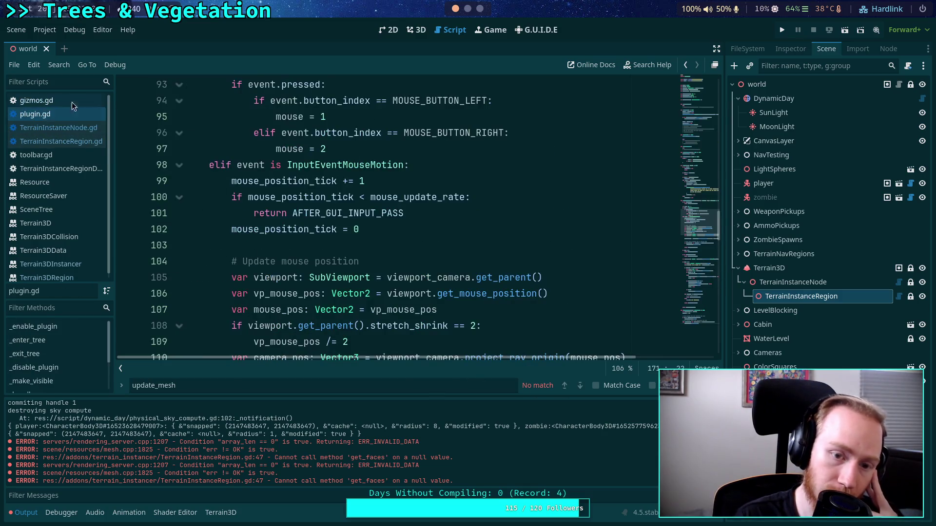
click(74, 99)
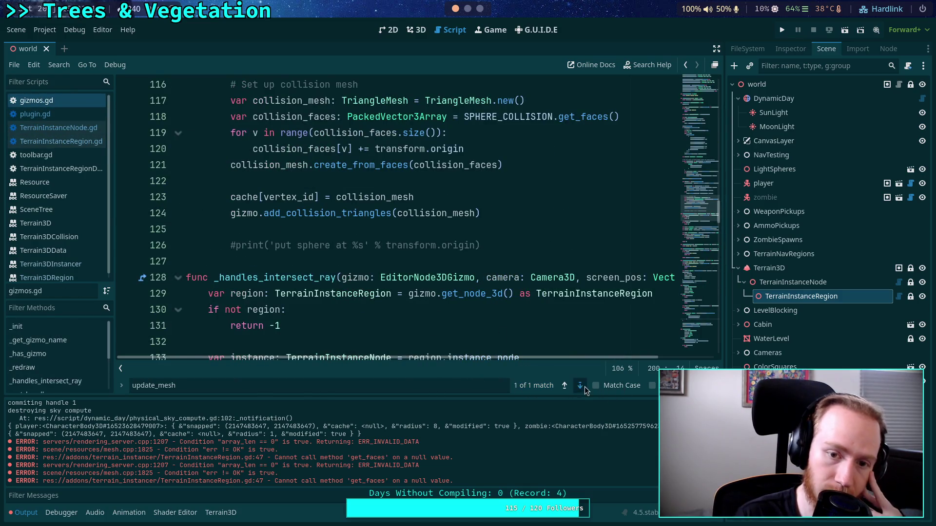
click(580, 385)
- Review _redraw, highlighting the instance variable on line 60
scroll(410, 281, up, 2)
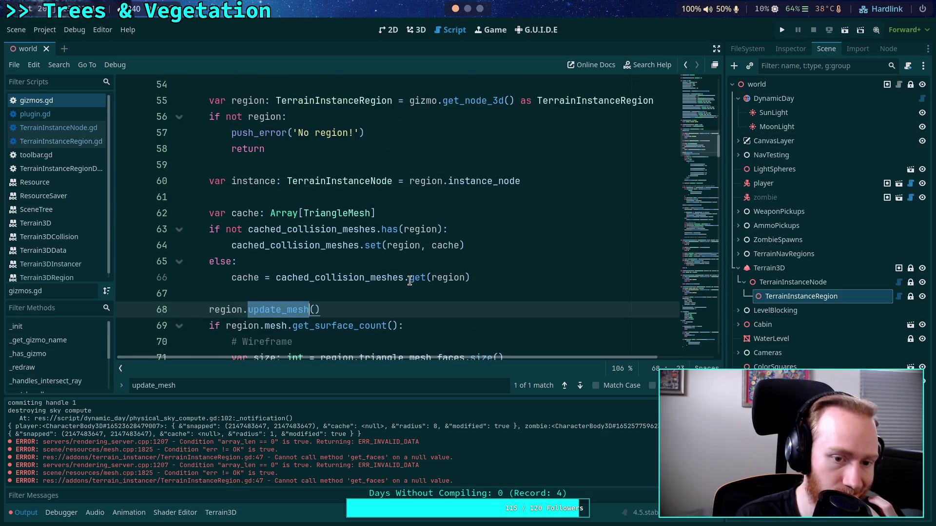
scroll(410, 282, up, 3)
scroll(410, 282, down, 4)
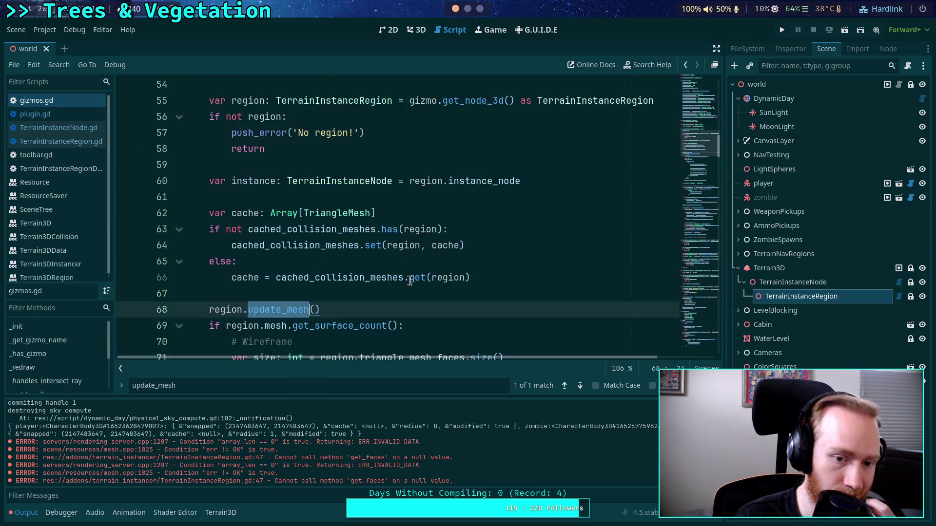
scroll(409, 281, up, 2)
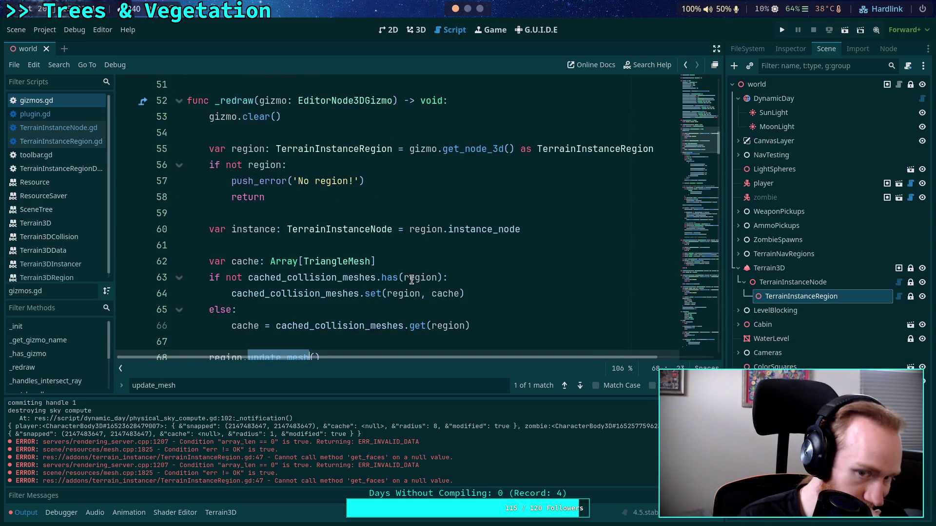
scroll(538, 239, down, 2)
scroll(526, 231, down, 2)
scroll(399, 195, up, 2)
double_click(244, 133)
scroll(452, 222, down, 1)
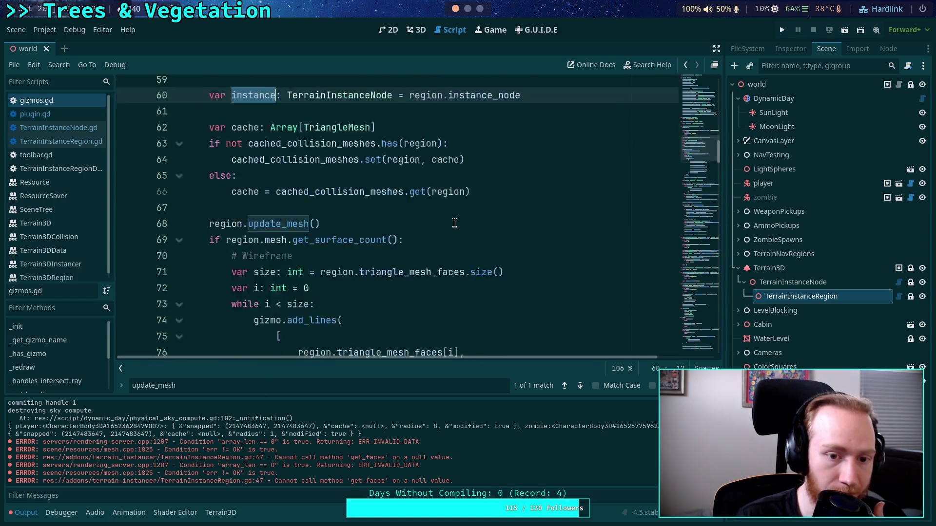
scroll(452, 222, down, 9)
scroll(457, 223, up, 11)
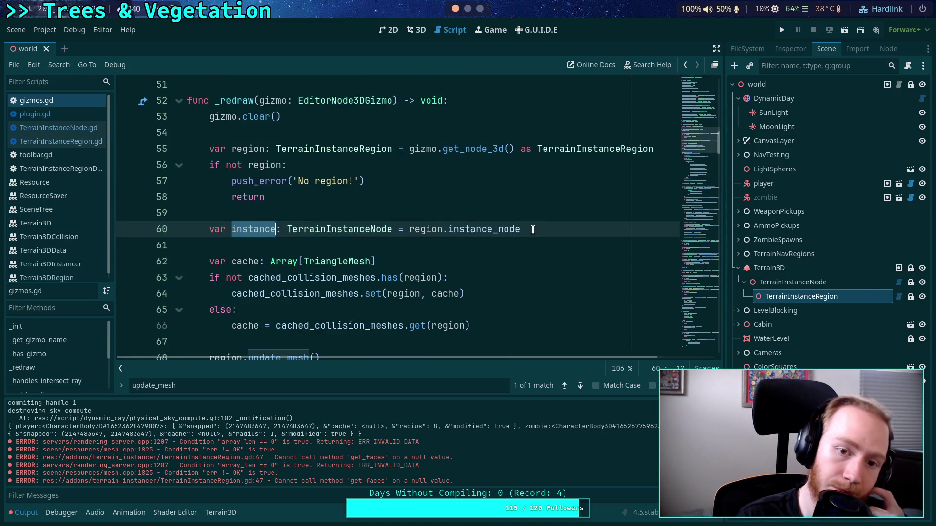
- Insert 'if not instance: return' after line 60 in _redraw, save, and close the find bar
click(541, 224)
key(Return)
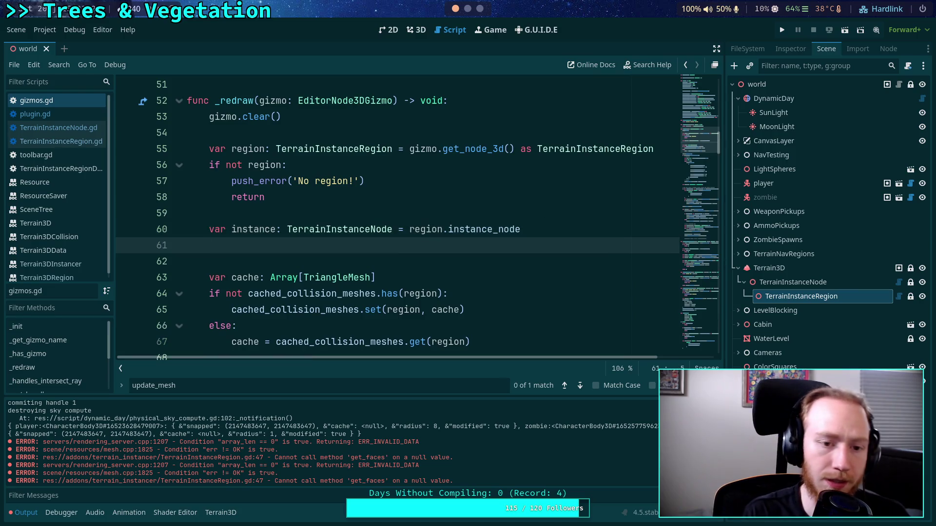
text(if not re)
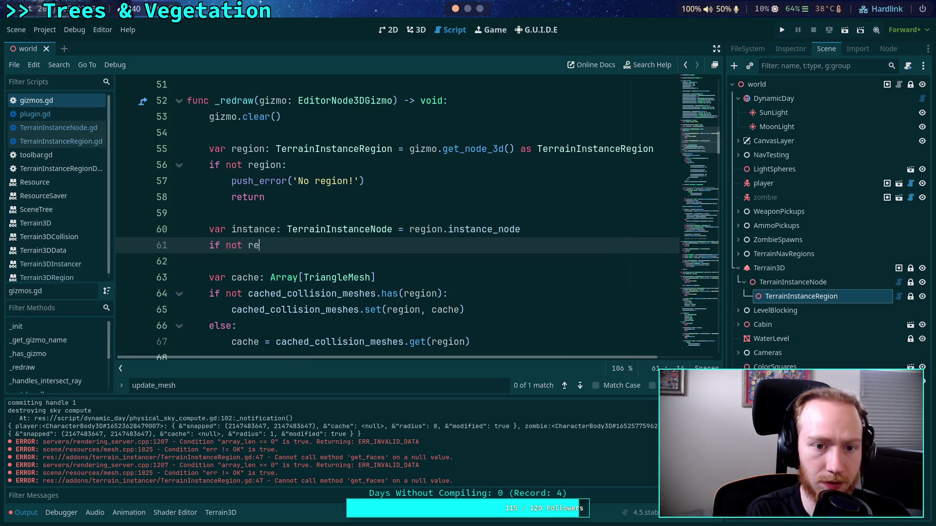
text(gion:)
key(Return)
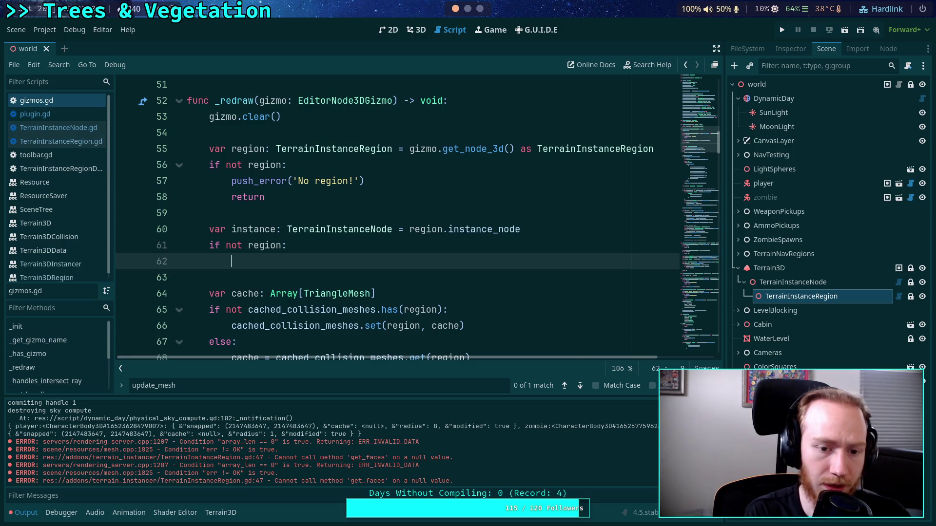
key(BackSpace)
key(BackSpace)
key(BackSpace)
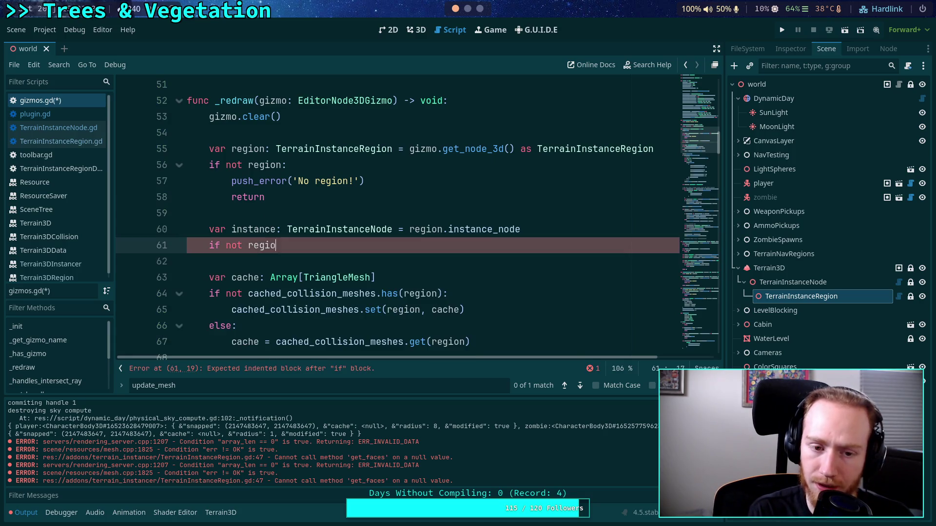
text(instance:)
key(Return)
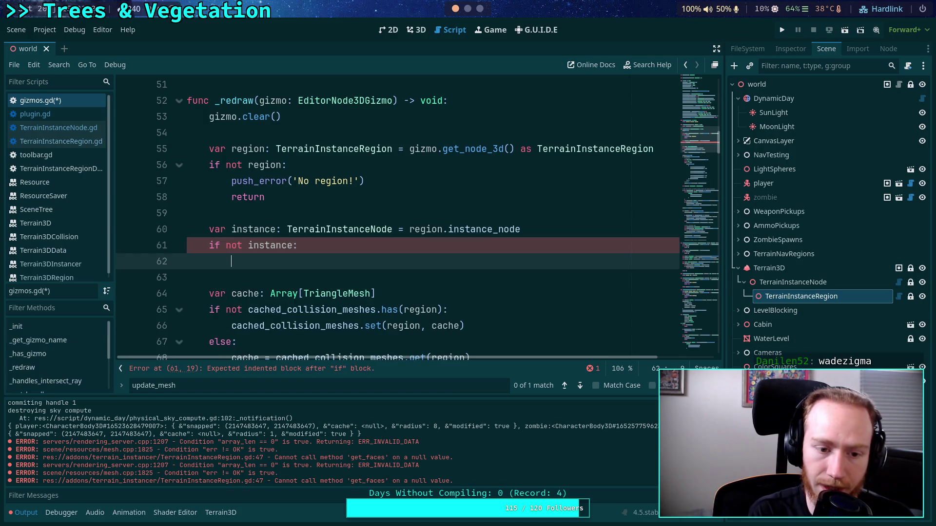
text(return)
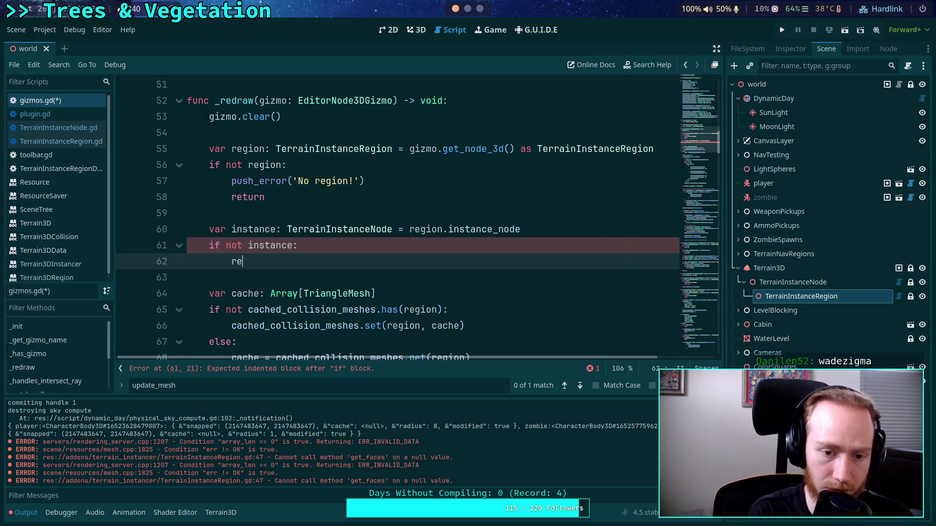
key(ctrl+s)
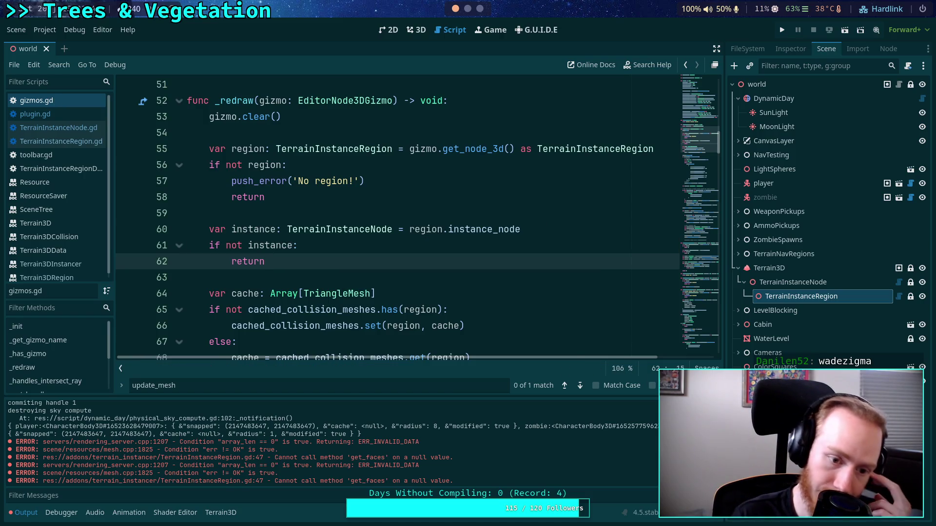
key(Escape)
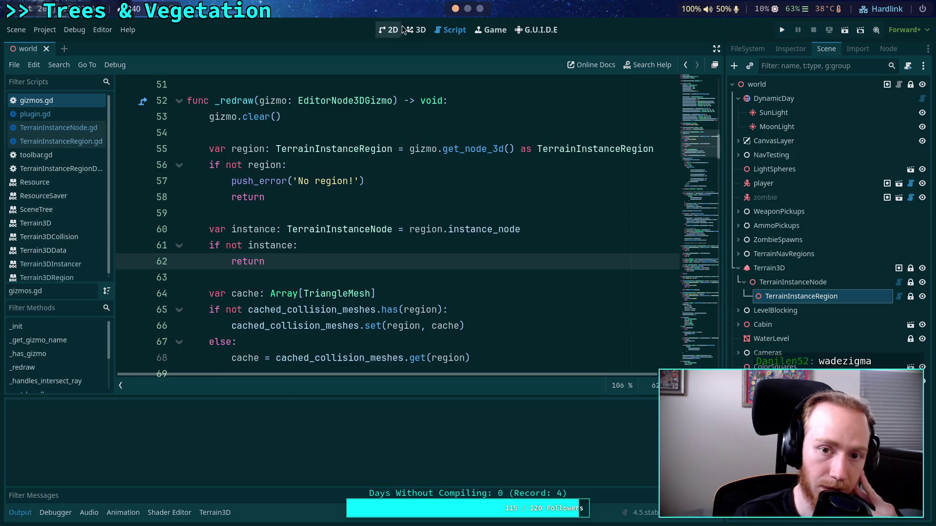
- Reload the saved world scene from the 3D view, then return to gizmos.gd
click(418, 29)
click(12, 32)
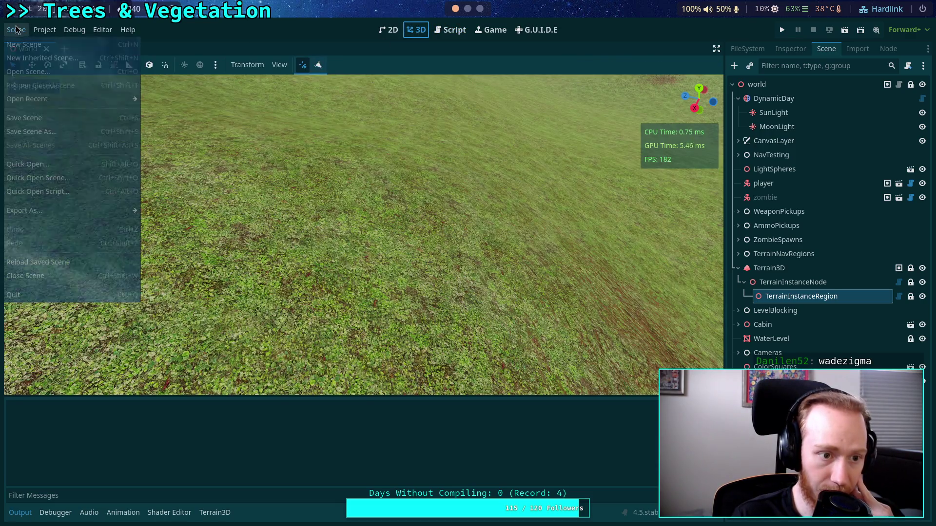
click(62, 259)
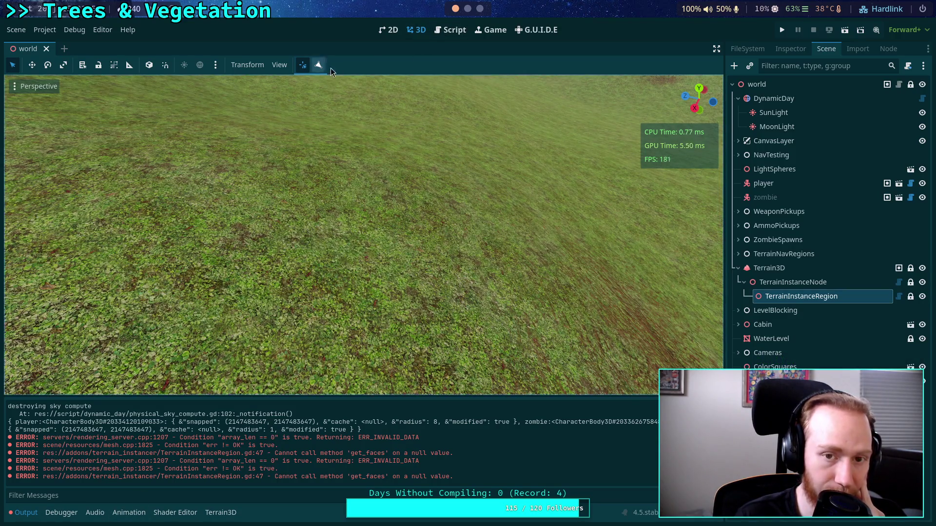
click(449, 30)
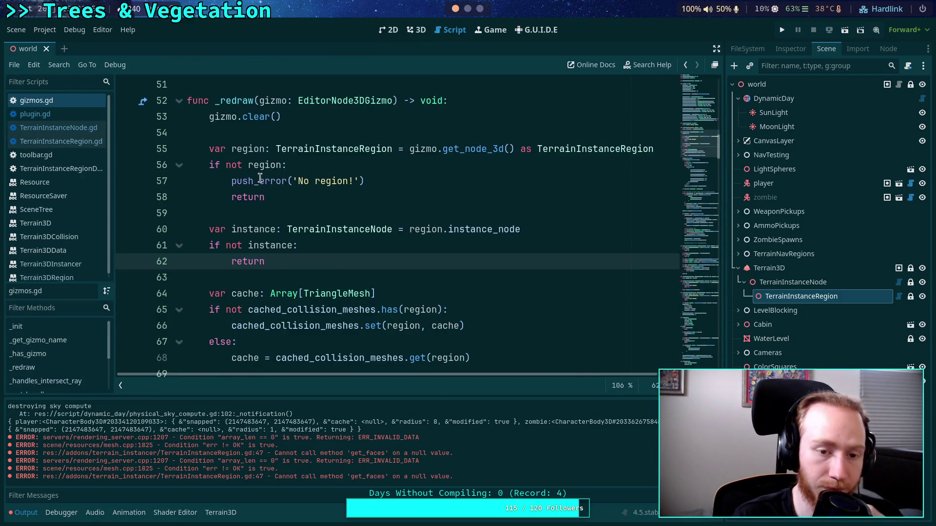
- Switch from gizmos.gd to TerrainInstanceRegion.gd and examine its add_surface_from_arrays call
scroll(273, 220, down, 4)
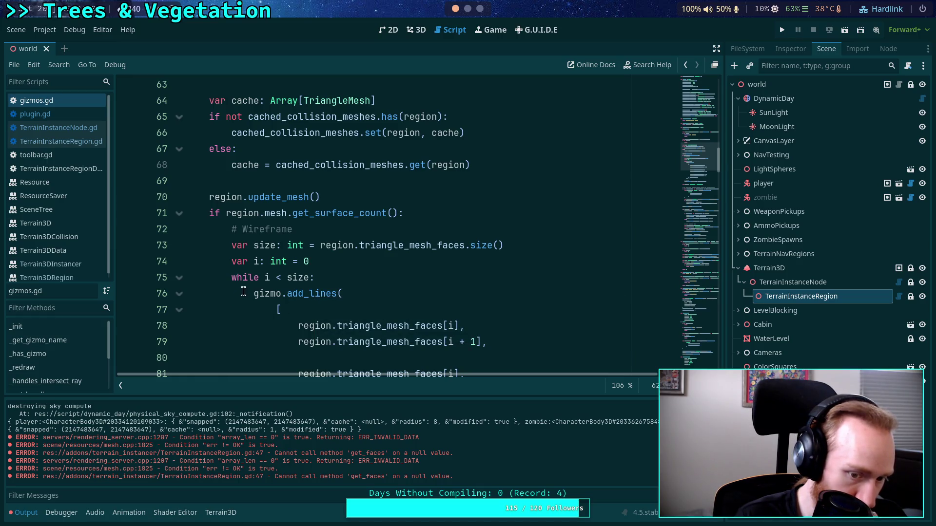
scroll(293, 282, down, 6)
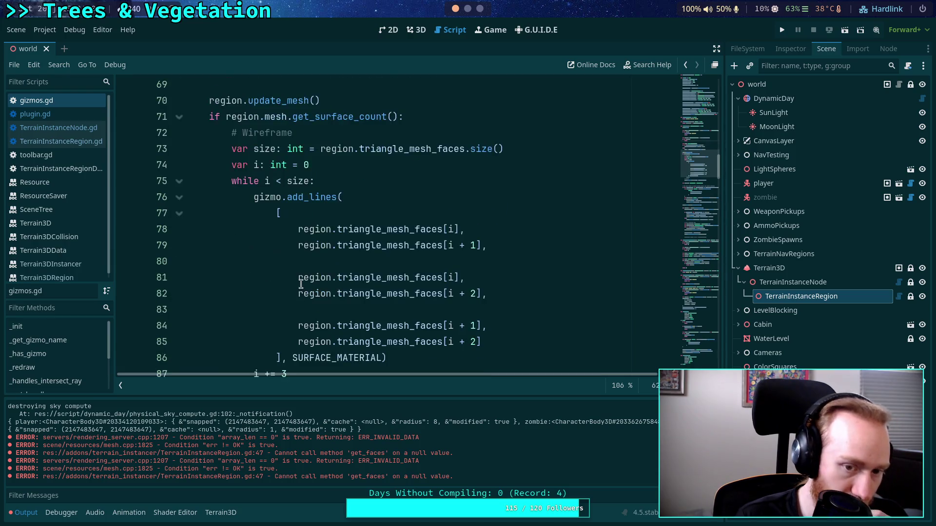
scroll(300, 258, down, 5)
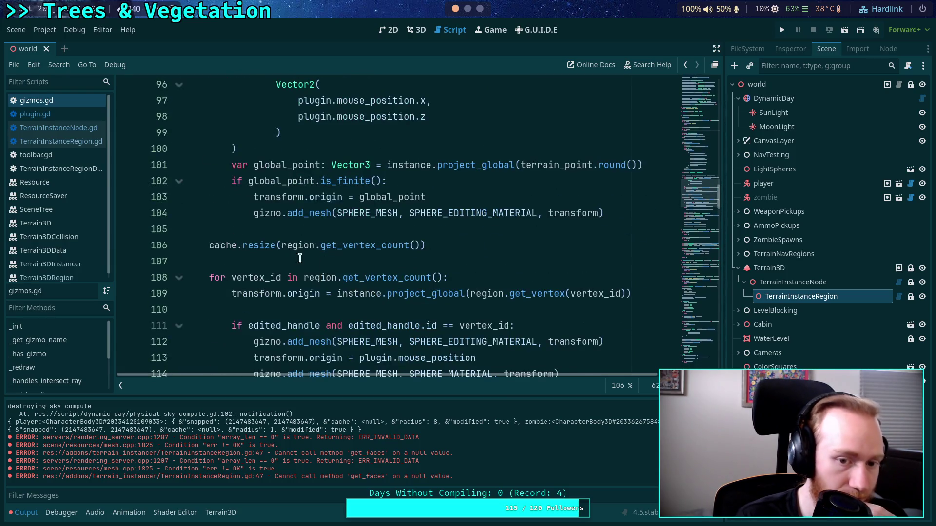
click(85, 142)
scroll(334, 260, down, 4)
scroll(333, 259, down, 3)
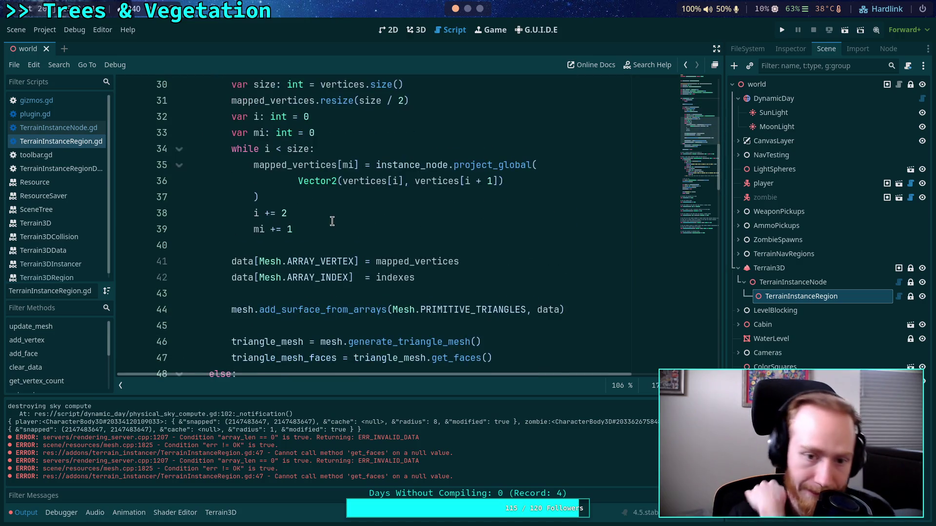
scroll(341, 260, down, 1)
double_click(340, 259)
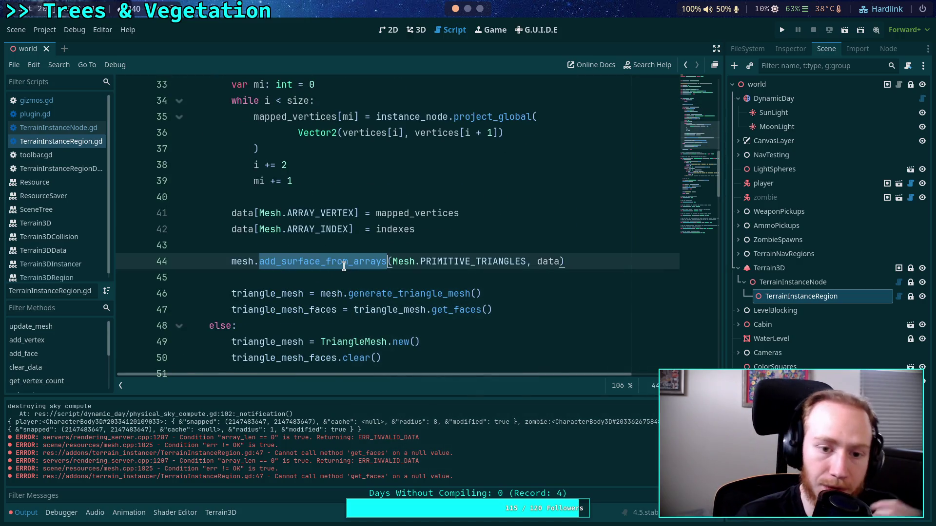
- Inspect how update_mesh uses data on line 44 and mapped_vertices on line 41
scroll(343, 263, up, 1)
scroll(344, 266, up, 3)
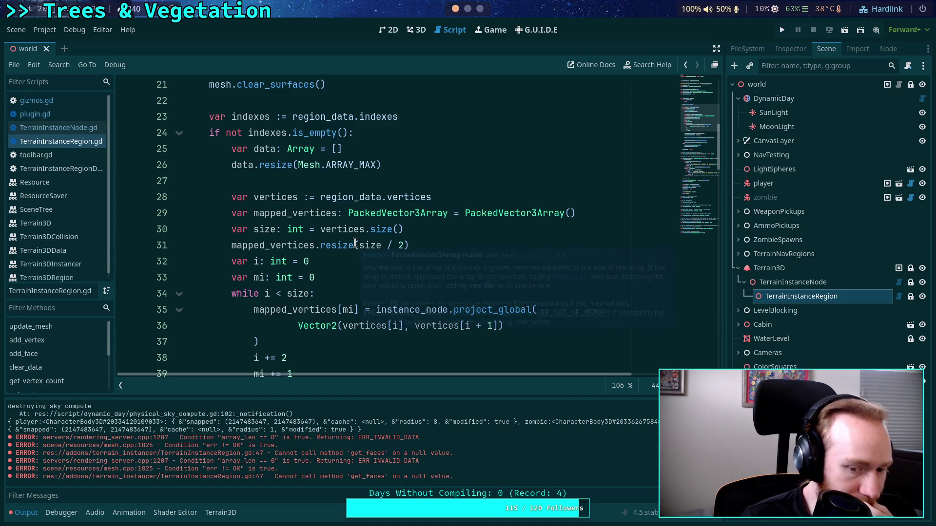
scroll(355, 242, down, 2)
double_click(548, 358)
double_click(391, 311)
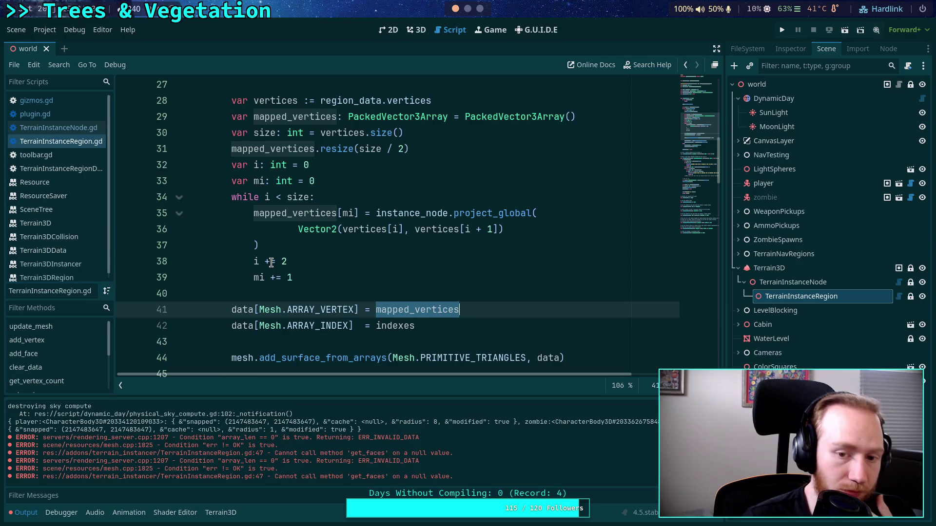
scroll(271, 262, up, 2)
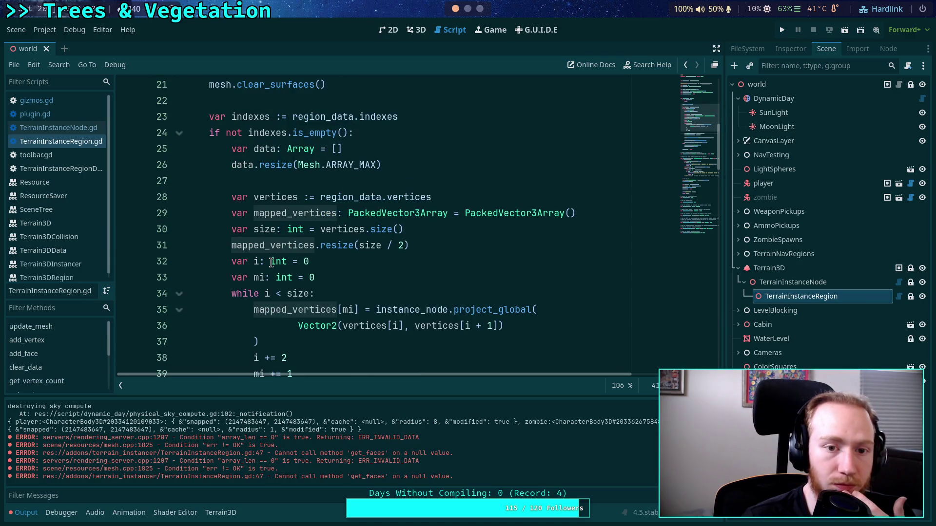
scroll(271, 262, up, 2)
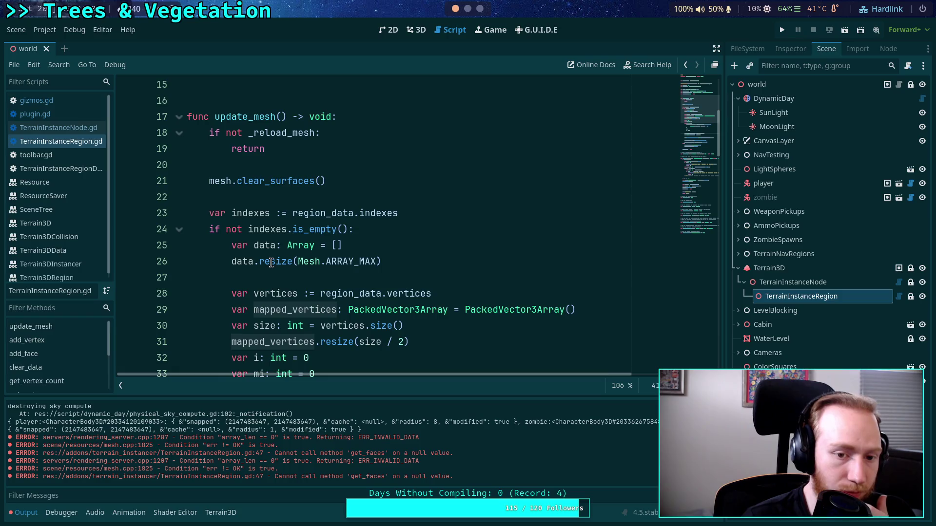
scroll(271, 264, up, 2)
scroll(271, 263, down, 5)
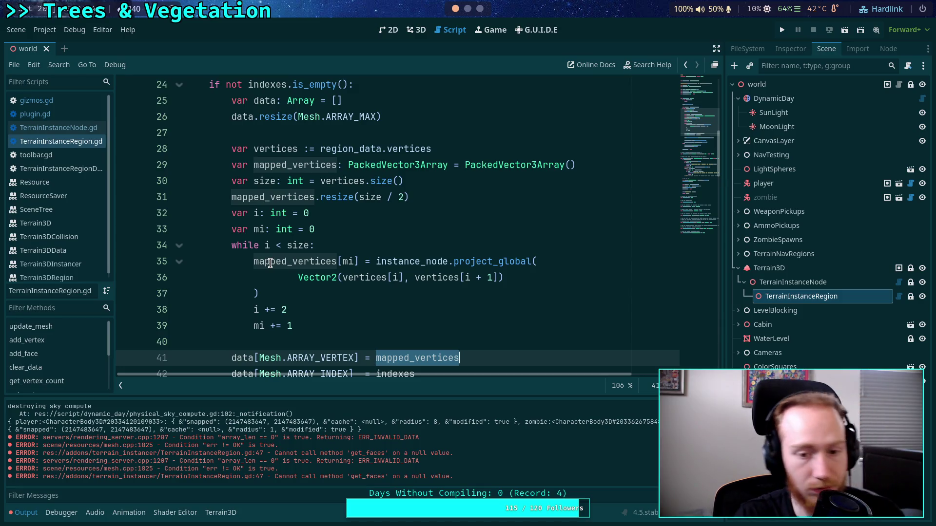
mouse_move(271, 262)
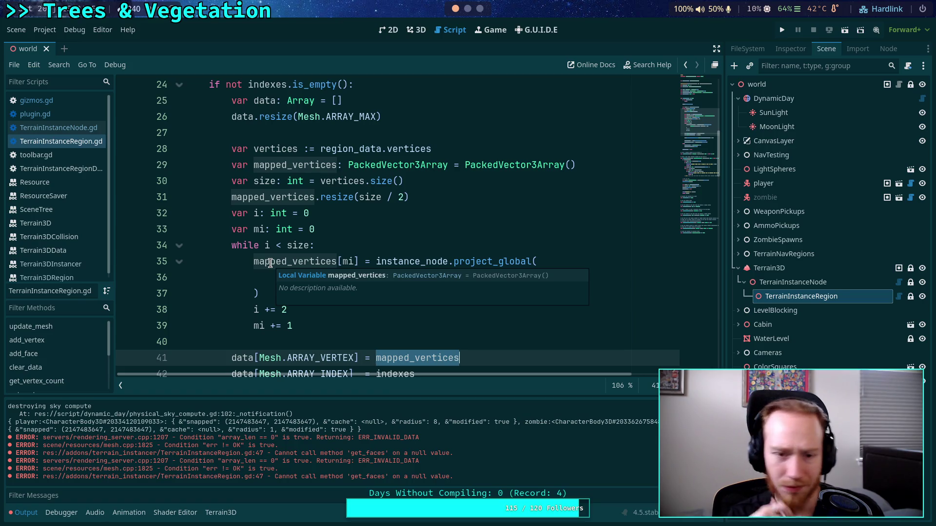
- Insert a new empty line after line 28 for a debug print
scroll(386, 250, up, 2)
scroll(390, 251, down, 1)
click(486, 195)
scroll(485, 195, down, 2)
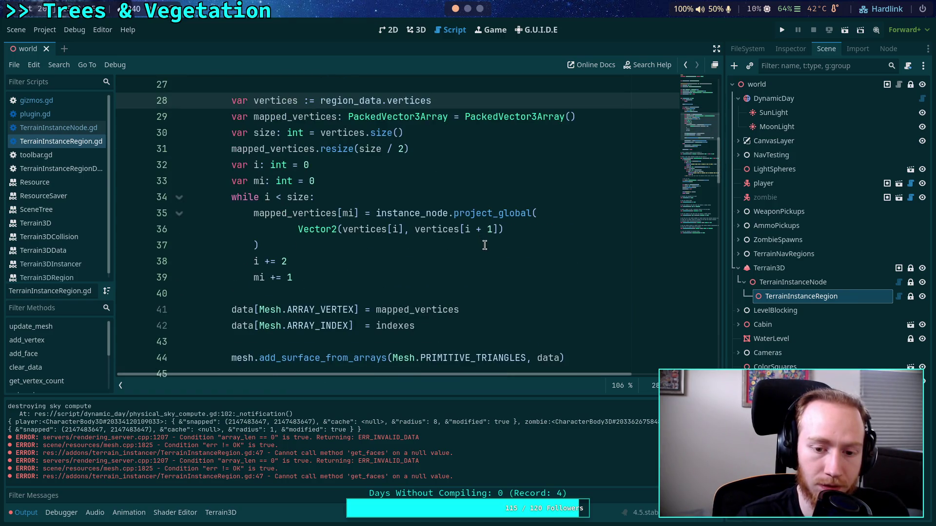
scroll(485, 244, up, 1)
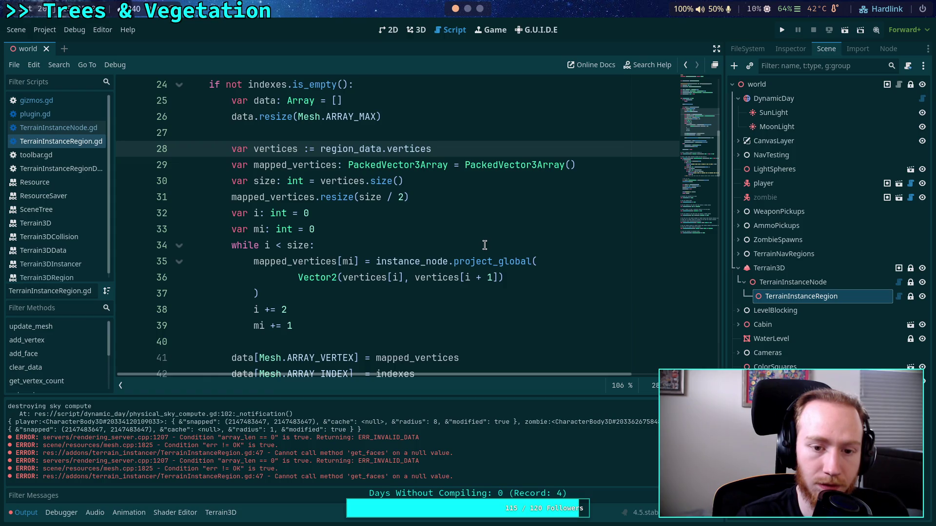
scroll(485, 245, down, 3)
scroll(484, 245, up, 4)
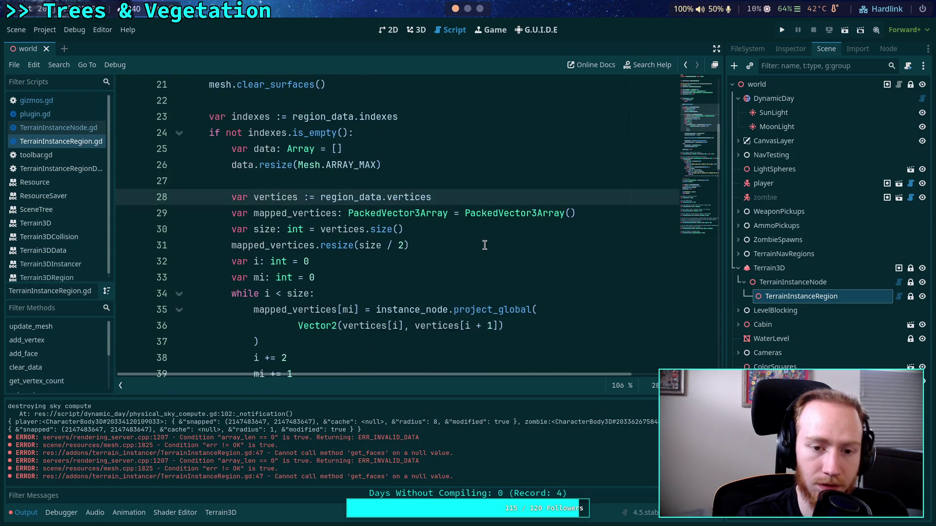
key(Return)
- Add a print of 'indexes: %s vertices: %s' with indexes and vertices, and save
text(print('indexes: %s )
text(vertices: %s)
text( % [indexes, vertices])
key(ctrl+s)
scroll(336, 309, up, 1)
click(337, 310)
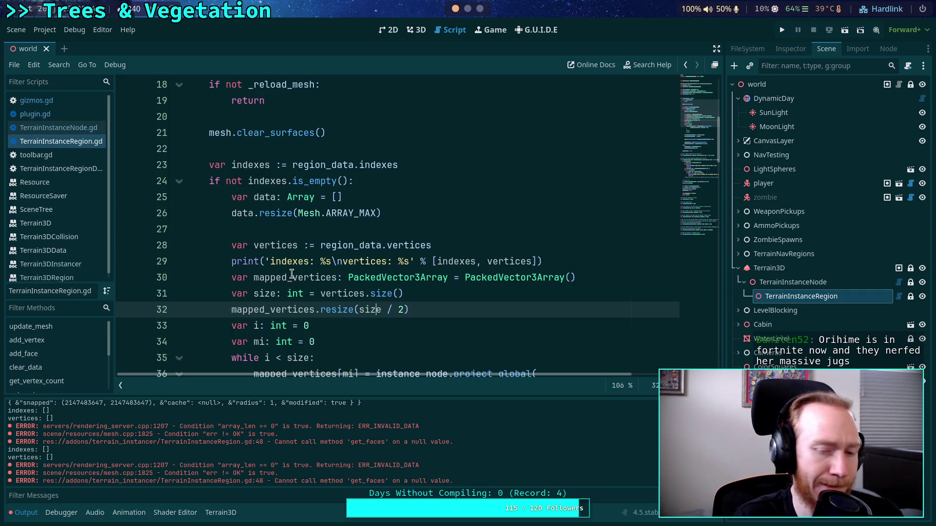
- Highlight the uses of indexes on line 24 and select the empty indexes output line
click(259, 185)
double_click(260, 184)
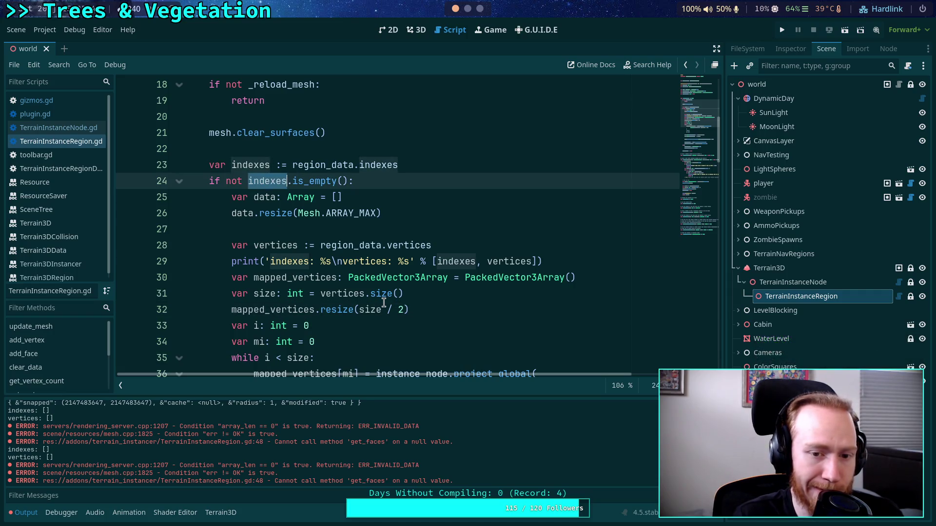
mouse_move(317, 176)
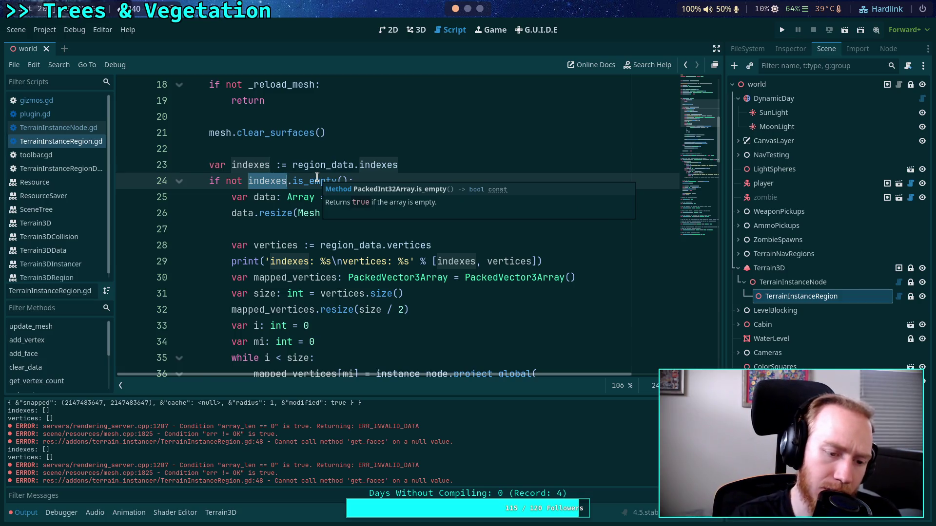
drag(50, 411, 5, 411)
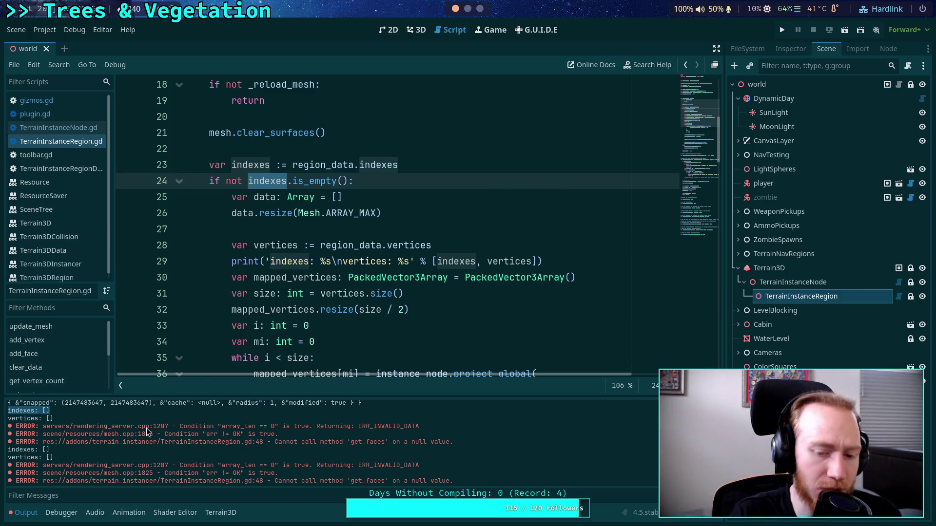
scroll(149, 429, up, 2)
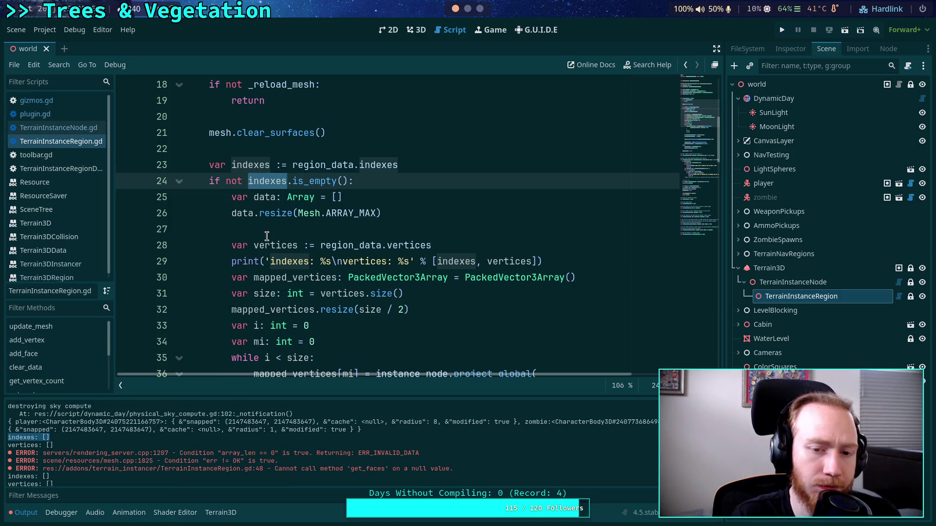
scroll(266, 230, up, 2)
mouse_move(371, 258)
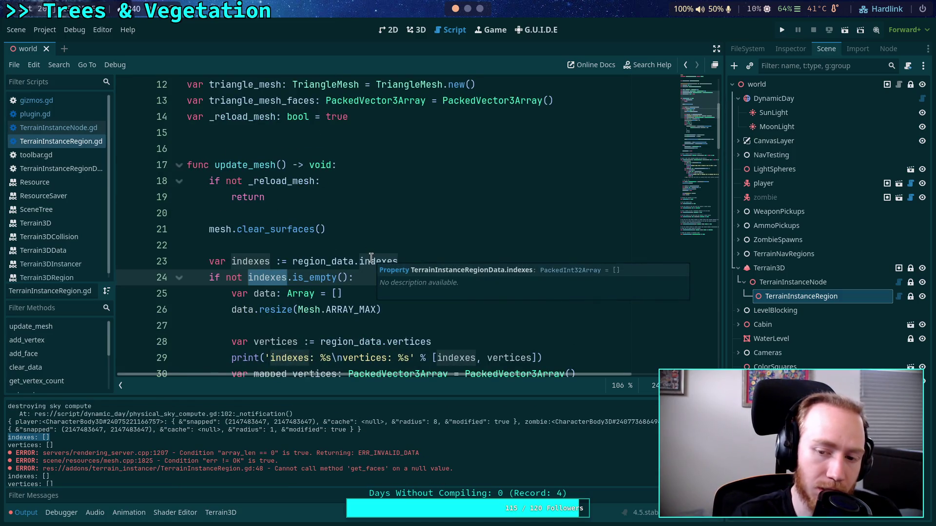
scroll(355, 292, down, 2)
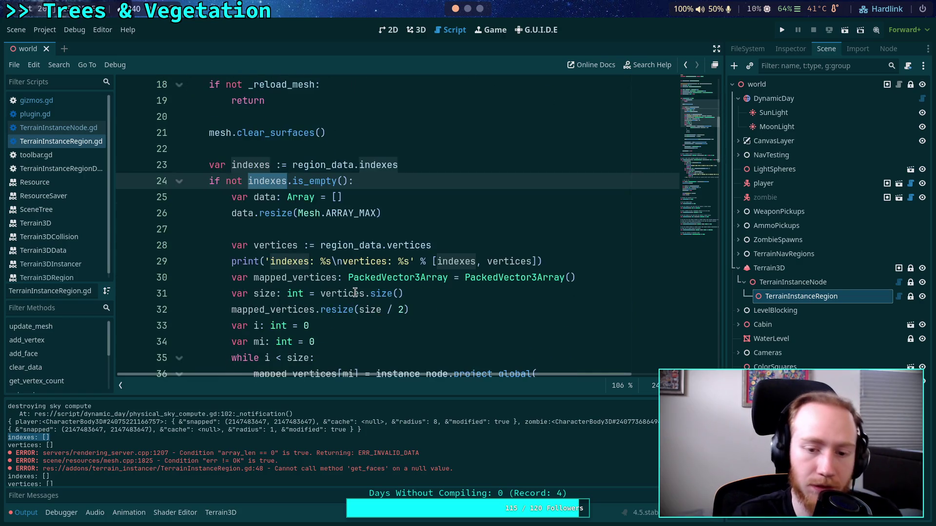
- Wrap indexes and vertices on line 29 in str() and save the script
click(438, 261)
text(str()
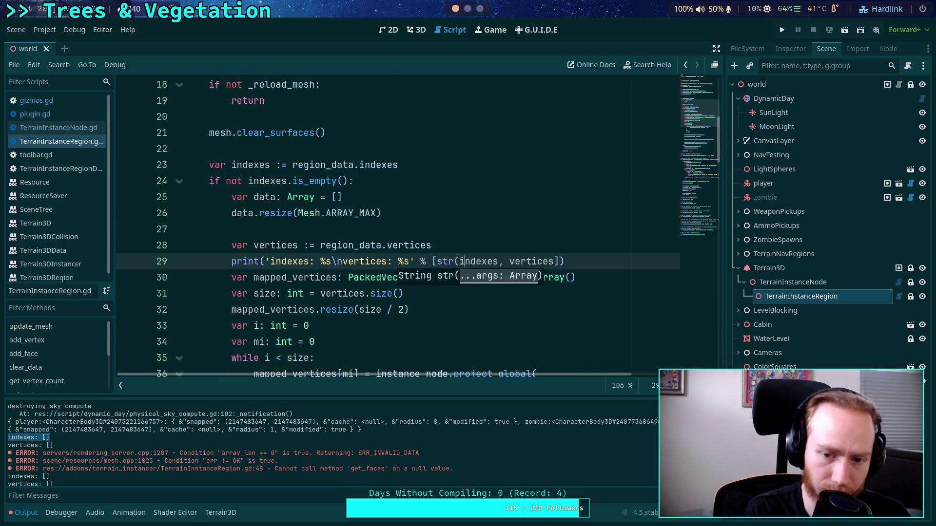
text())
click(515, 261)
text(str()
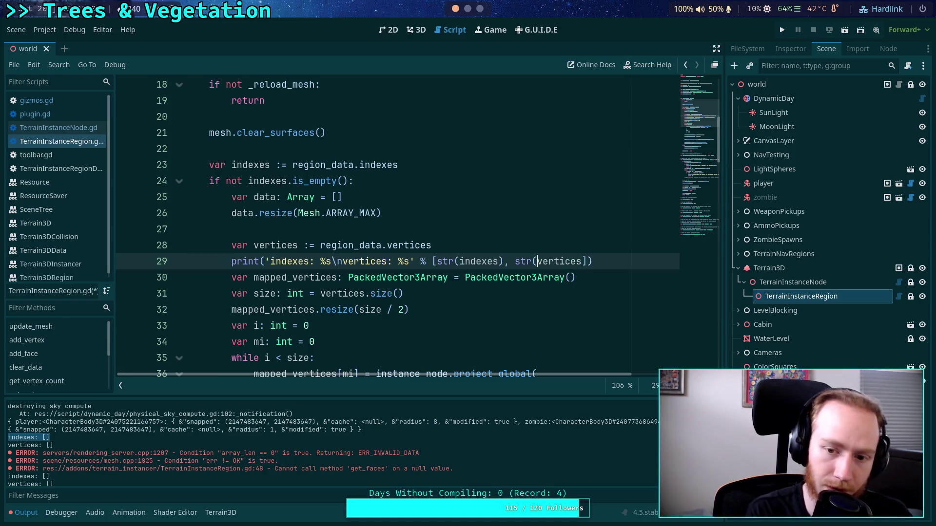
text())
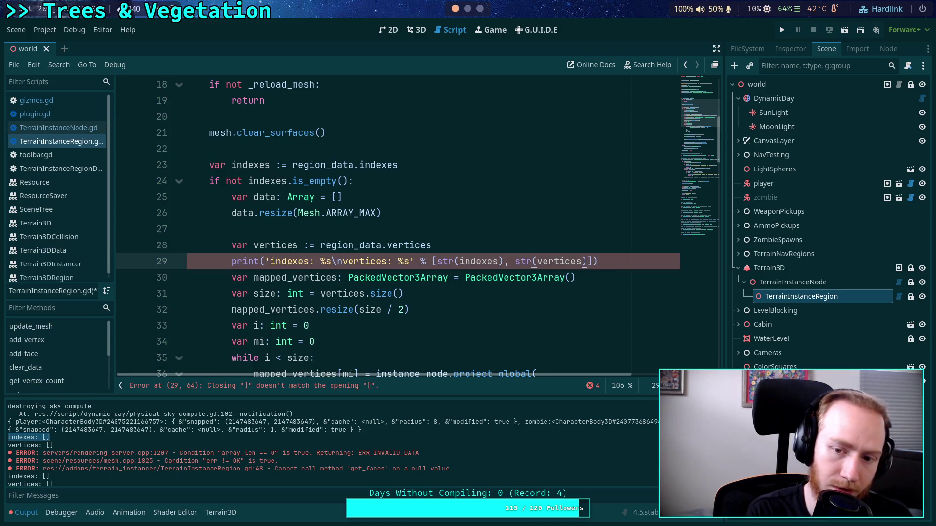
key(ctrl+s)
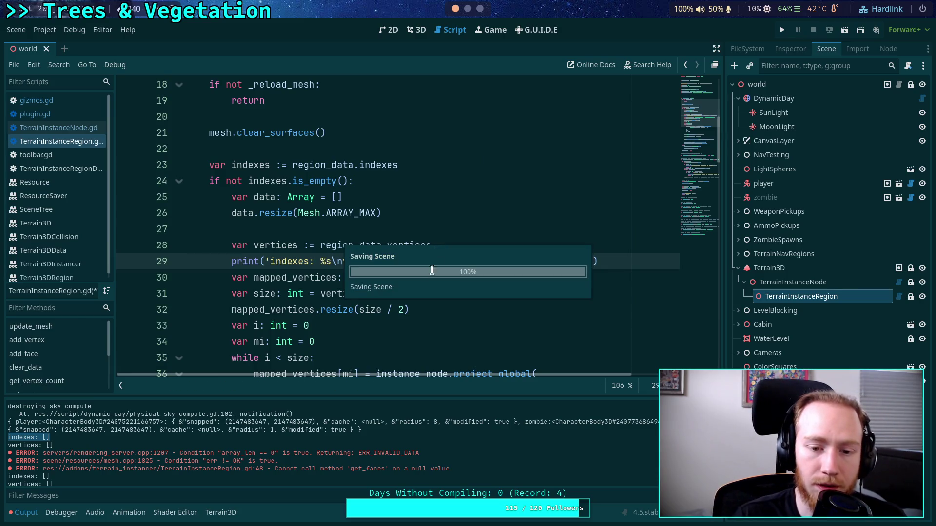
- Switch to the game project's terminal window
click(248, 277)
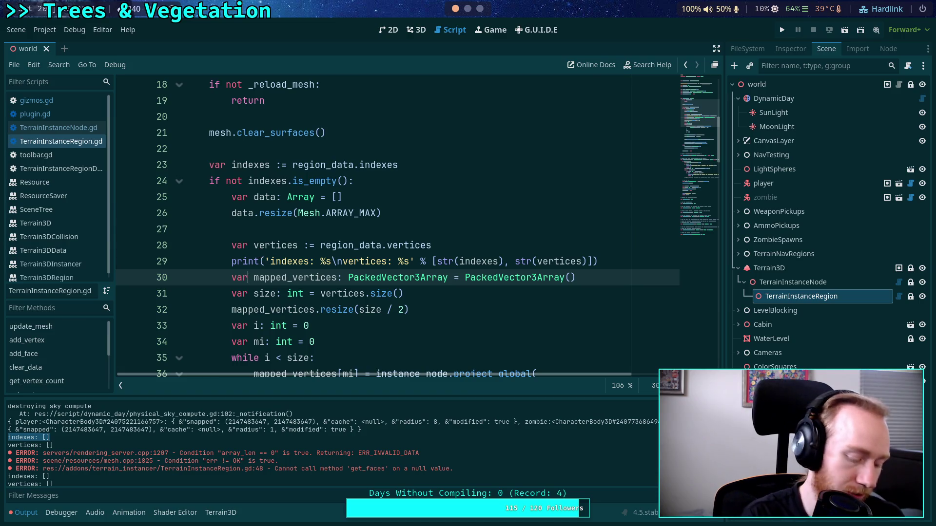
key(super+2)
click(360, 27)
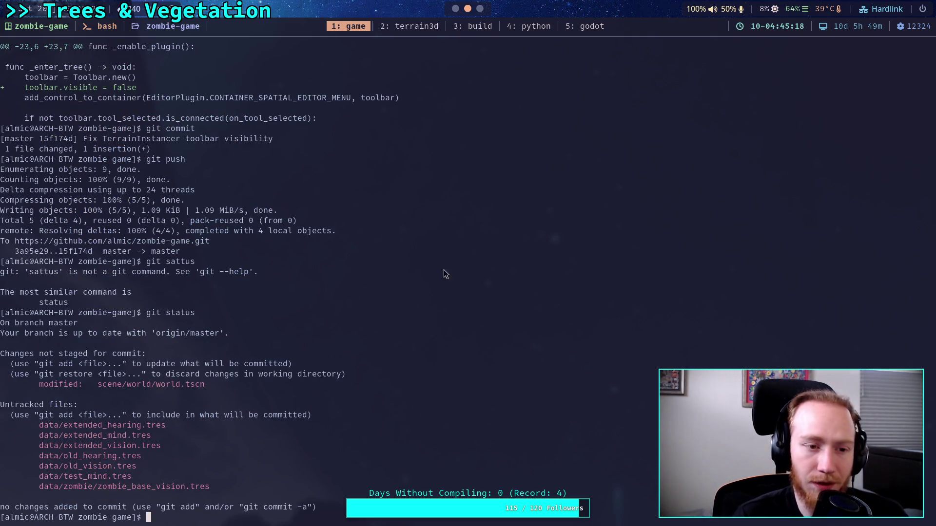
- Run git status and git diff to list the uncommitted changes
text(git status)
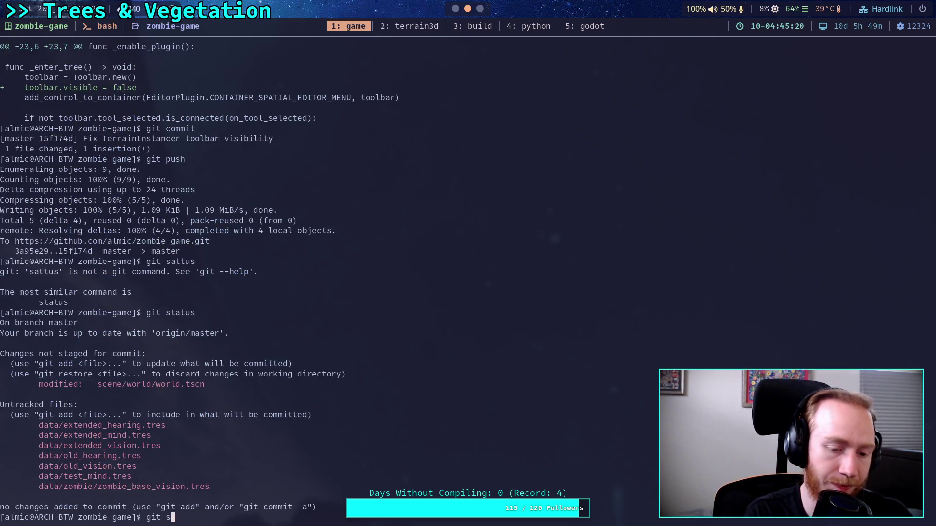
key(Return)
text(git diff)
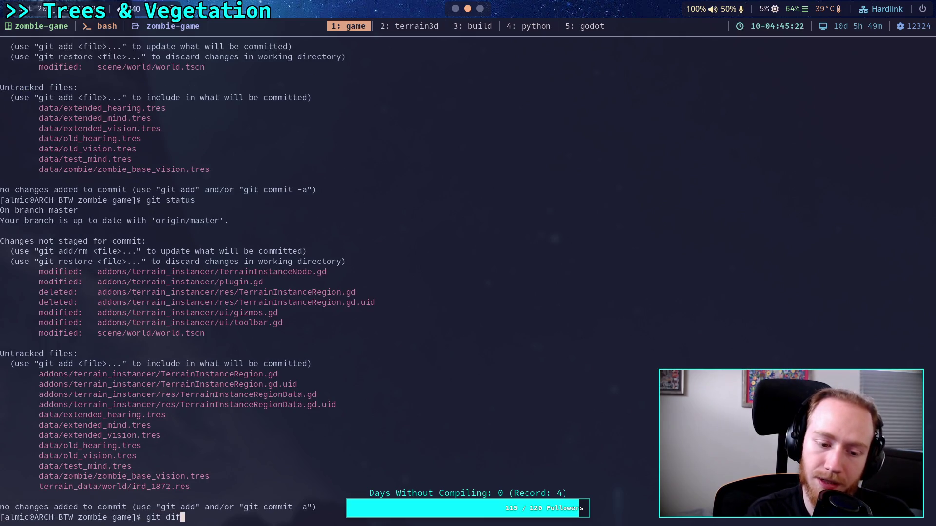
key(Return)
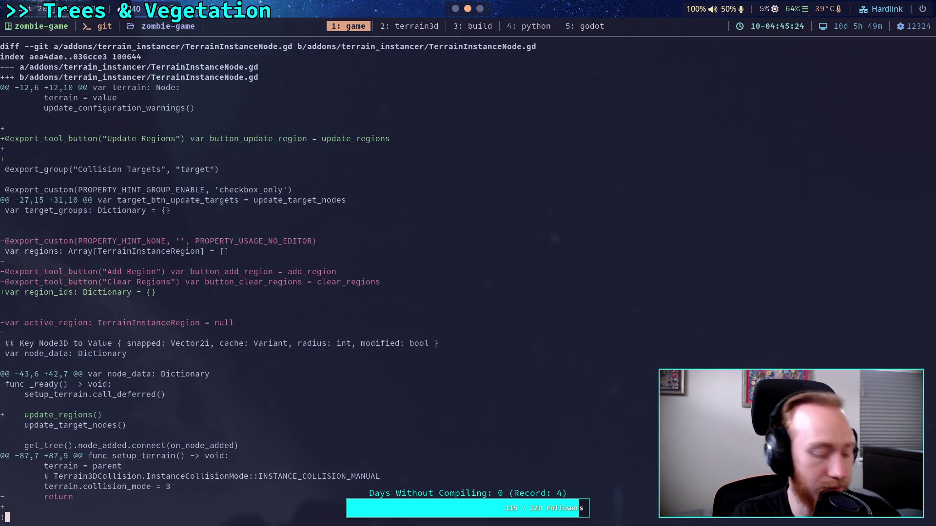
- Show the diff of scene/world/world.tscn with its new TerrainInstanceRegion node
text(qgit s)
key(BackSpace)
text(diff scene/world/)
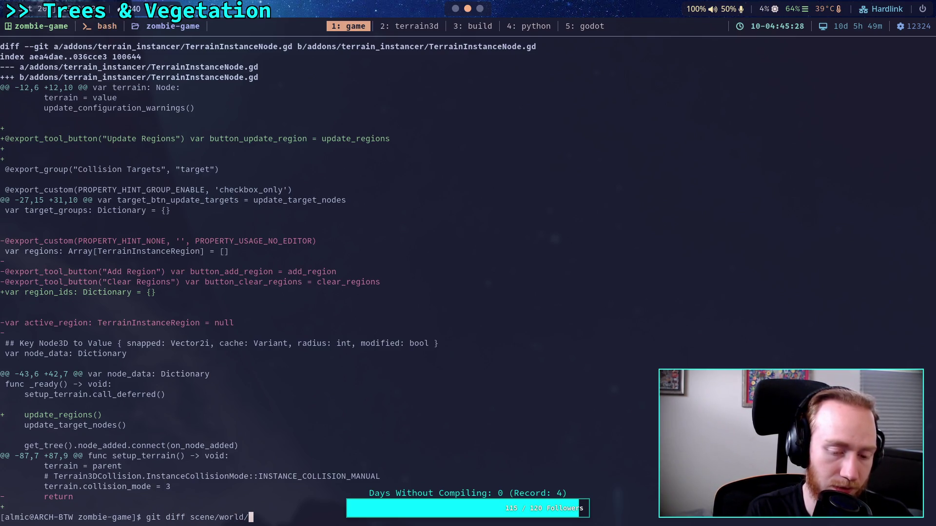
text(world.tscn)
key(Return)
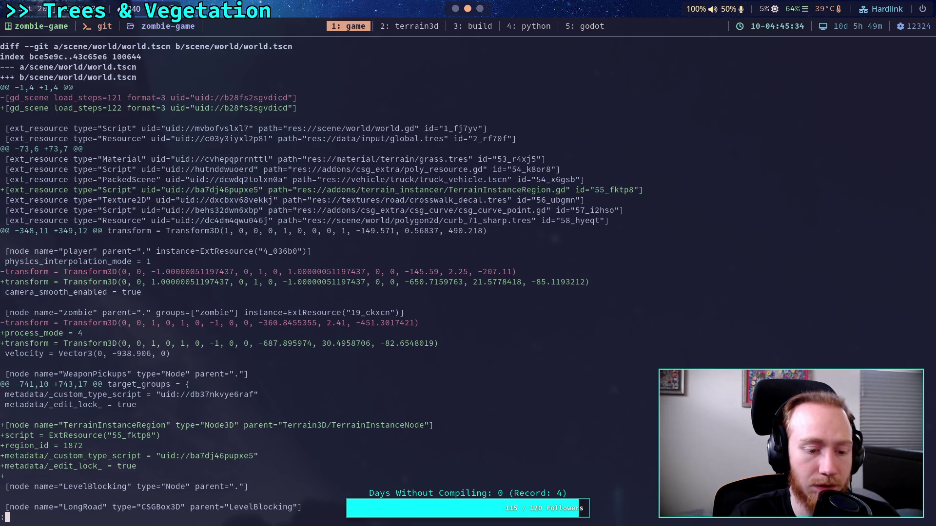
scroll(317, 278, down, 5)
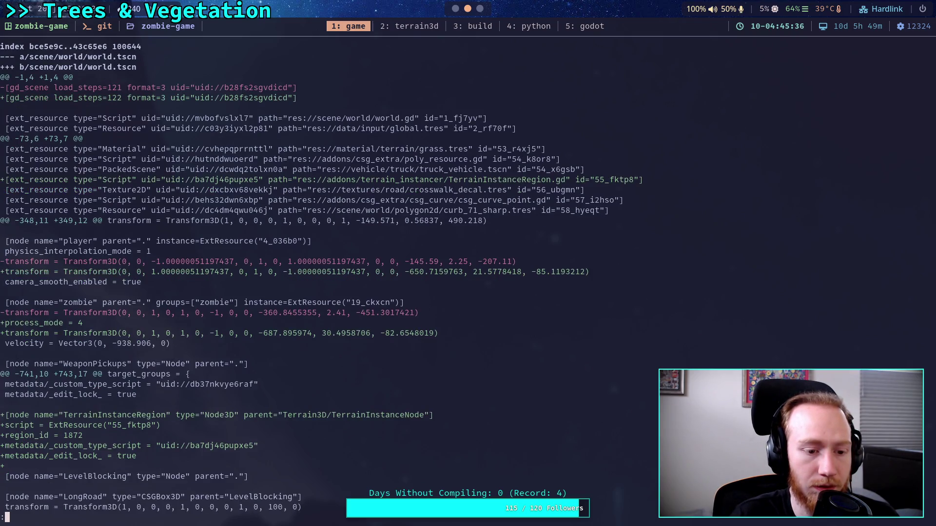
scroll(317, 278, up, 5)
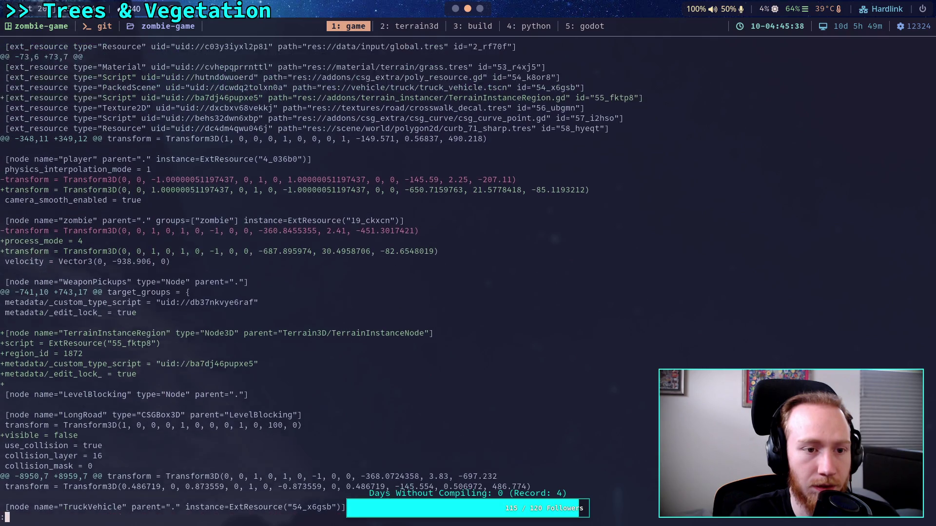
- Back in Godot, inspect the generate_triangle_mesh and get_faces calls on lines 47-48
key(q)
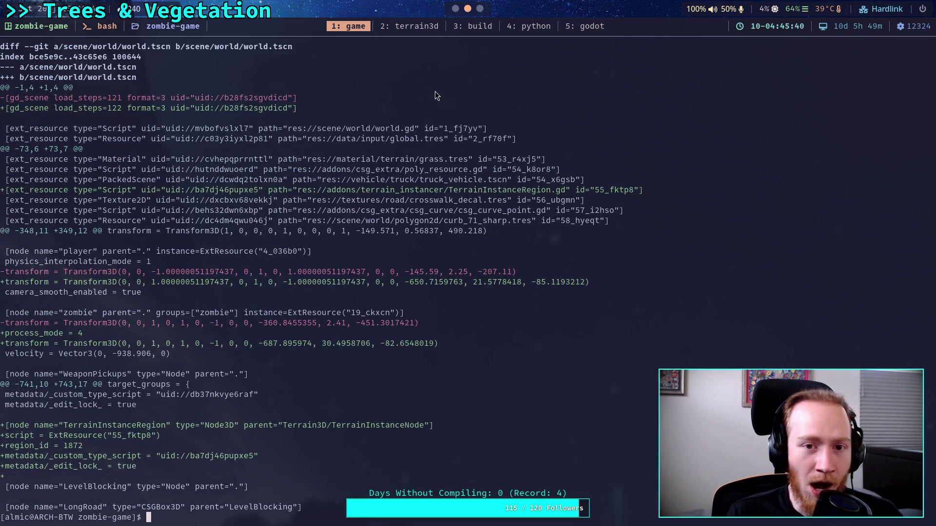
click(456, 9)
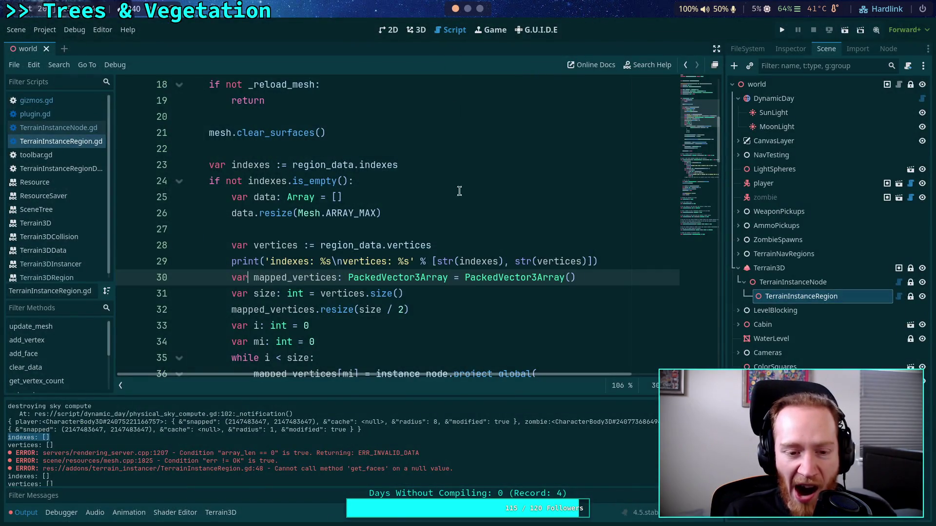
click(437, 236)
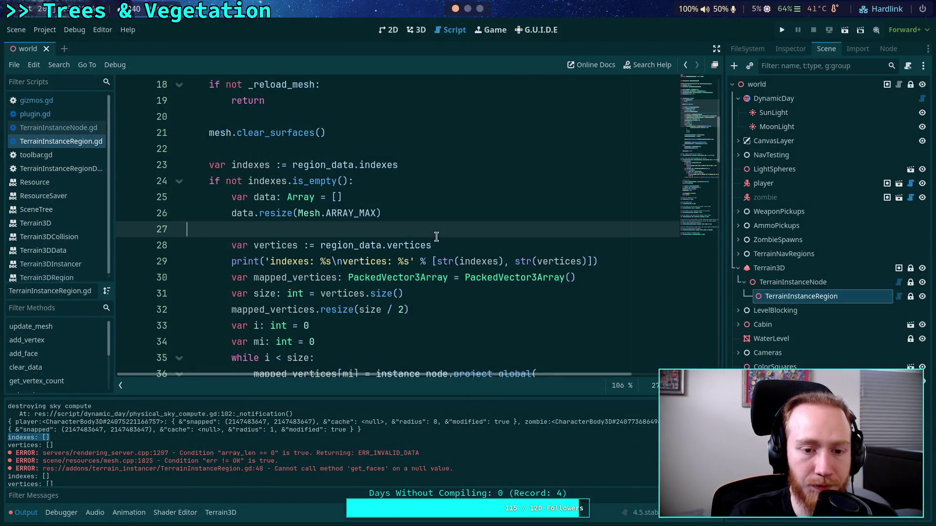
scroll(436, 237, up, 1)
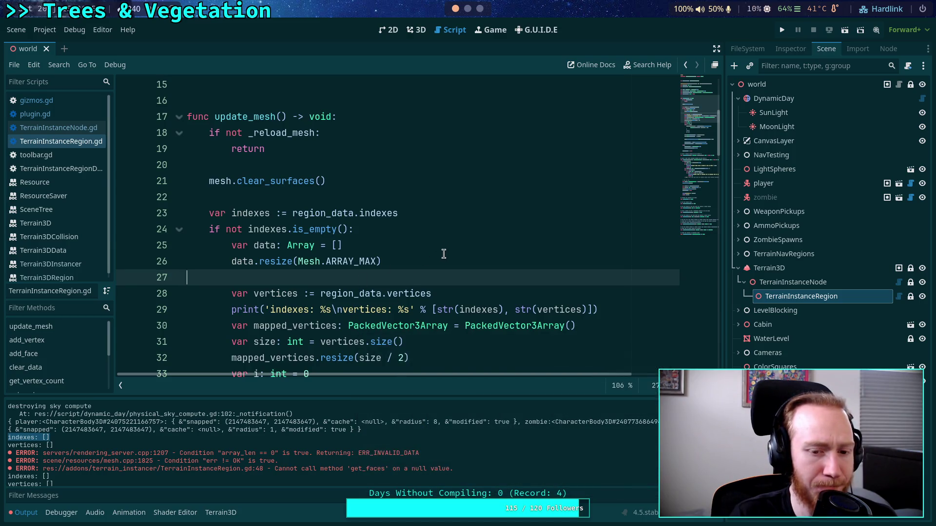
scroll(444, 253, down, 2)
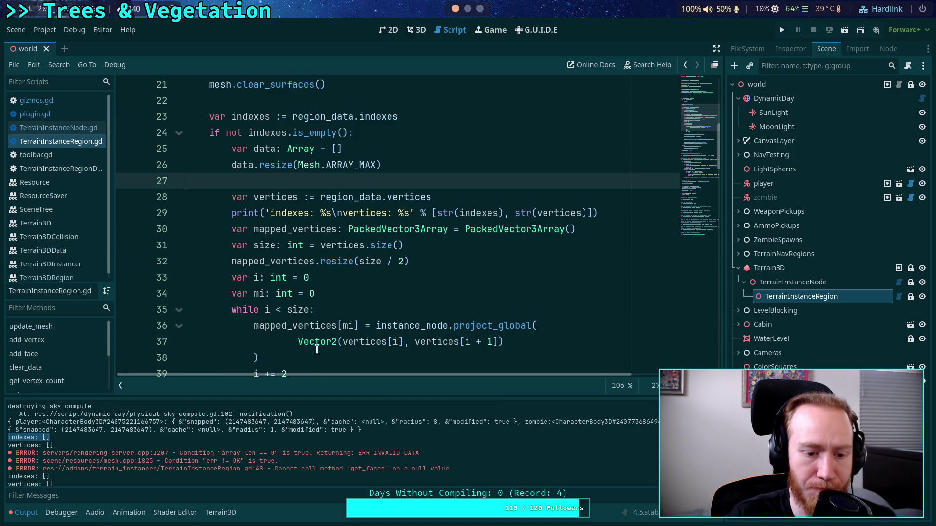
scroll(290, 327, down, 2)
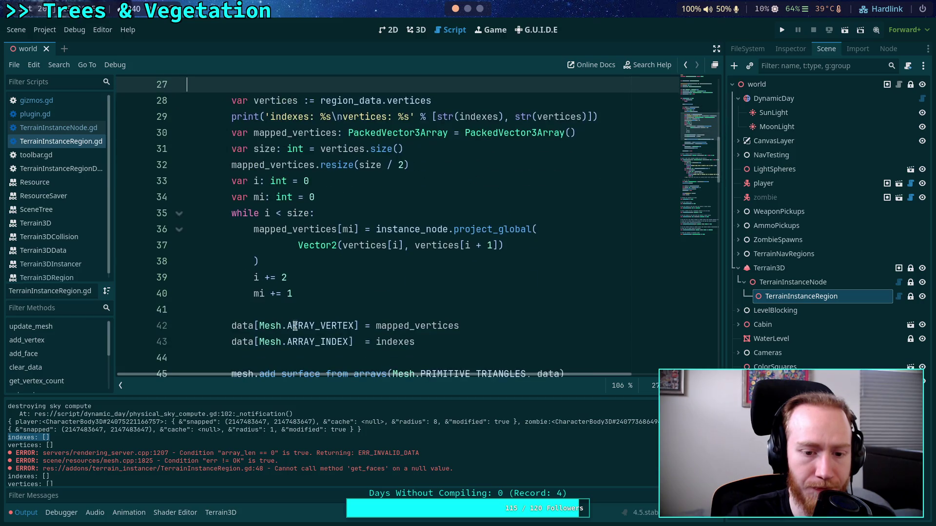
scroll(347, 335, down, 2)
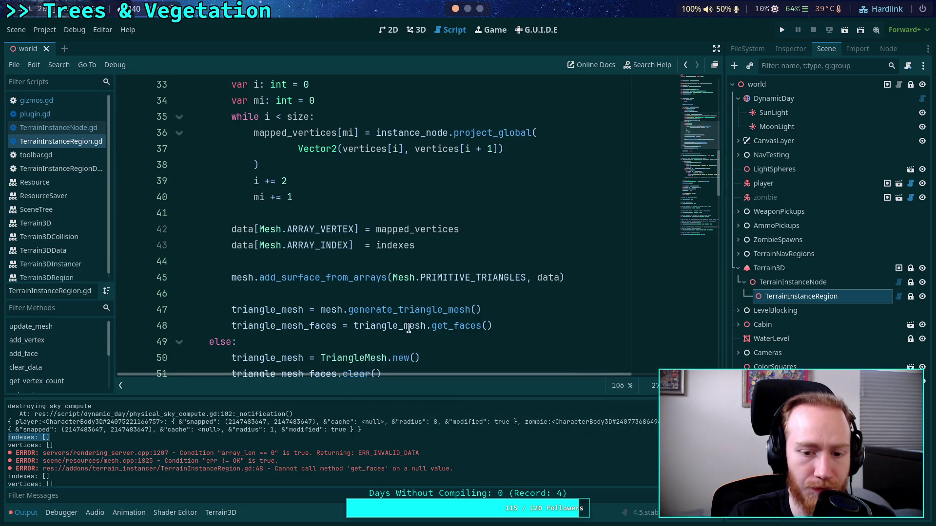
double_click(439, 324)
double_click(429, 310)
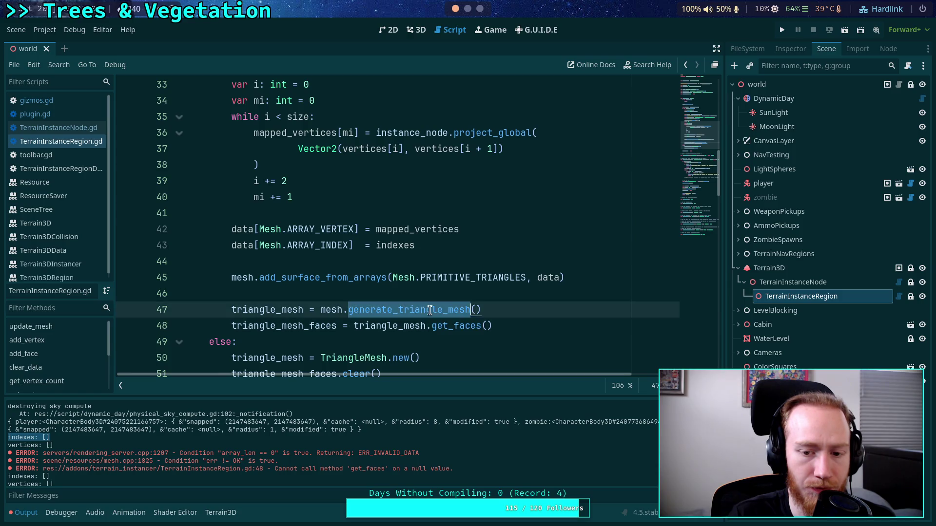
click(550, 279)
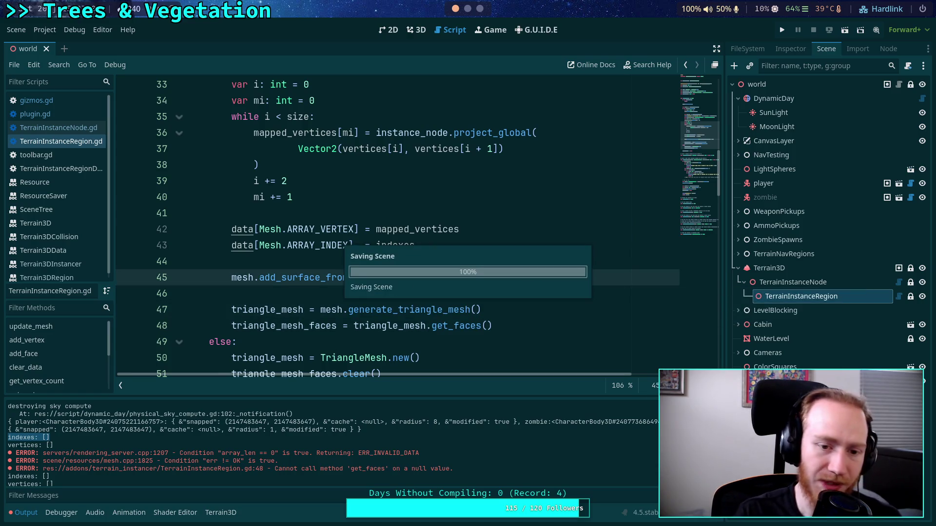
- Switch to the 3D terrain view and reload the current project
scroll(309, 294, up, 2)
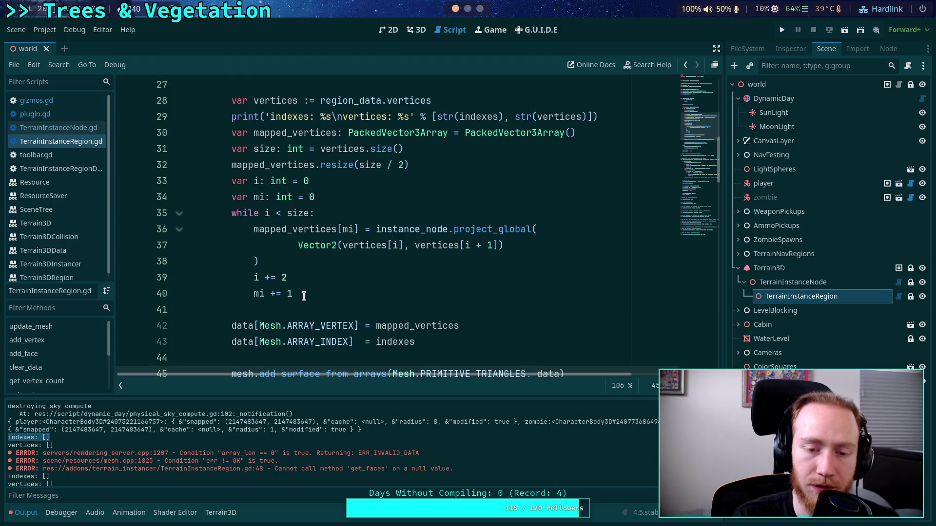
scroll(304, 295, up, 2)
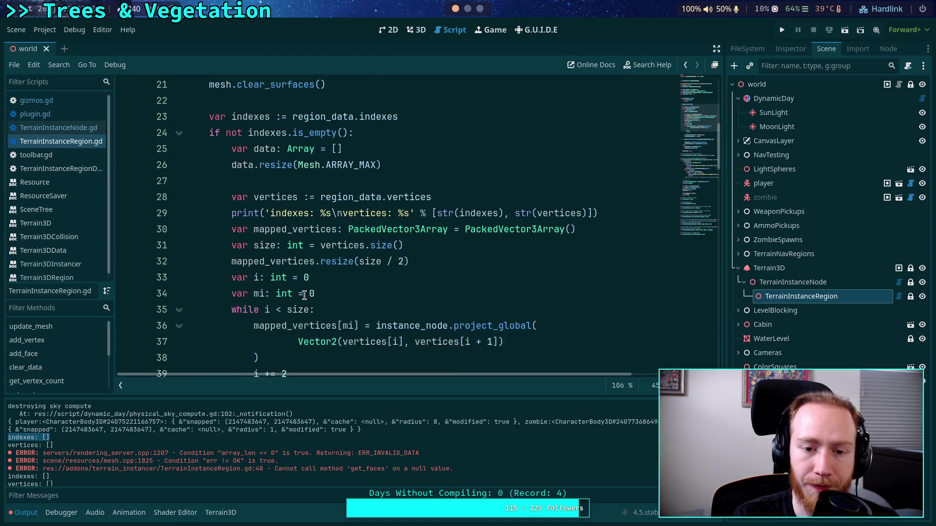
scroll(304, 295, down, 1)
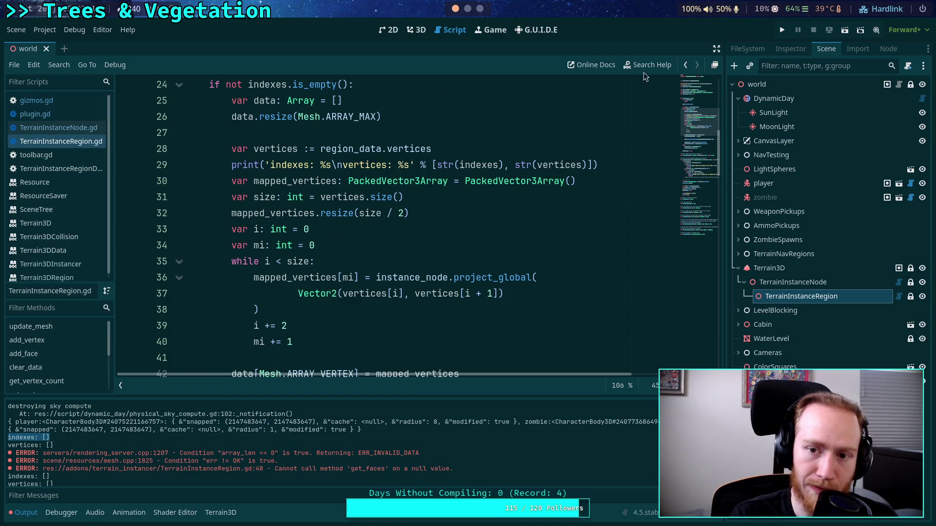
click(416, 30)
click(44, 30)
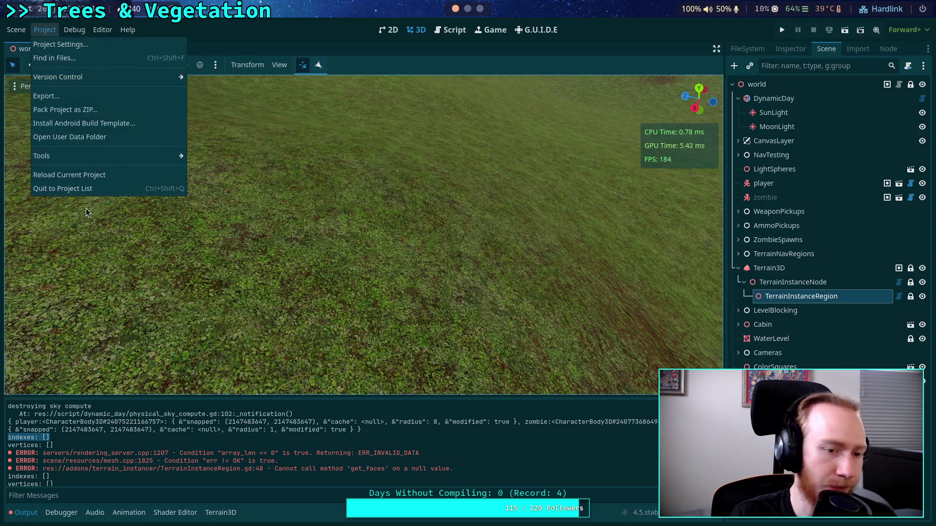
click(98, 177)
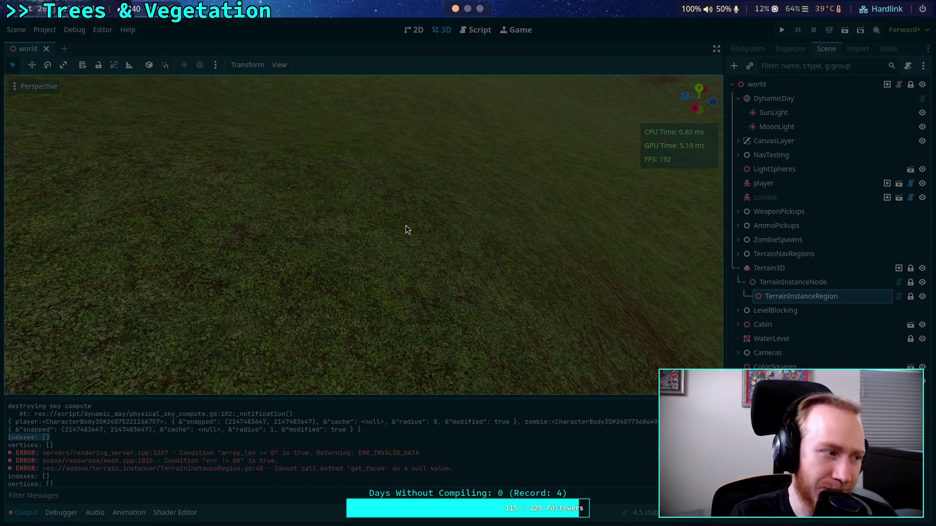
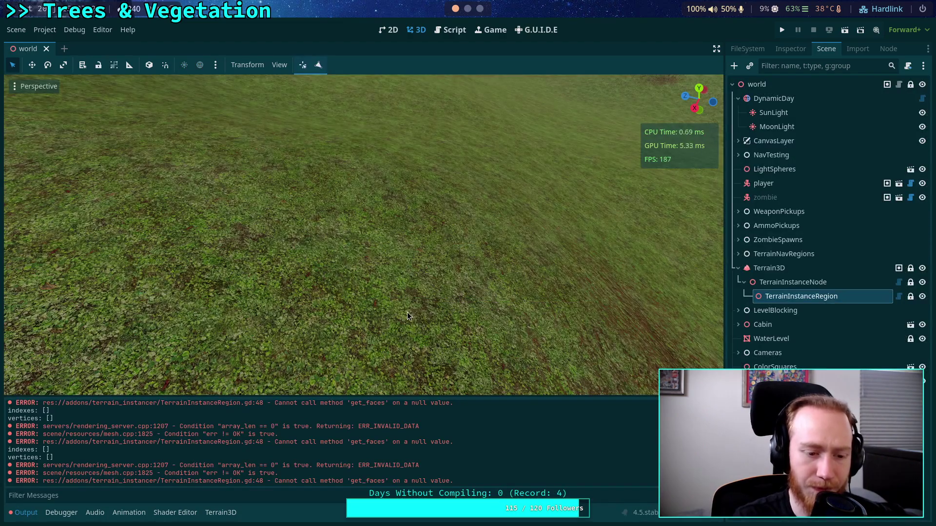
- Enlarge the Output log and open TerrainInstanceRegion.gd from the TerrainInstanceRegion node in the Script editor
scroll(325, 465, up, 10)
scroll(322, 463, down, 10)
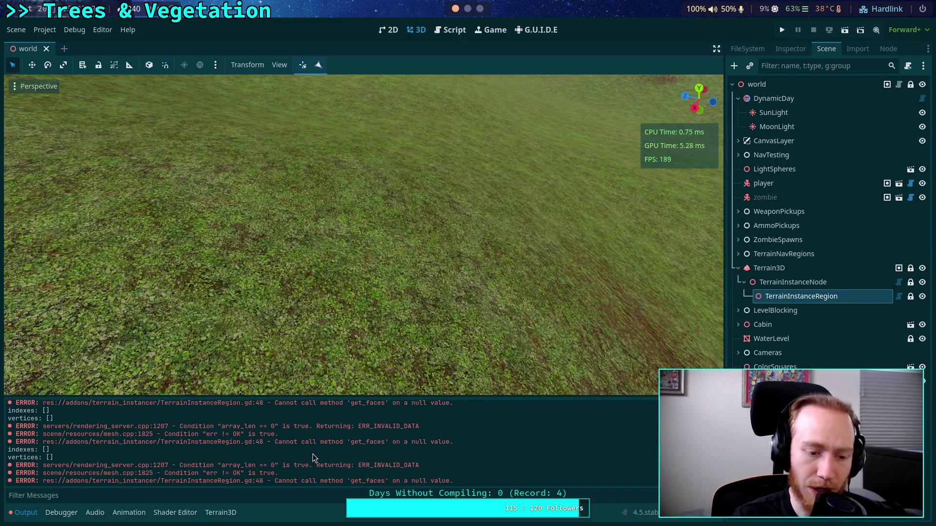
drag(371, 396, 377, 353)
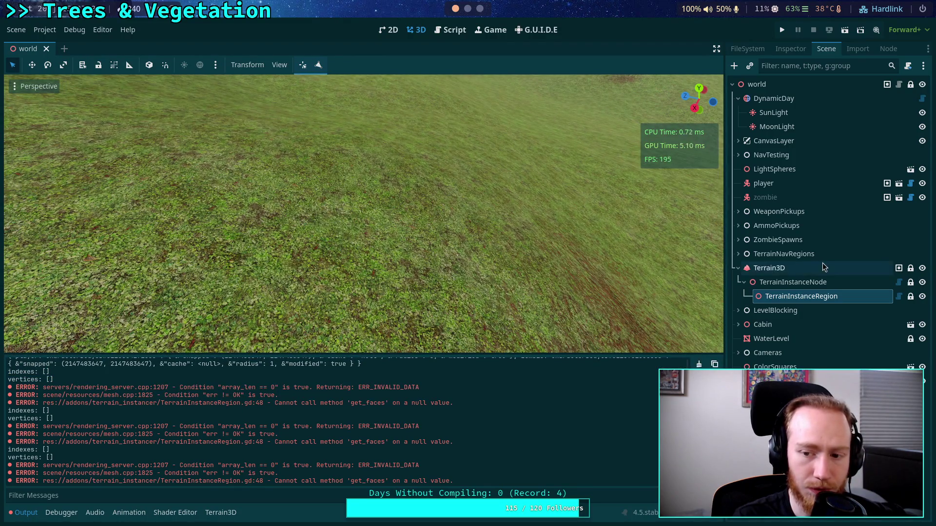
click(801, 283)
click(801, 297)
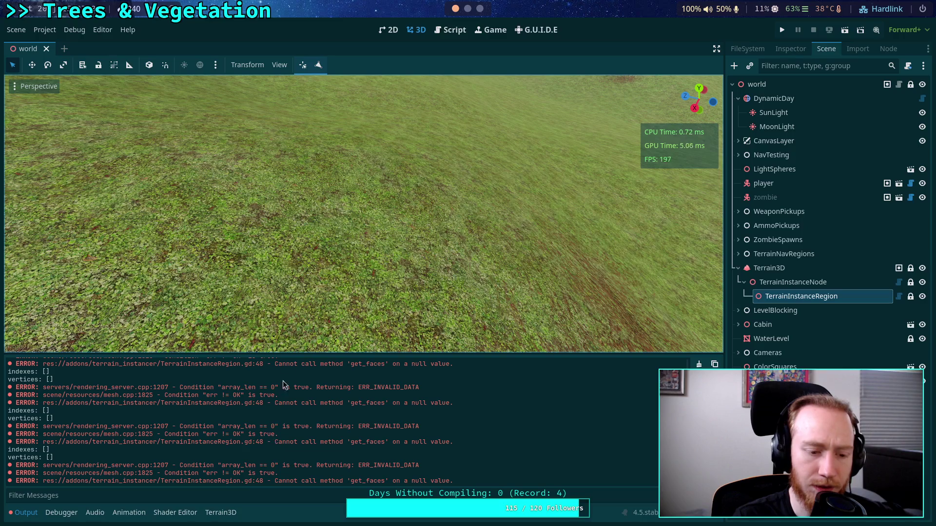
click(451, 29)
scroll(338, 255, up, 7)
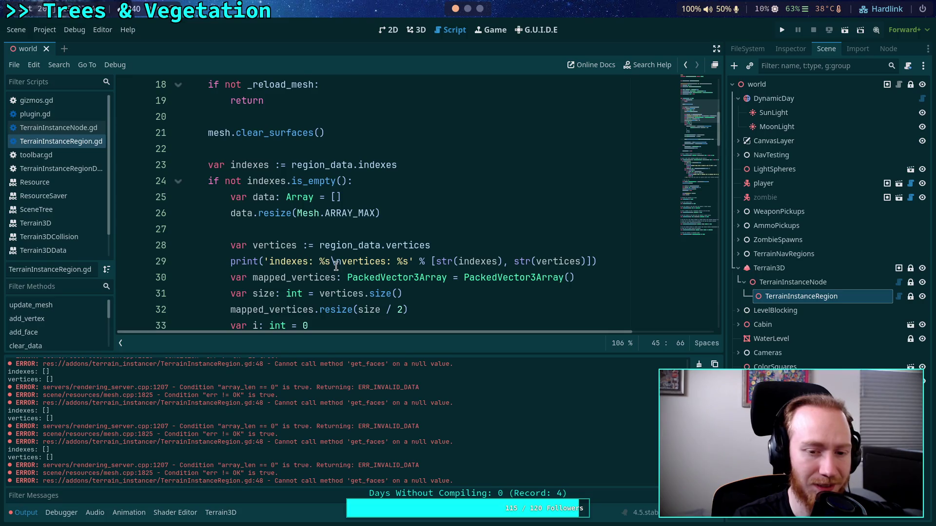
- On line 29, add 'is_empty(): %s' to the format string and indexes.is_empty() to the arguments
click(330, 262)
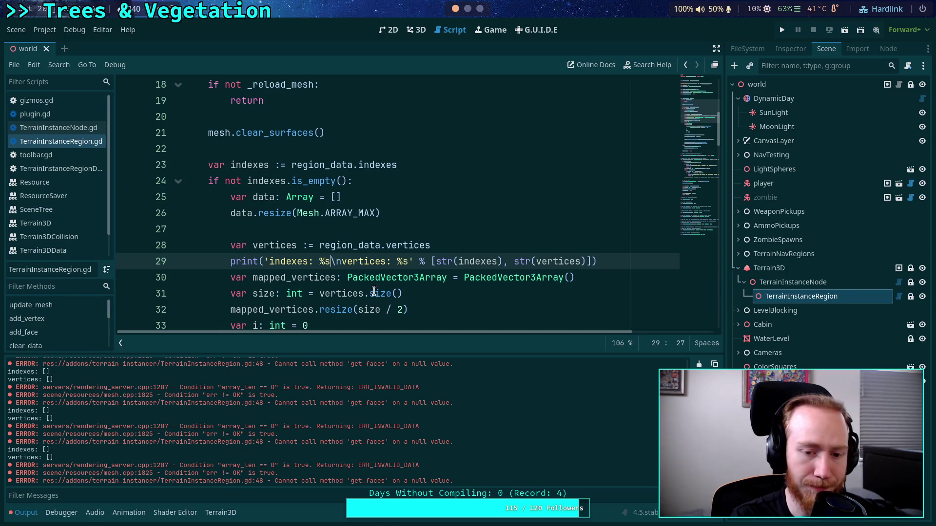
mouse_move(352, 285)
text(is_empty(): )
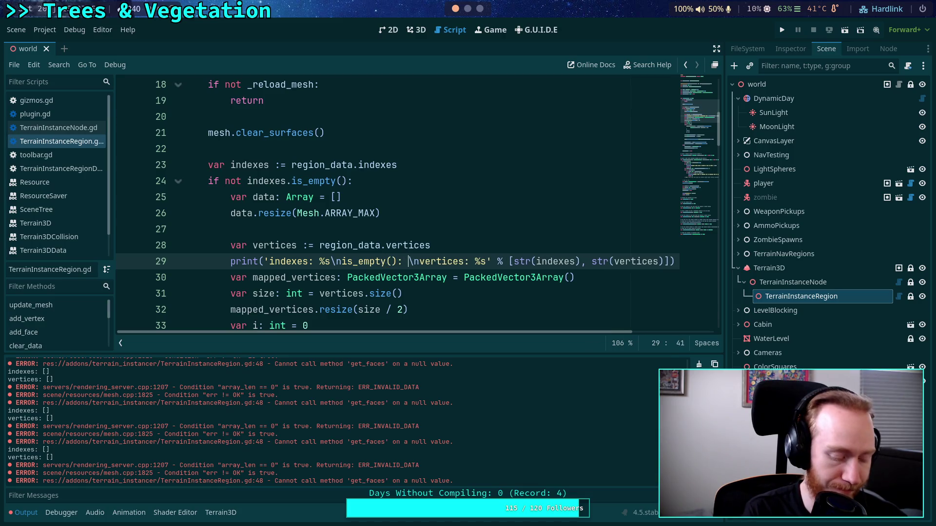
text(%s)
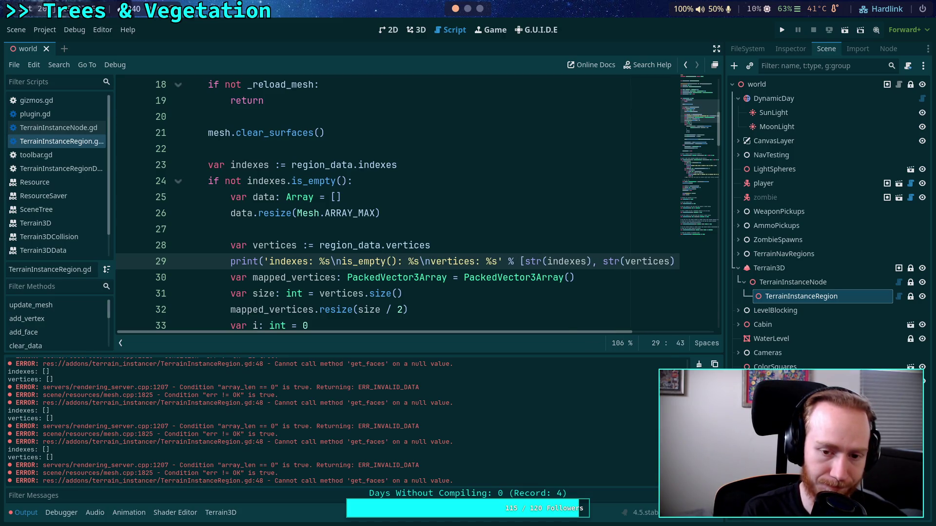
click(504, 261)
text(indexes.is_)
key(Return)
text(,)
- Save TerrainInstanceRegion.gd and review the edited debug print
key(ctrl+s)
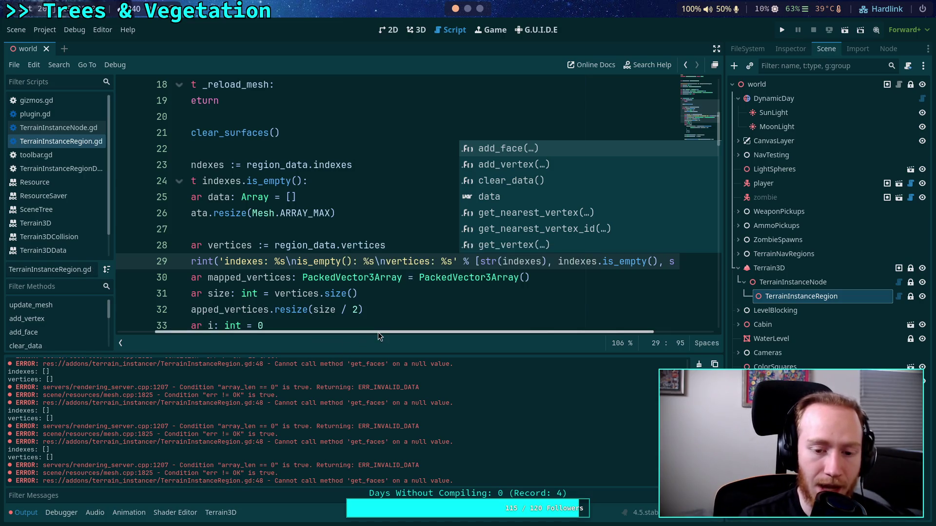
drag(378, 332, 340, 332)
click(325, 233)
scroll(325, 241, down, 9)
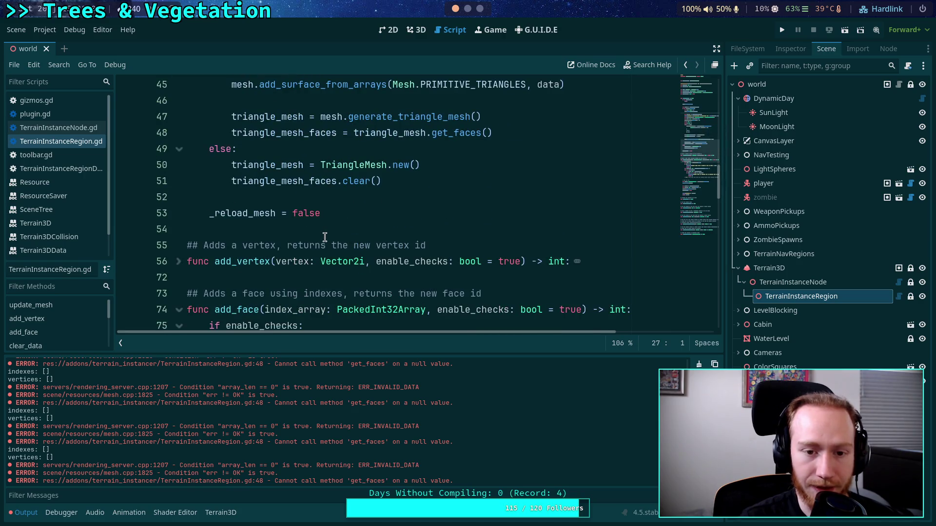
scroll(325, 237, up, 7)
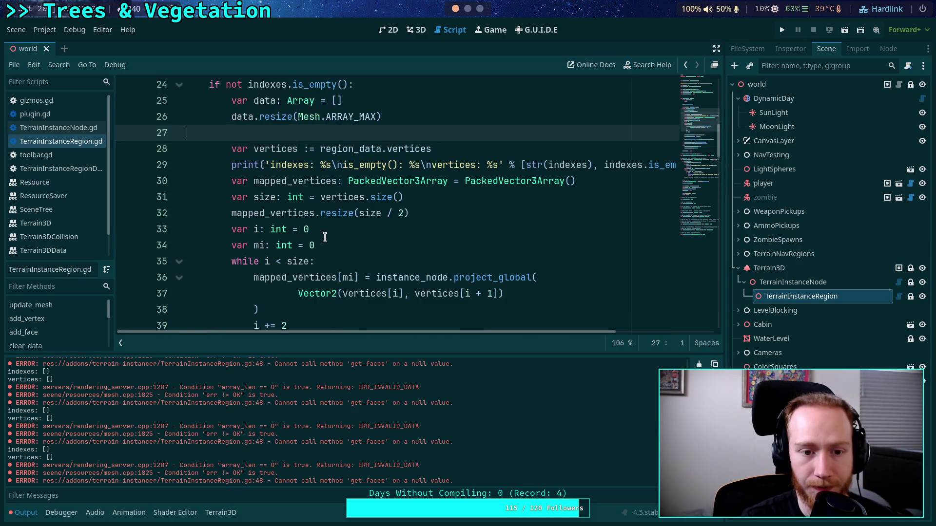
scroll(324, 237, up, 1)
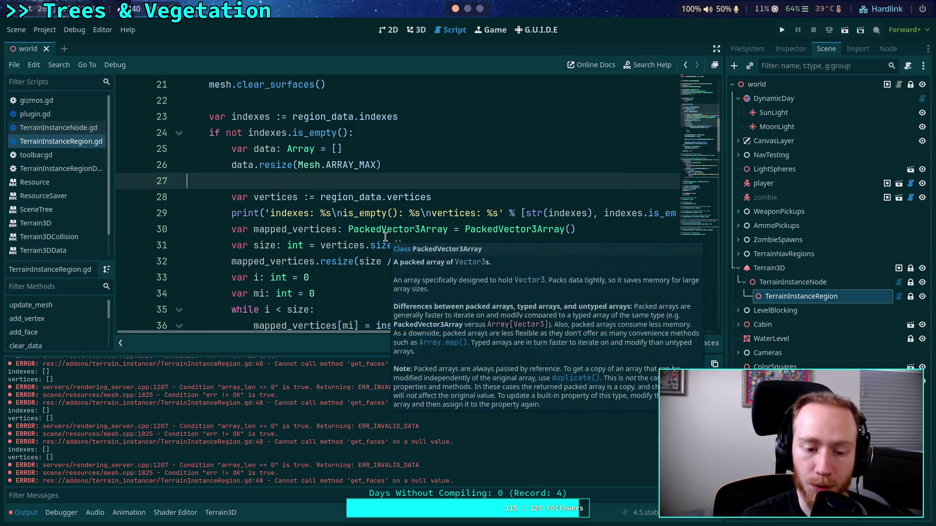
mouse_move(329, 204)
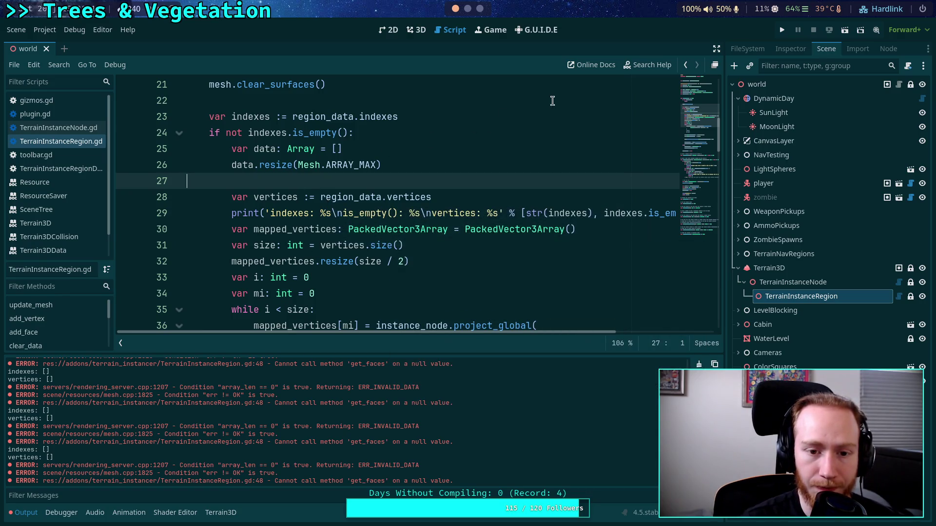
click(44, 30)
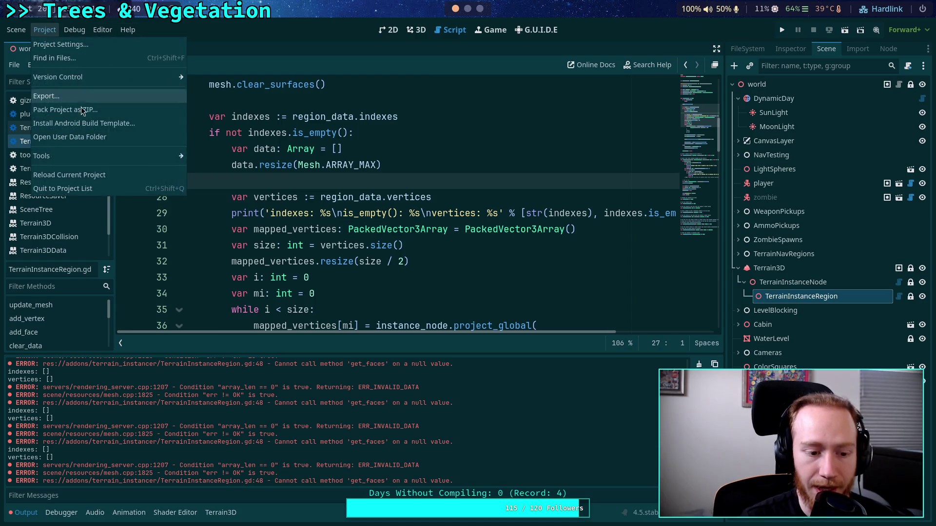
- Return to the 3D view and reload the saved world scene via Scene > Reload Saved Scene
key(Escape)
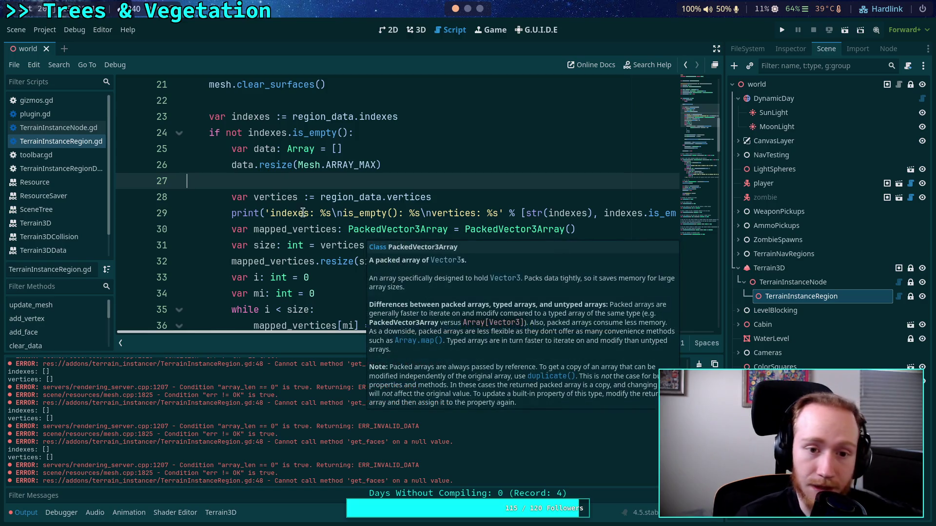
click(416, 30)
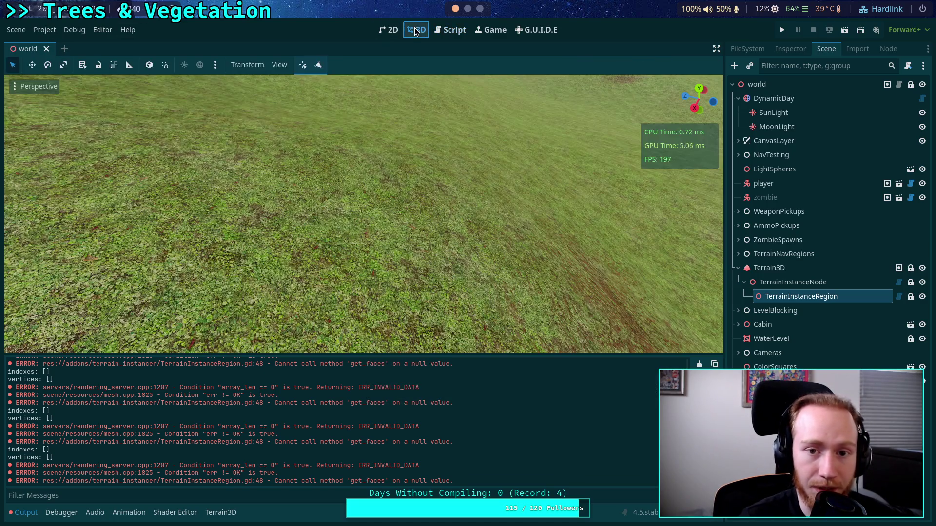
click(44, 30)
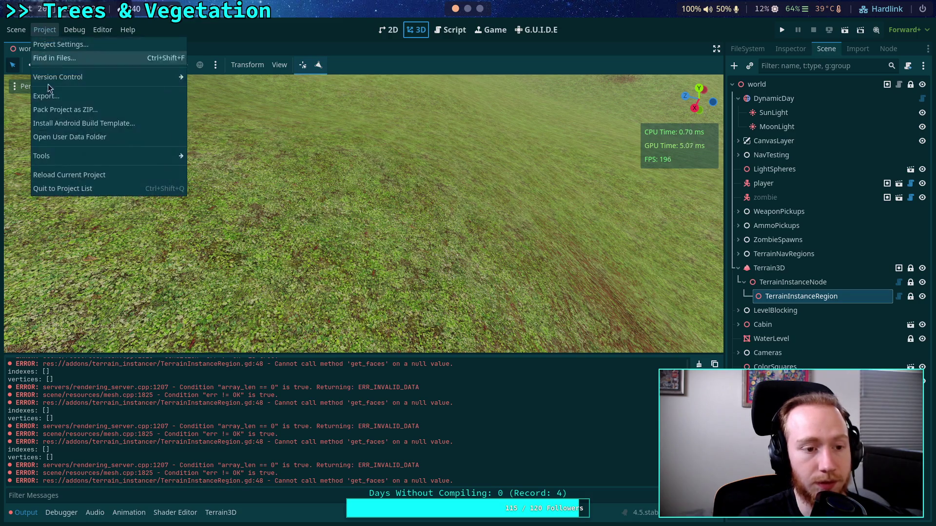
mouse_move(16, 30)
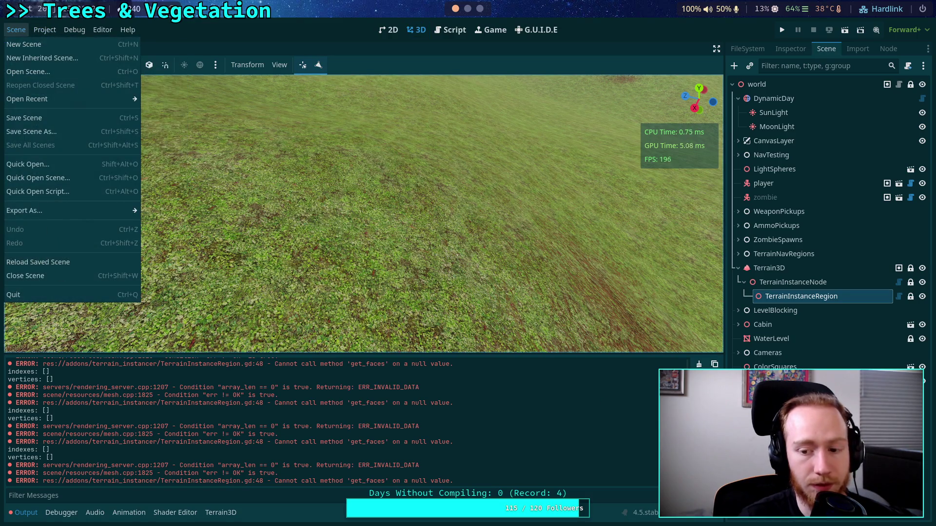
click(47, 264)
click(16, 30)
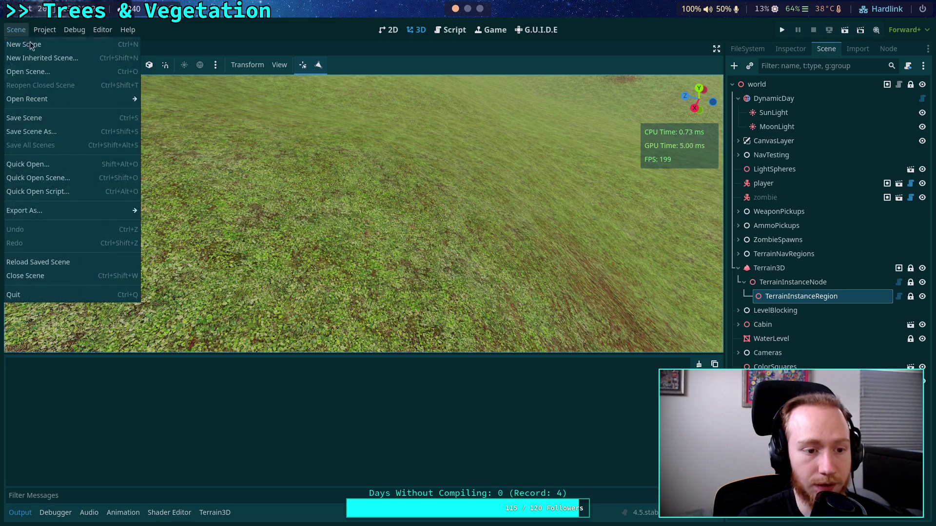
click(56, 265)
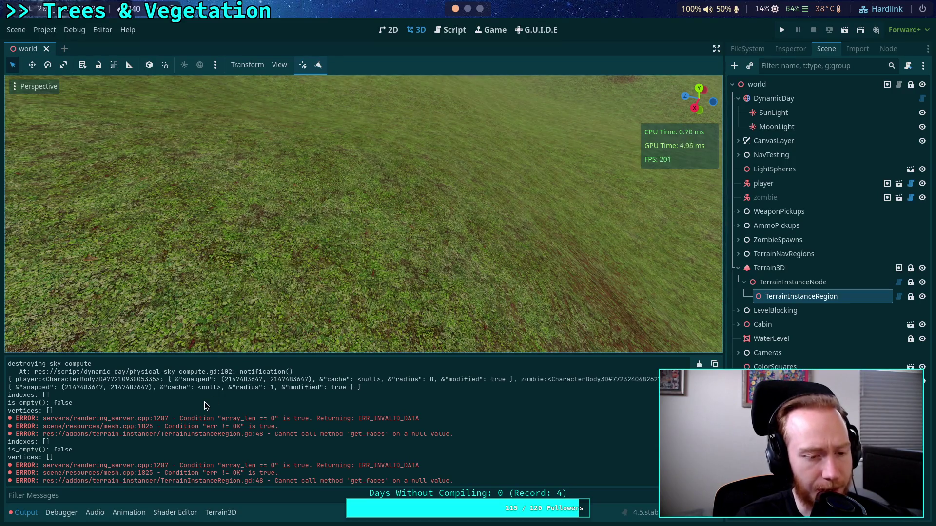
- Back in TerrainInstanceRegion.gd, add 'size(): %d' to the debug print's format string
click(459, 34)
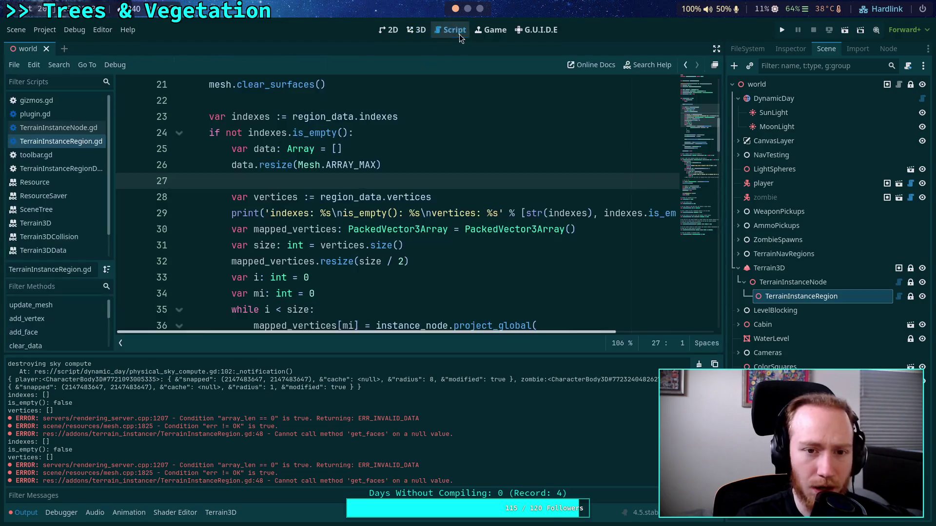
scroll(508, 244, up, 1)
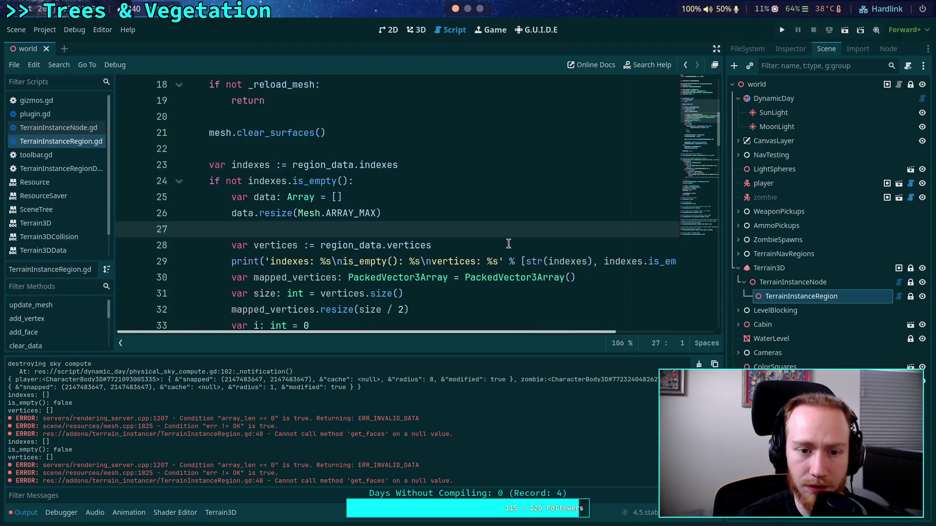
mouse_move(304, 181)
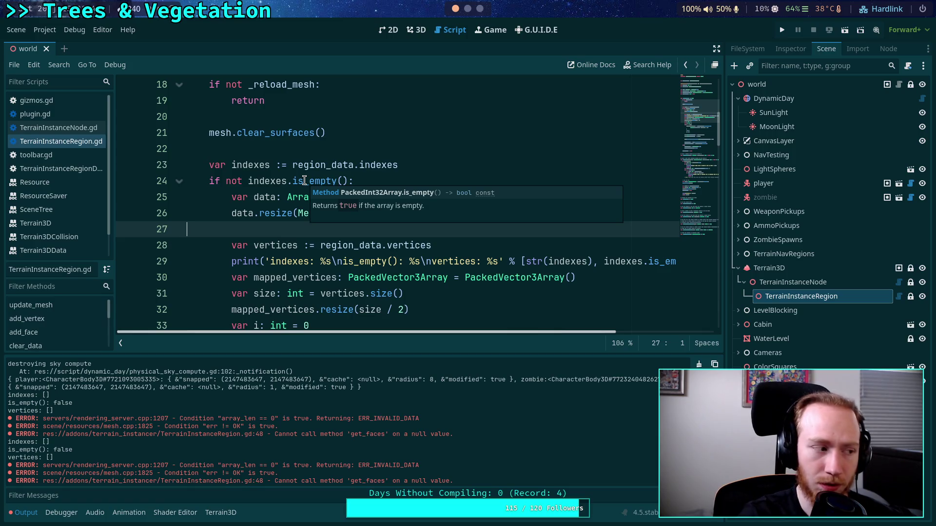
drag(53, 396, 43, 395)
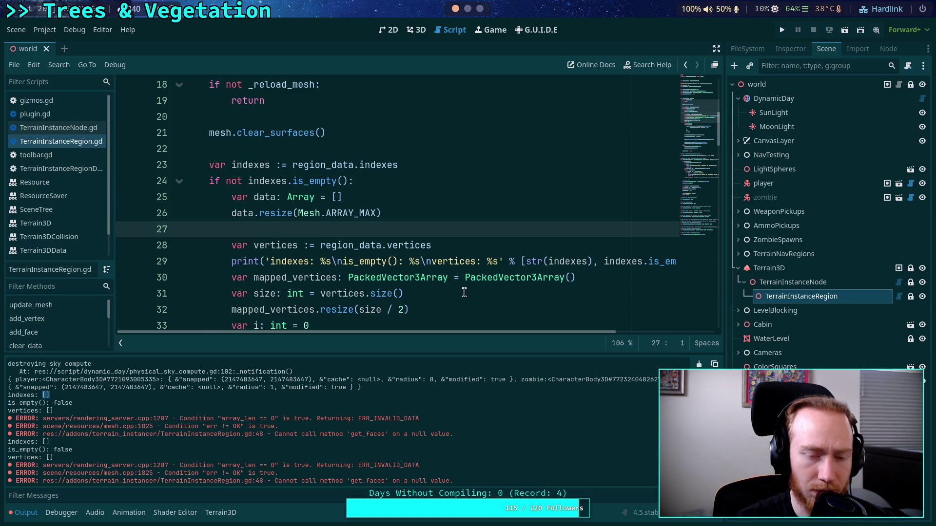
mouse_move(467, 277)
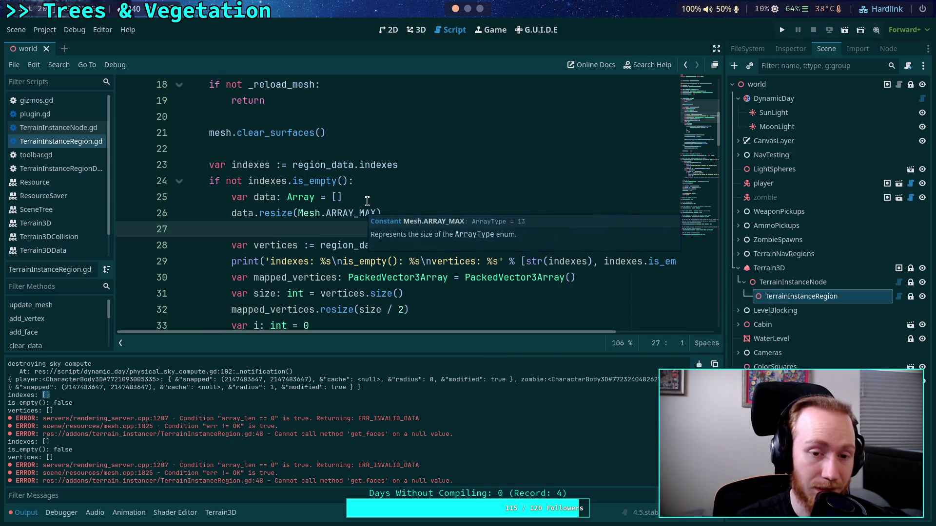
click(385, 261)
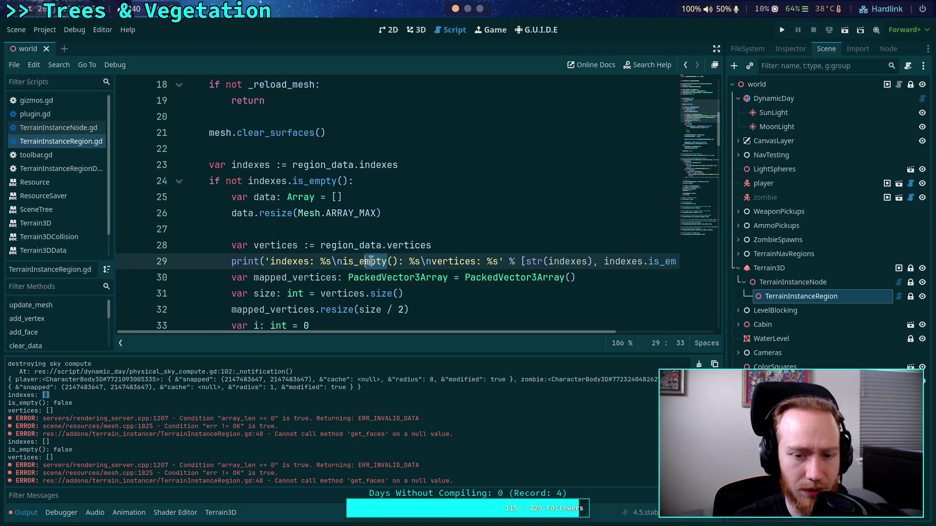
click(422, 262)
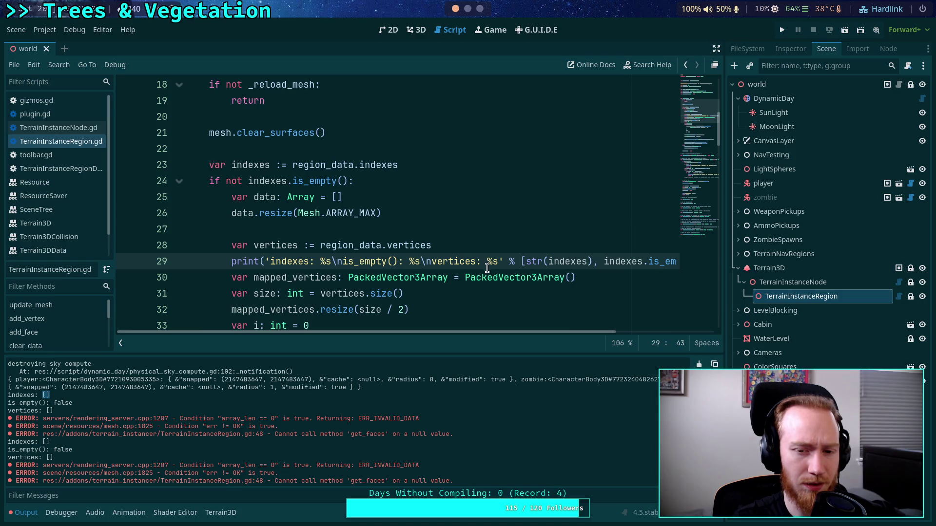
text(si)
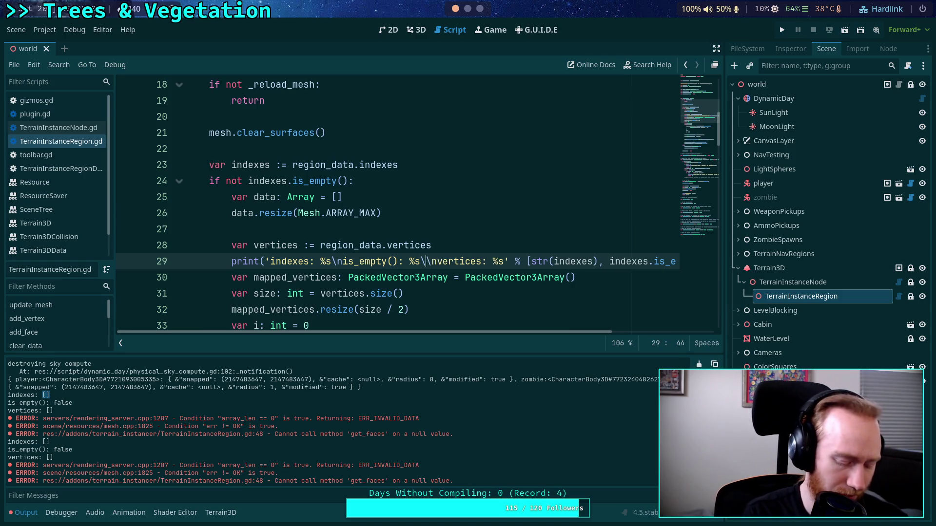
text(ze())
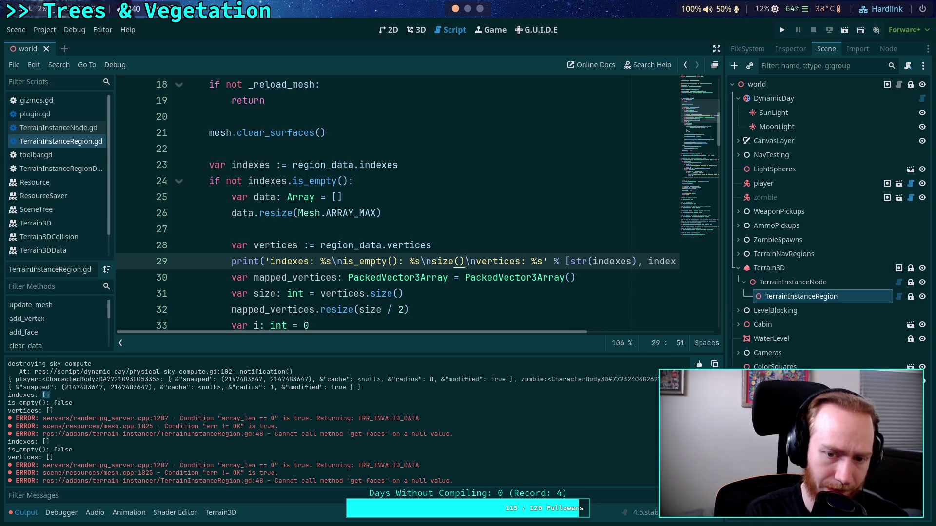
text(: %d)
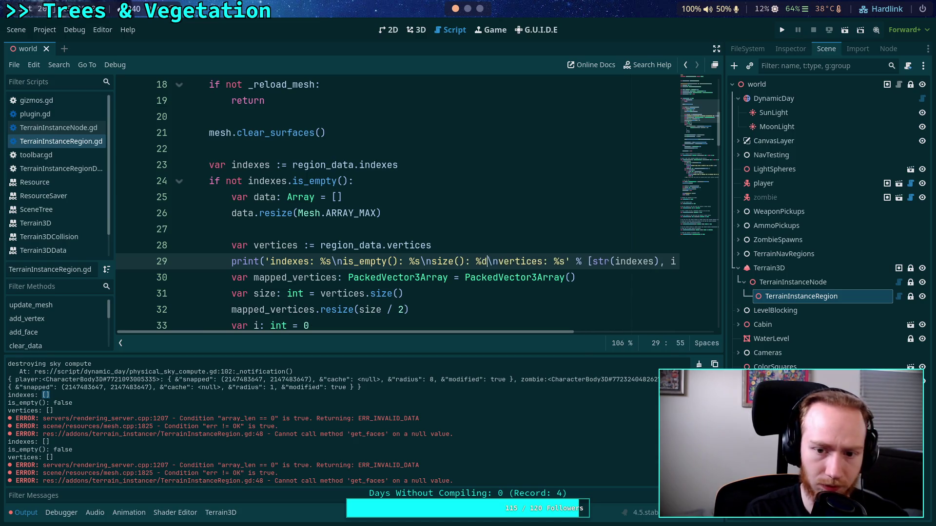
- Split the print over three lines, append indexes.size() to its arguments, and save
drag(529, 333, 604, 315)
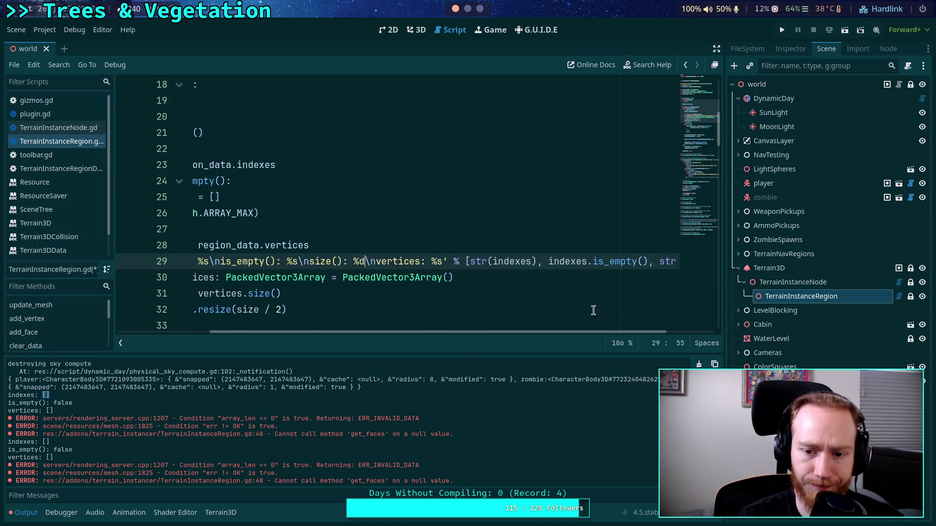
click(469, 261)
key(Return)
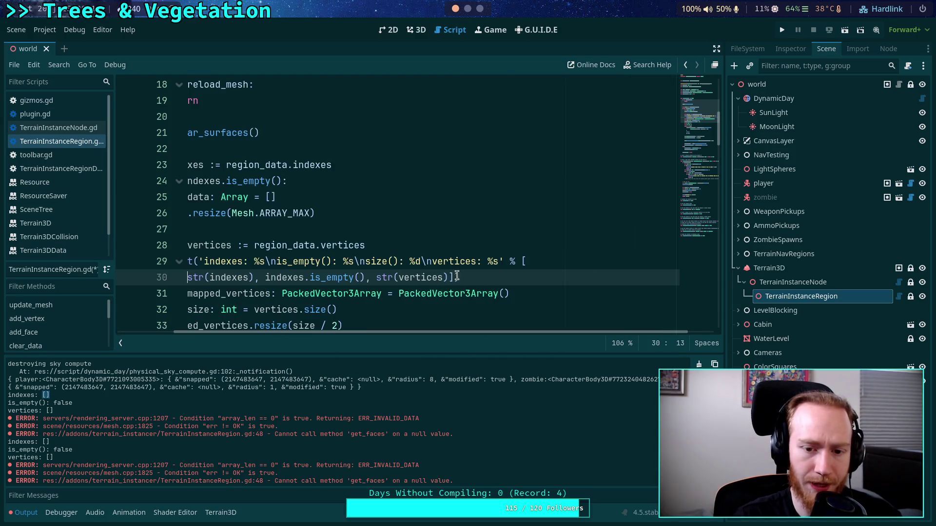
click(449, 277)
key(Return)
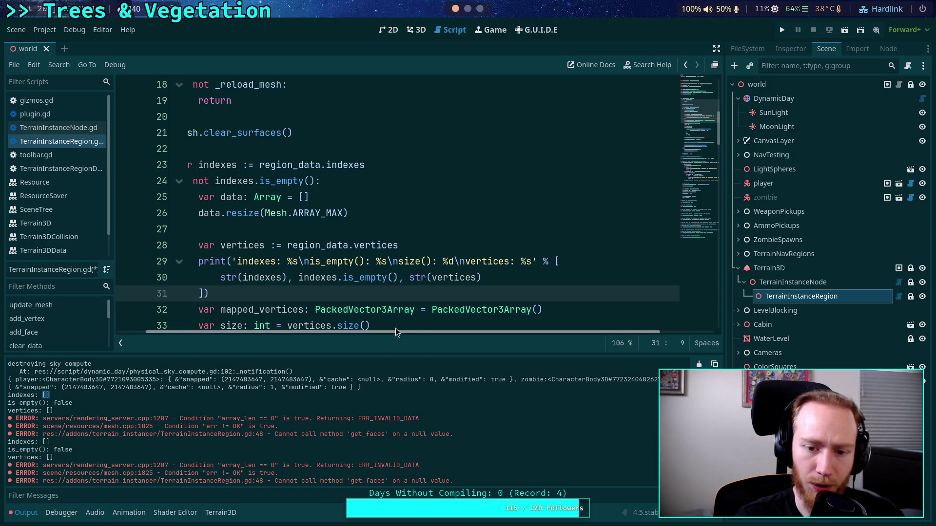
click(550, 277)
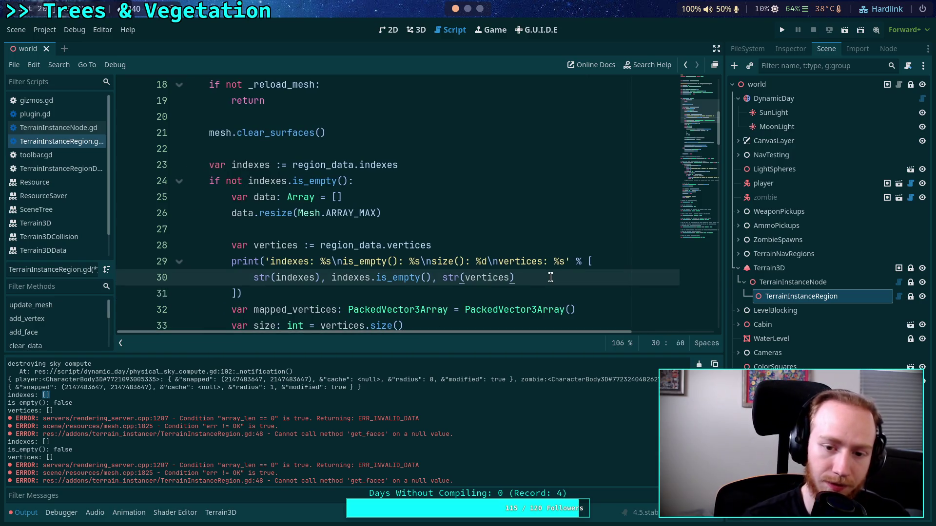
text(, indexes.size())
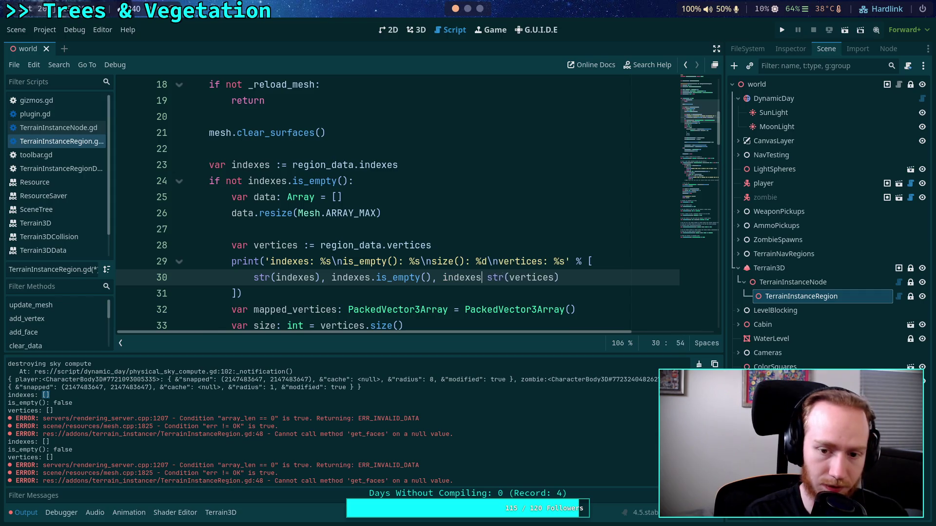
text(,)
key(ctrl+s)
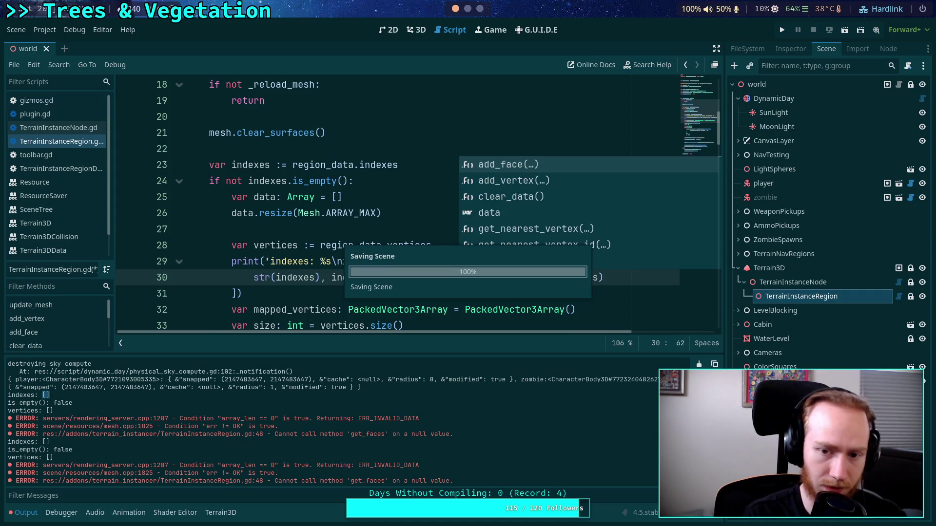
click(326, 197)
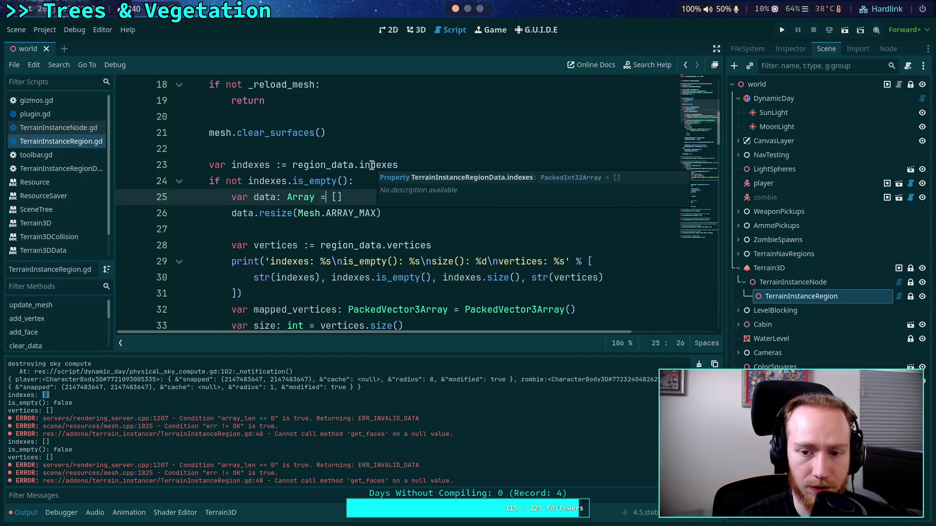
- Clear the Output log, reload the saved scene, and go back to TerrainInstanceRegion.gd
click(419, 31)
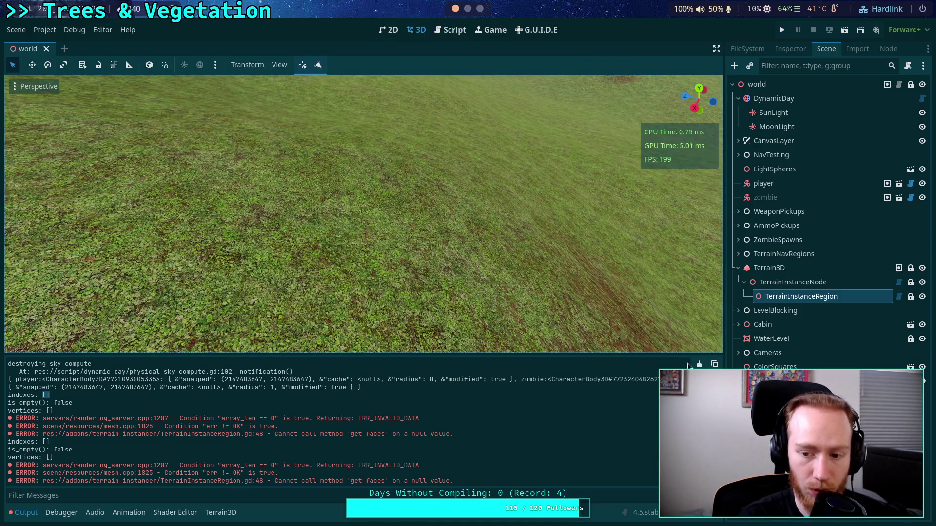
click(699, 364)
click(16, 30)
click(63, 262)
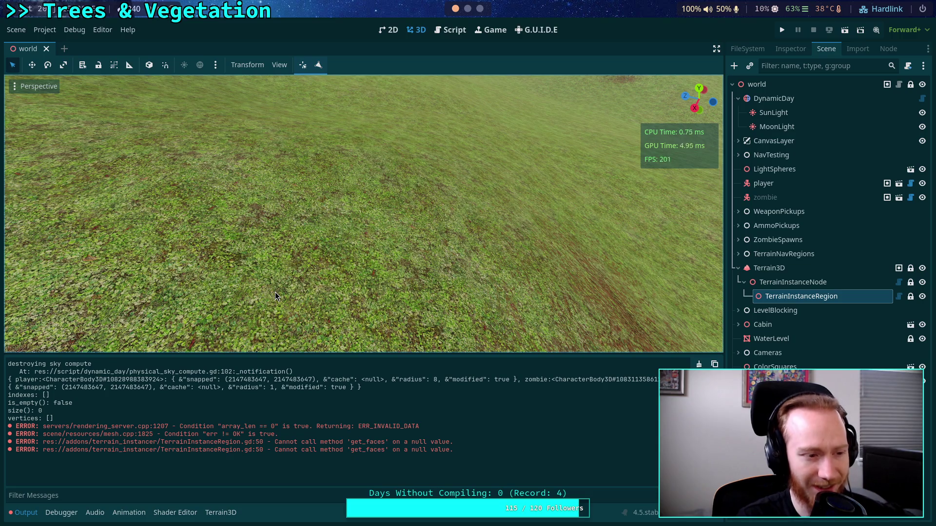
click(451, 31)
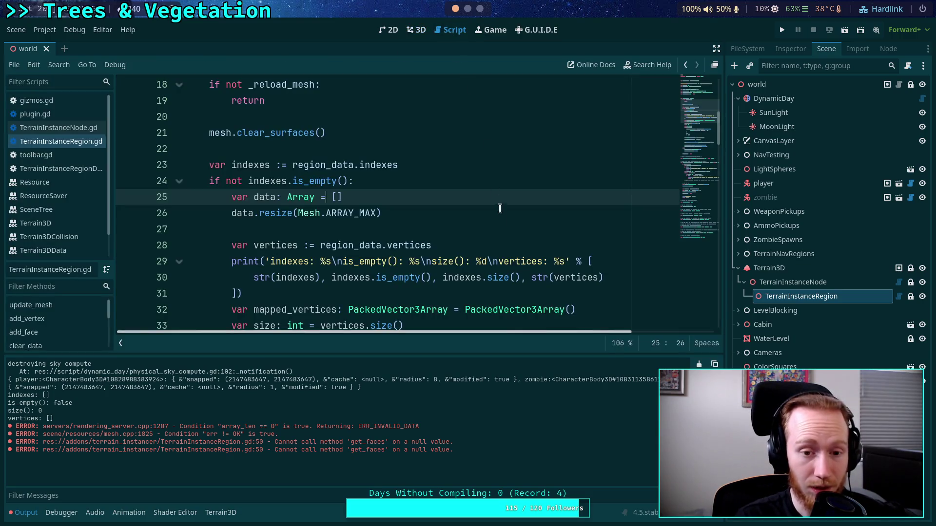
- Look up is_empty in the PackedInt32Array documentation, then switch to the Godot source workspace
scroll(417, 241, down, 4)
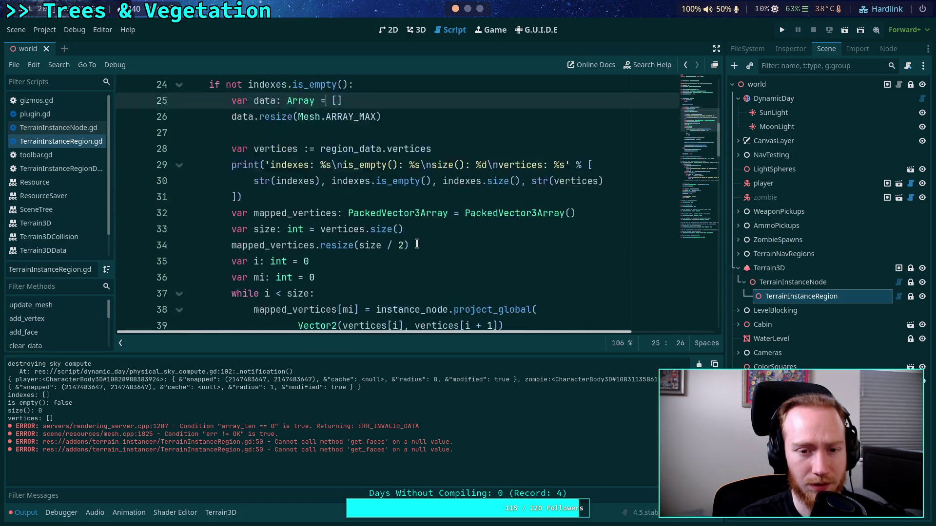
scroll(414, 243, up, 4)
mouse_move(329, 176)
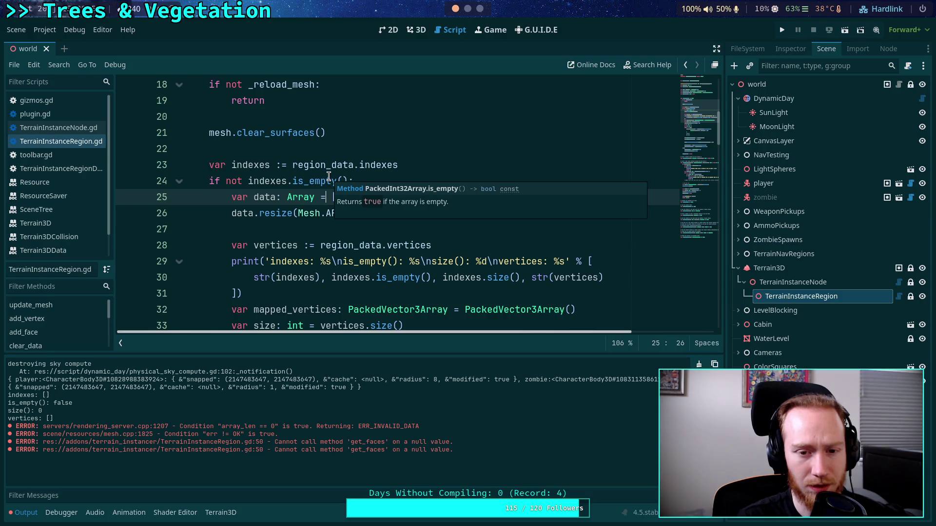
right_click(324, 180)
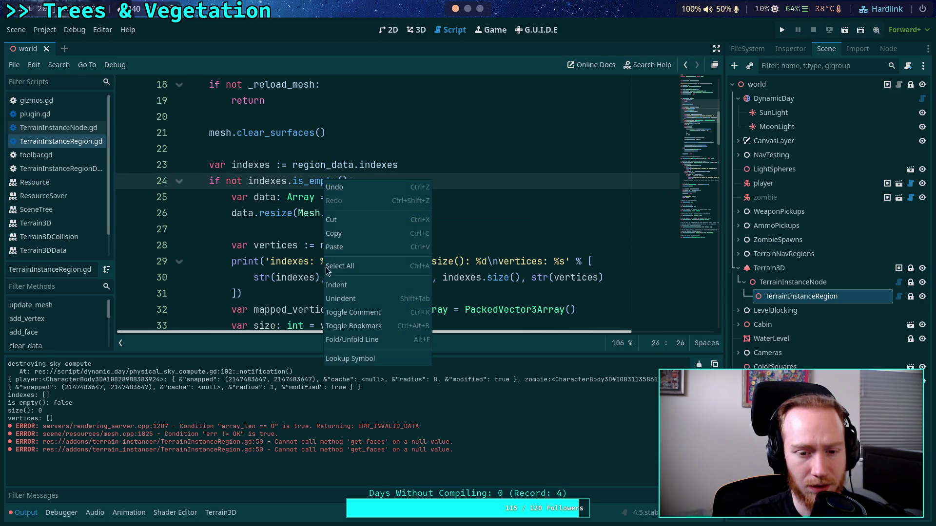
click(361, 361)
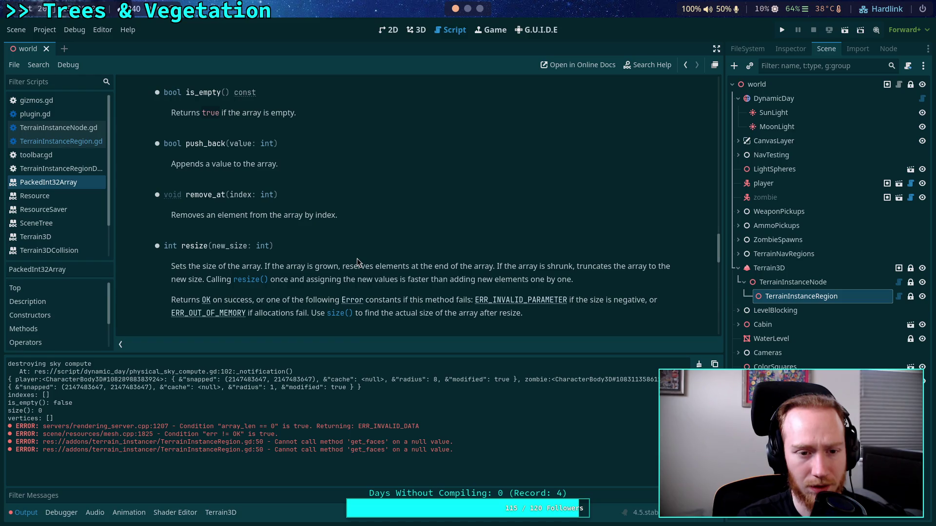
scroll(357, 262, up, 3)
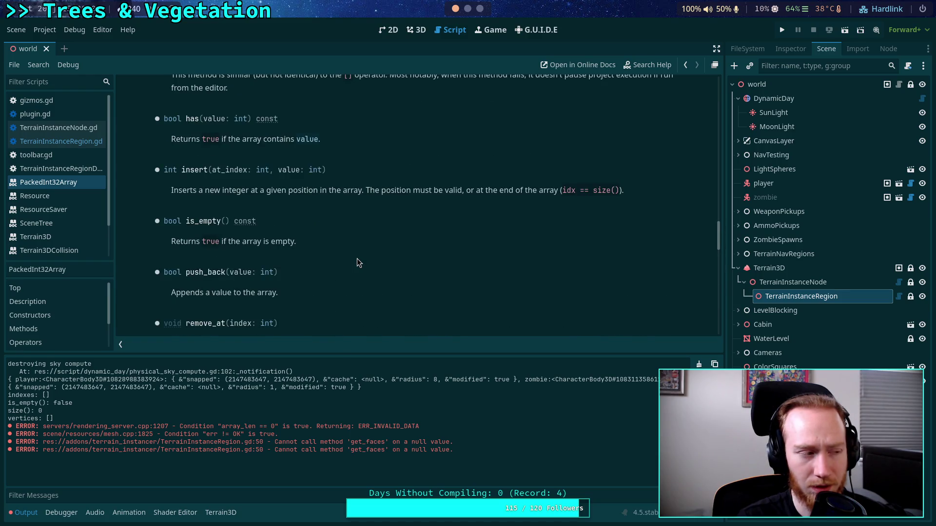
key(super+1)
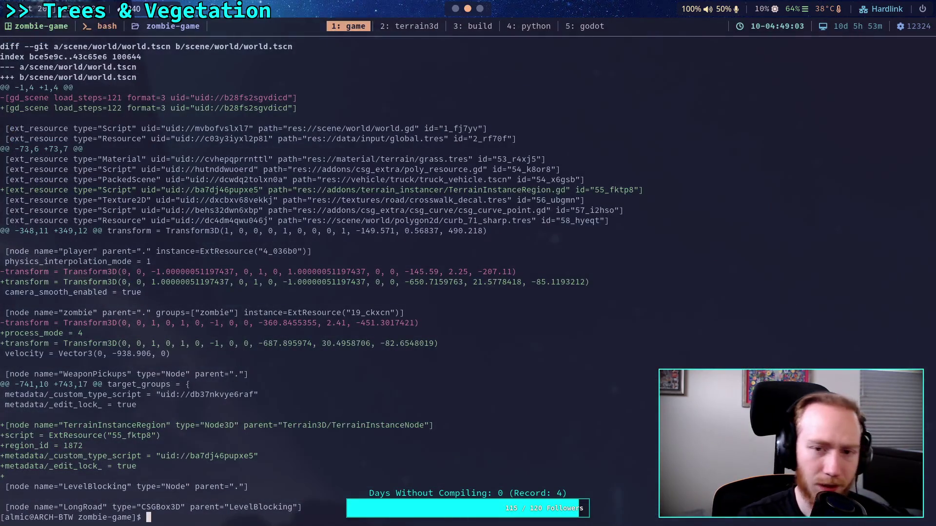
click(574, 31)
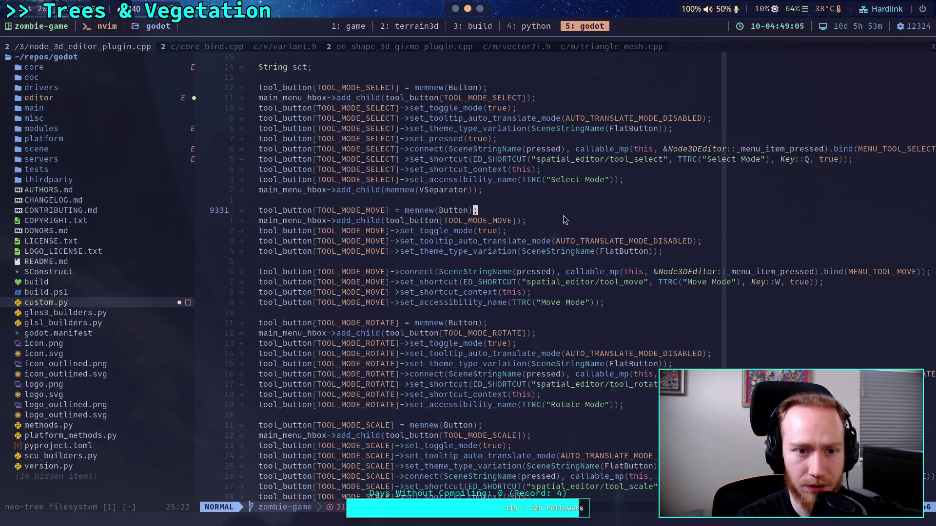
- Find and open core/templates/vector.h, paging through the Vector class methods
click(299, 49)
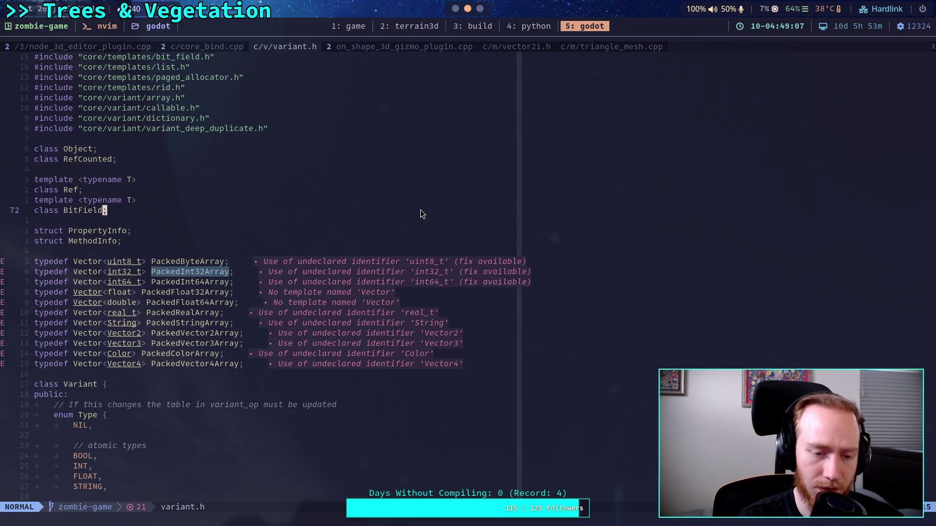
scroll(411, 245, down, 20)
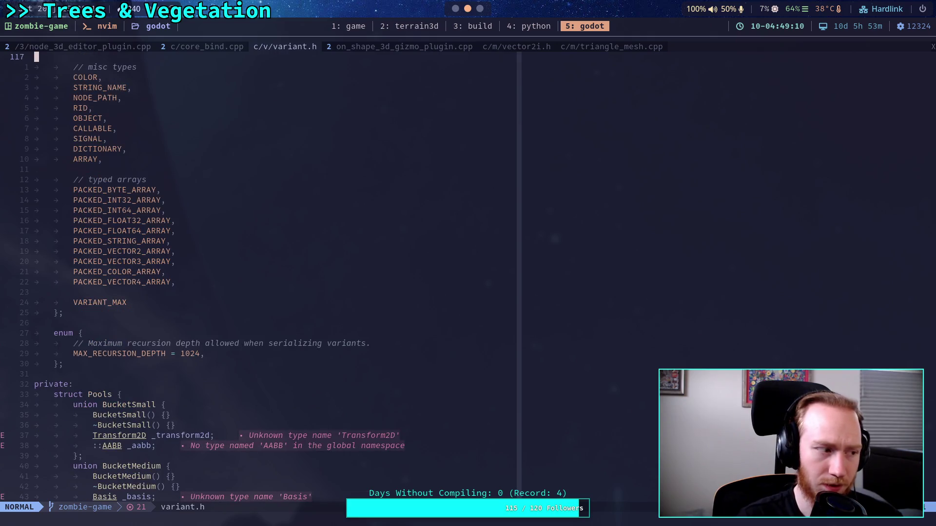
text(f)
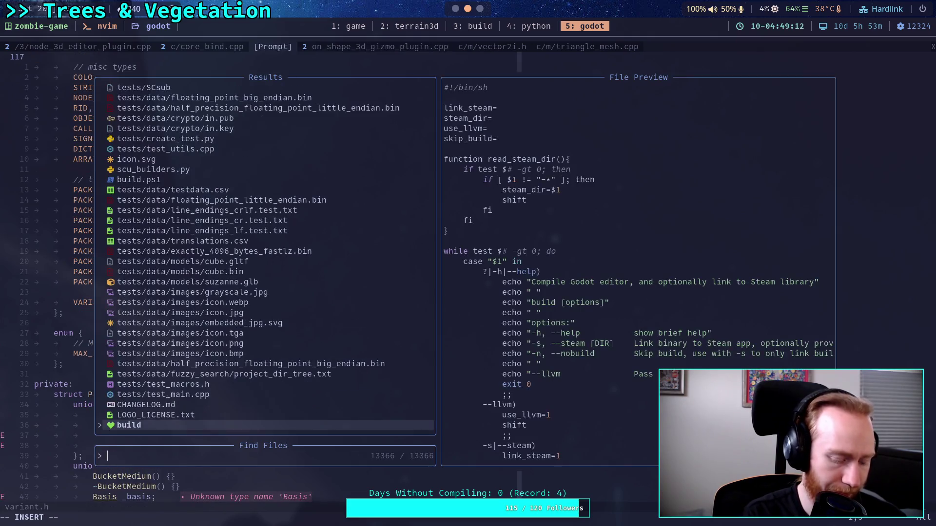
text(array)
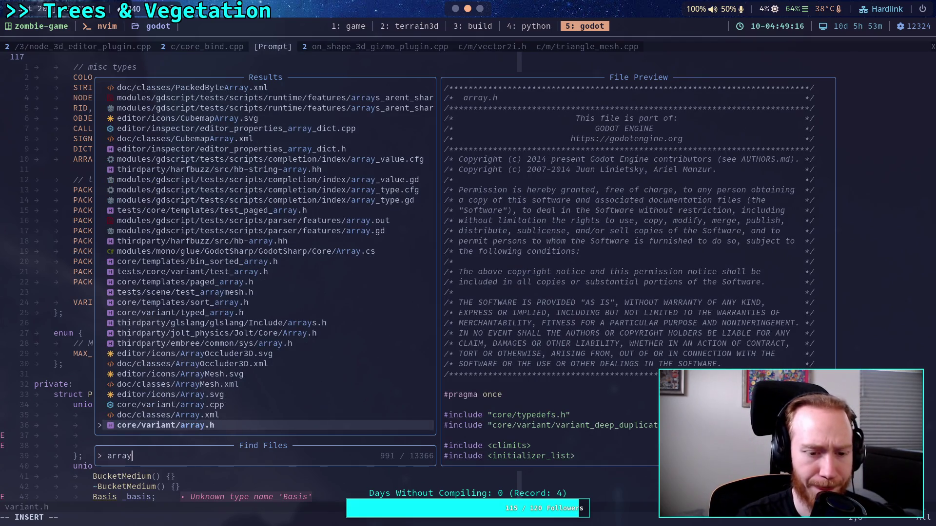
key(BackSpace)
key(BackSpace)
key(BackSpace)
text(vector)
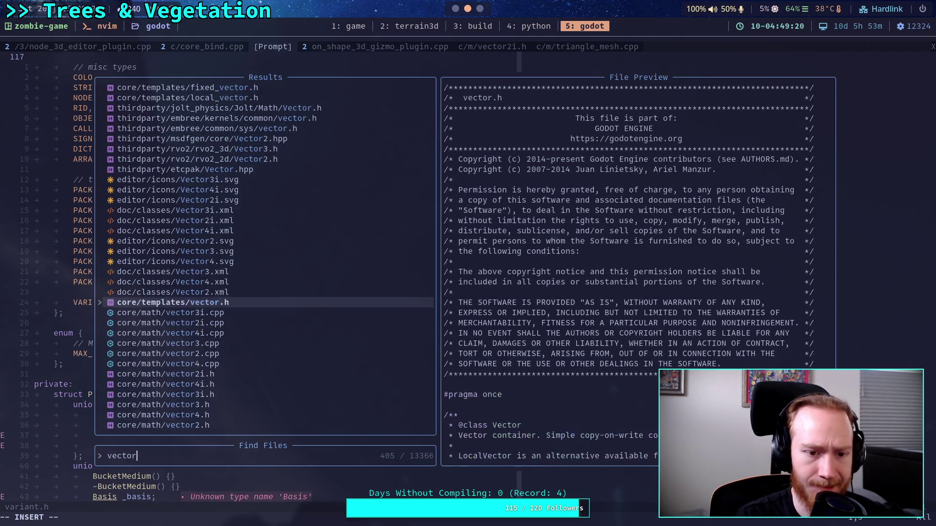
click(175, 261)
key(Down)
key(Down)
key(Down)
key(Return)
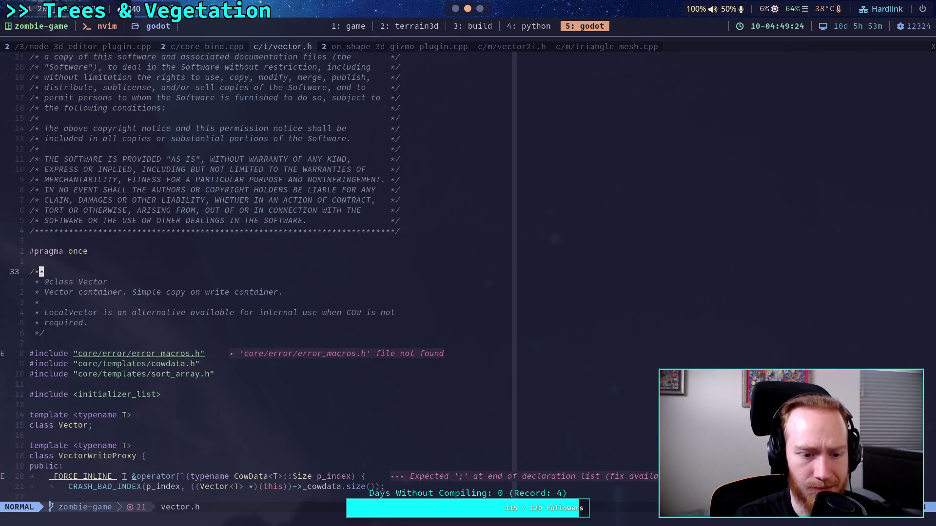
key(ctrl+f)
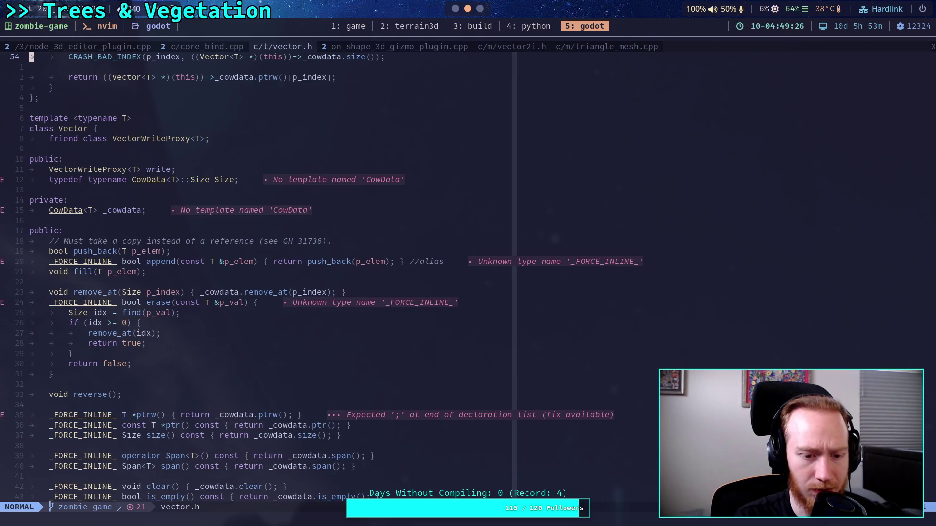
key(ctrl+f)
key(k)
key(k)
key(k)
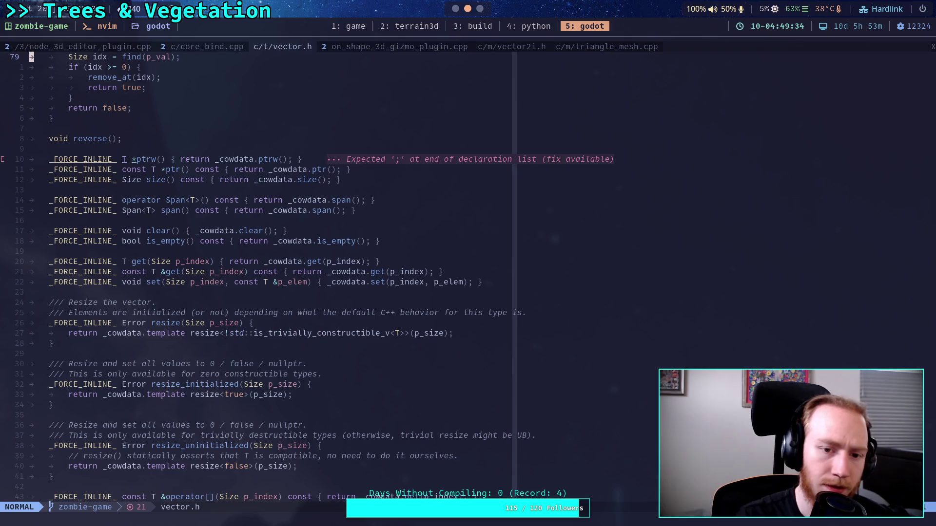
scroll(277, 187, up, 13)
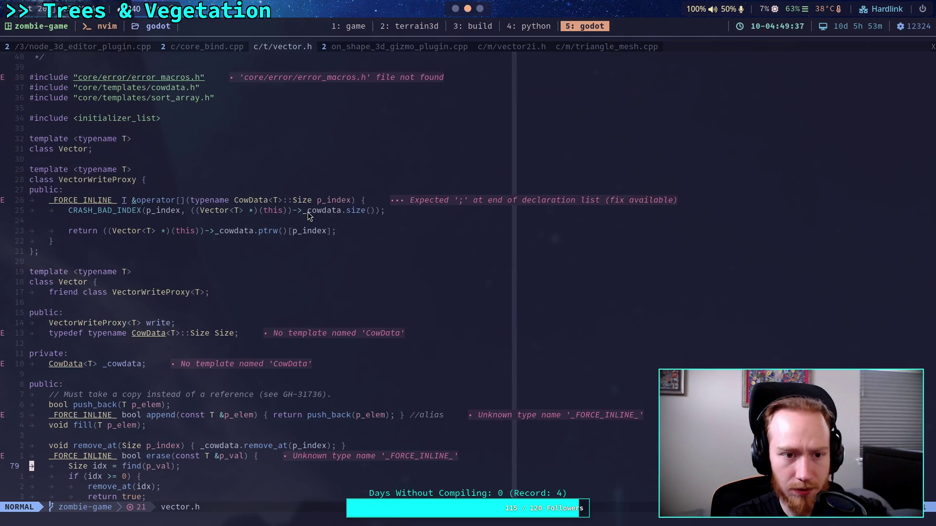
- Show the Neo-tree file sidebar and open COPYRIGHT.txt
key(space)
key(e)
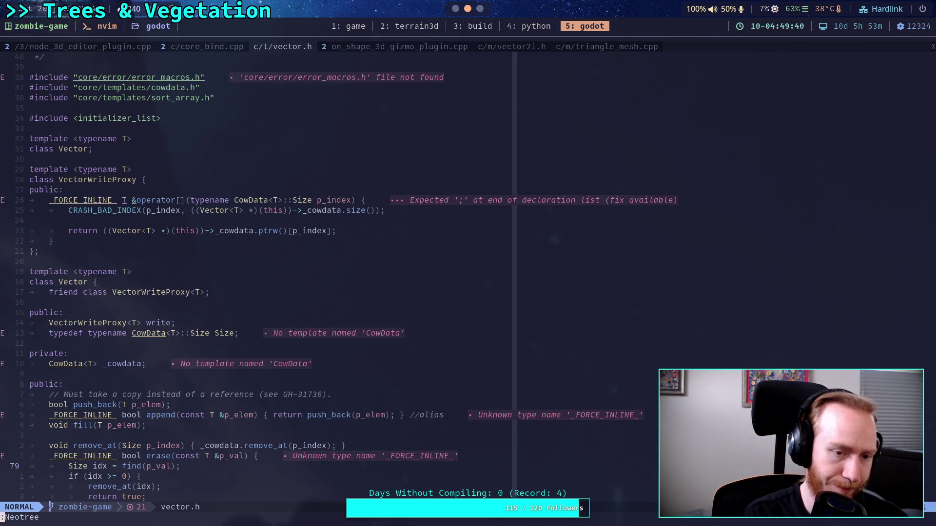
key(Return)
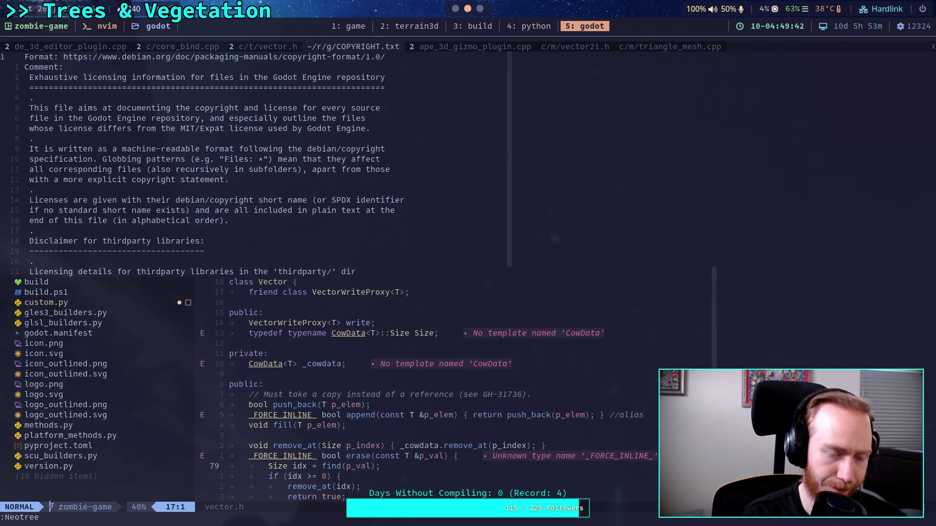
key(space)
- Open core/templates/cowdata.h via a 'cowd' file search and scroll down through CowData
key(f)
key(f)
text(cowd)
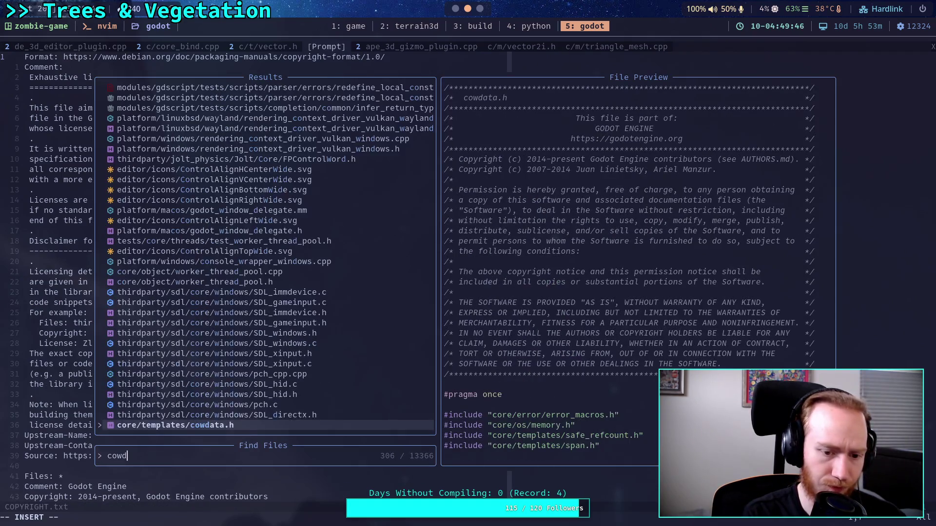
key(Return)
scroll(311, 180, down, 15)
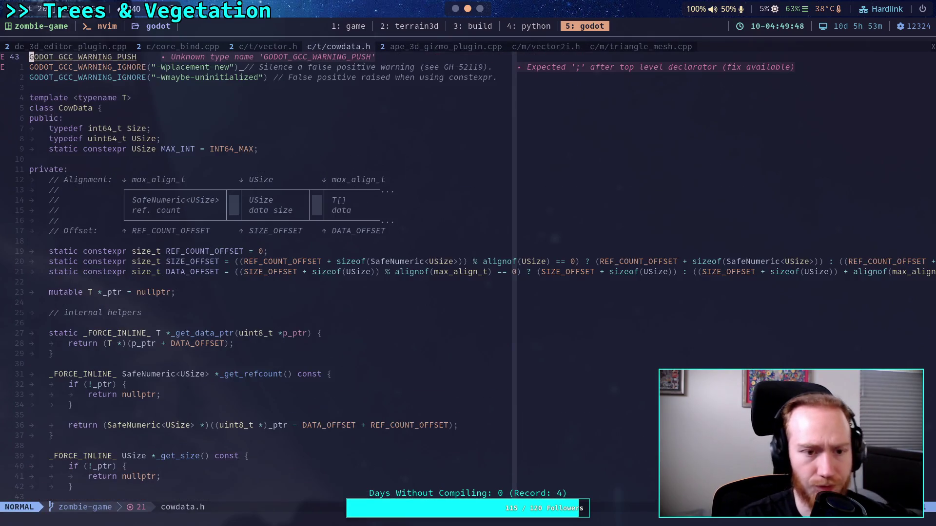
scroll(367, 241, down, 5)
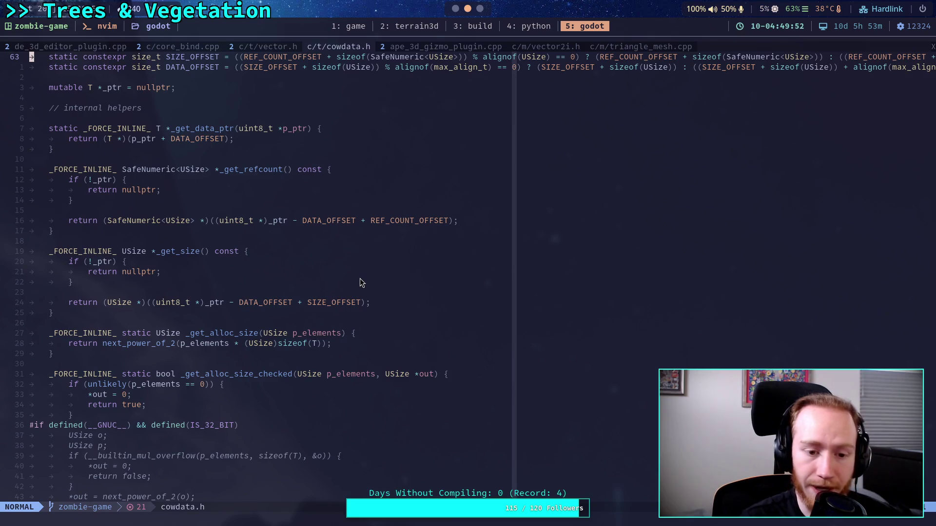
scroll(360, 279, down, 9)
scroll(360, 280, down, 3)
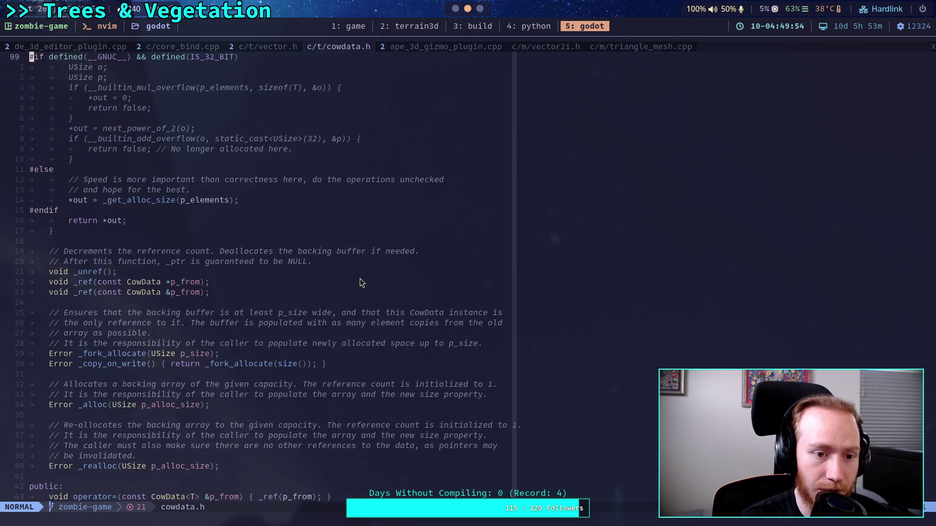
scroll(360, 280, down, 7)
scroll(360, 283, down, 8)
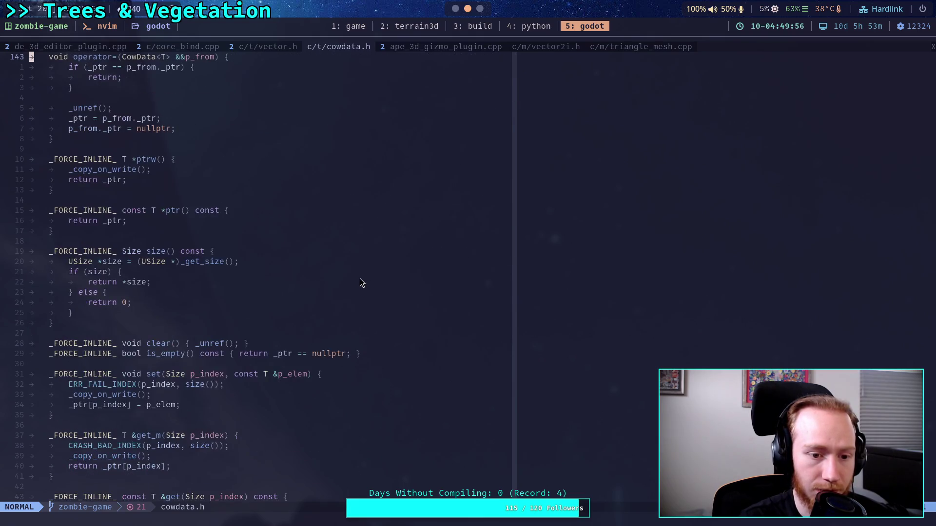
scroll(359, 283, down, 1)
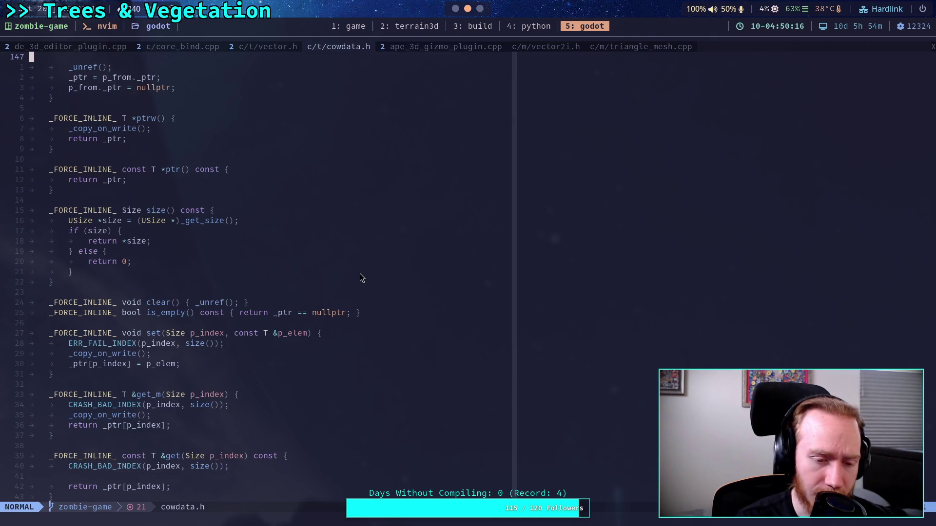
- Revisit the _get_size helper and its null check, then move to the browser
scroll(352, 289, up, 9)
scroll(344, 287, up, 20)
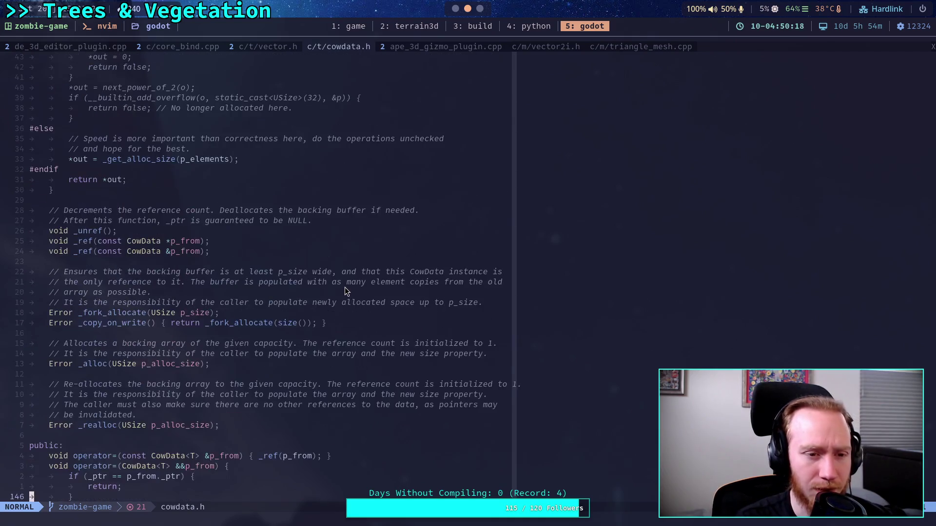
scroll(344, 288, up, 4)
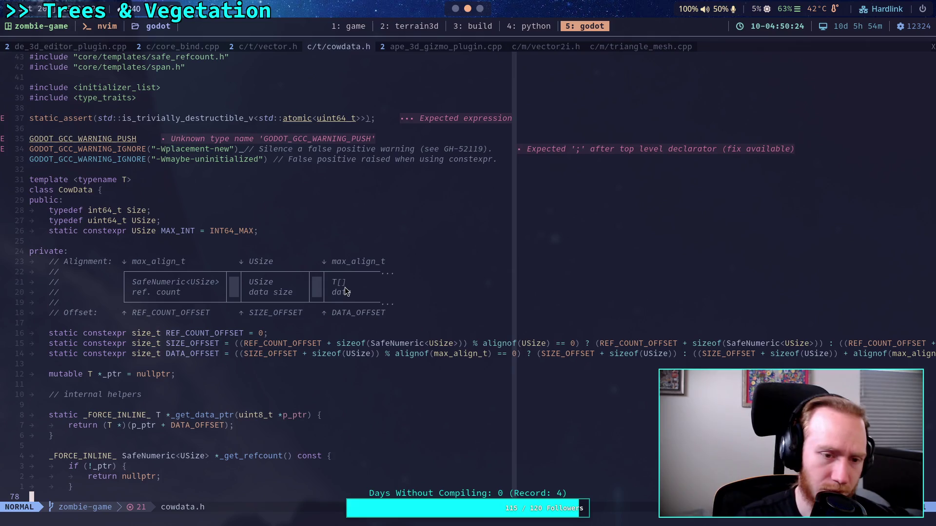
scroll(344, 287, down, 3)
scroll(344, 288, down, 3)
scroll(344, 287, down, 5)
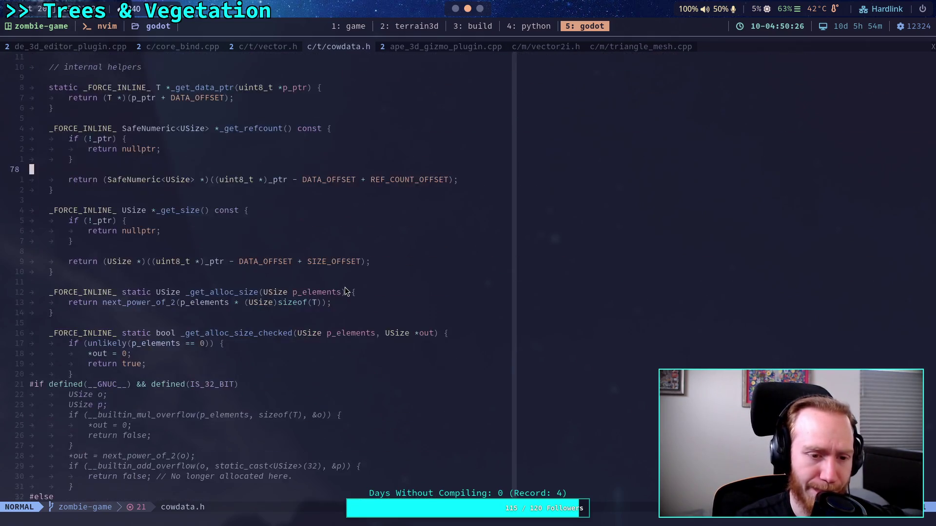
scroll(271, 274, up, 3)
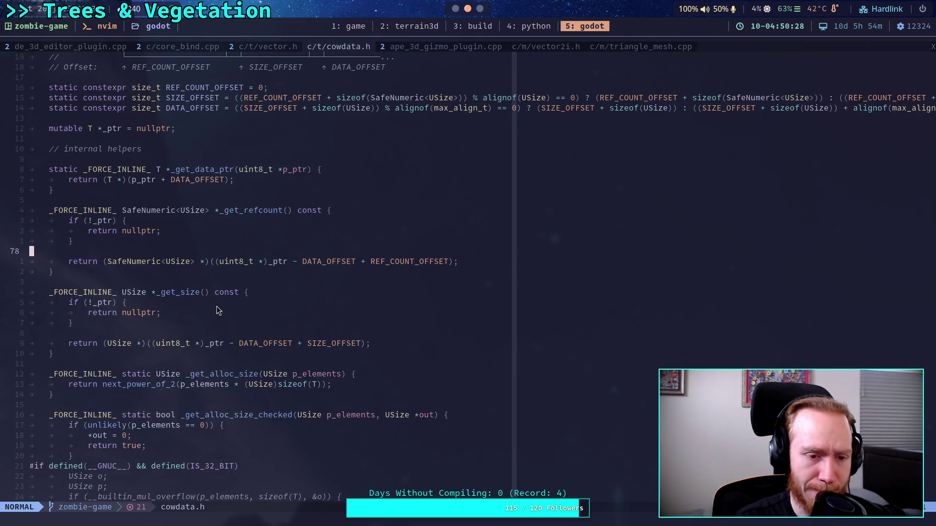
scroll(212, 363, up, 2)
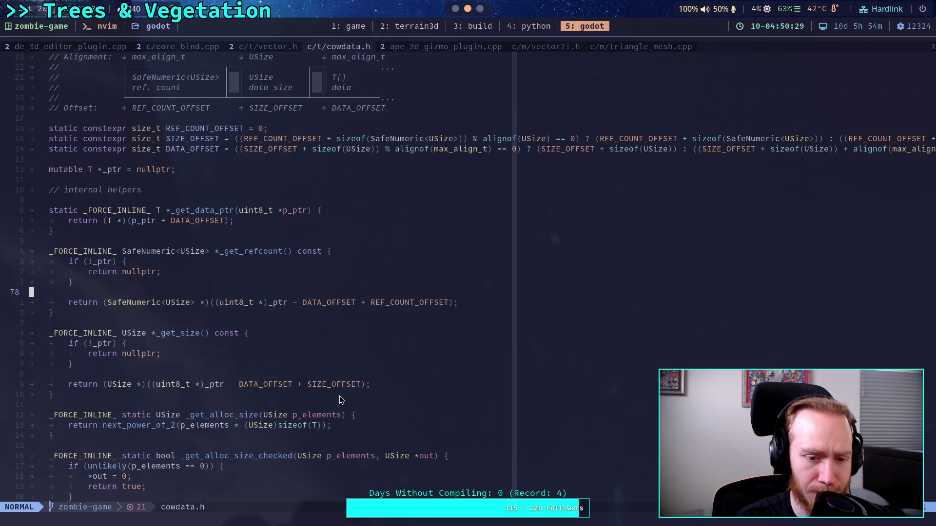
click(332, 364)
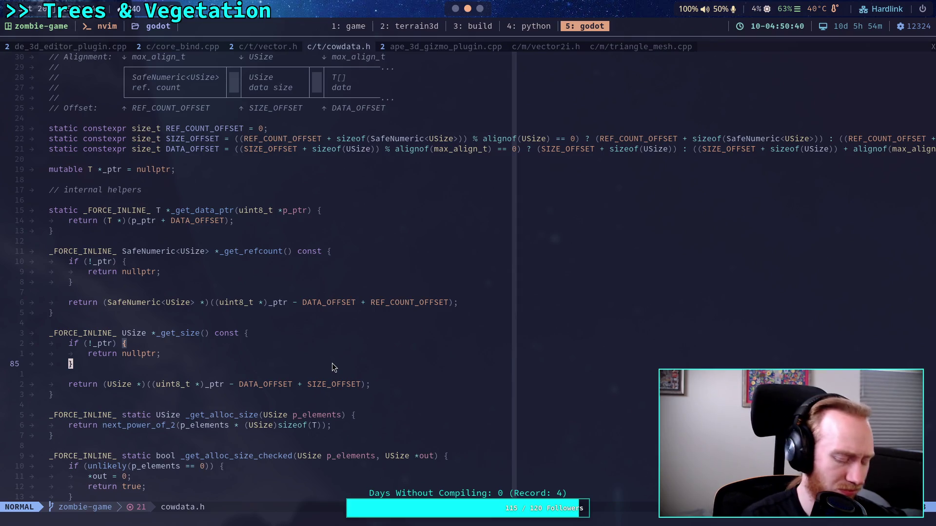
key(alt+Tab)
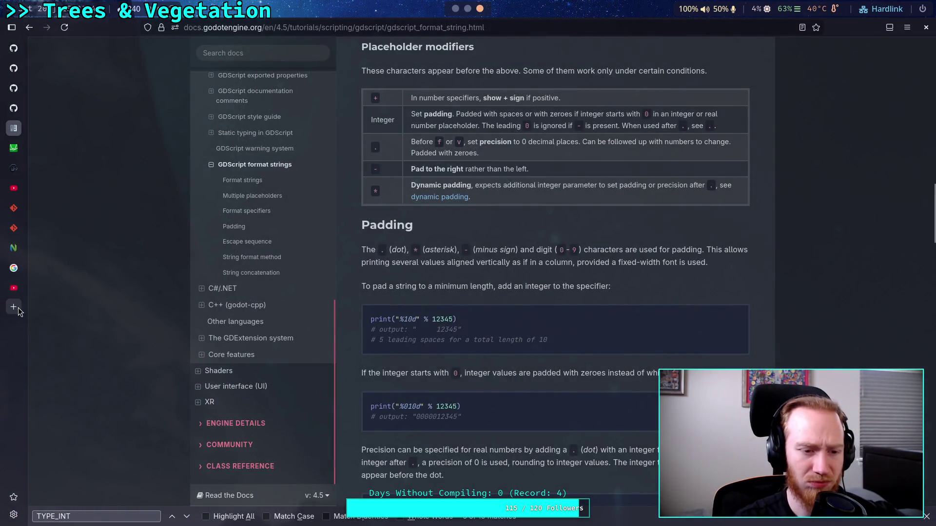
- Google 'godot array size is zero but is_empty returns false' in a new tab and skim results
click(13, 308)
text(godot )
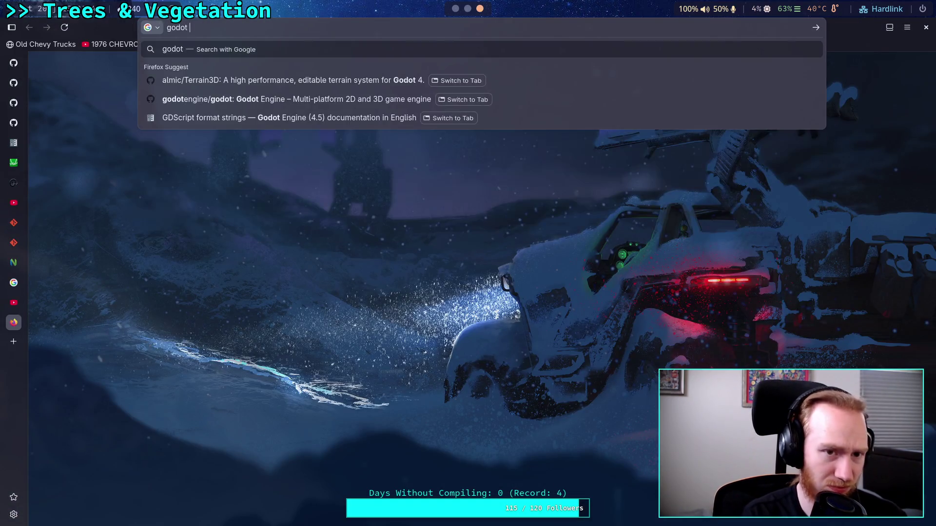
text(array siz)
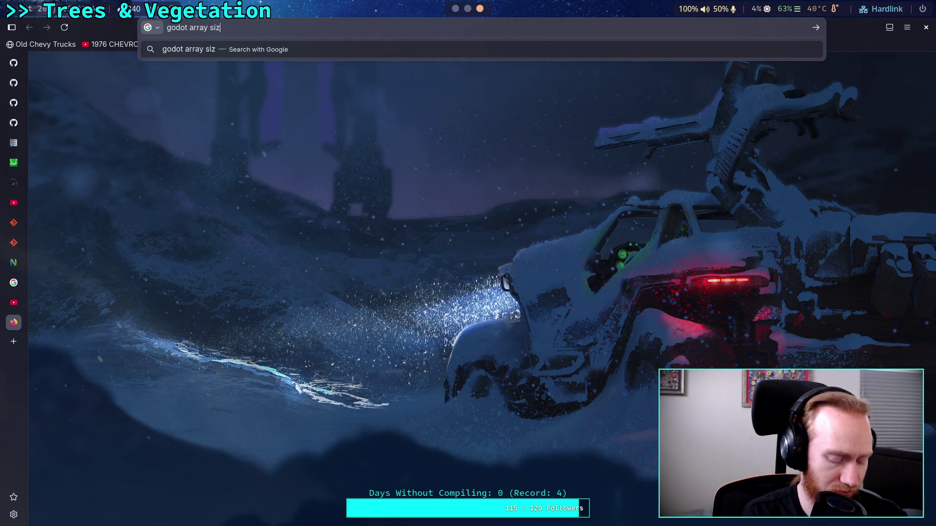
text(e is zero bet)
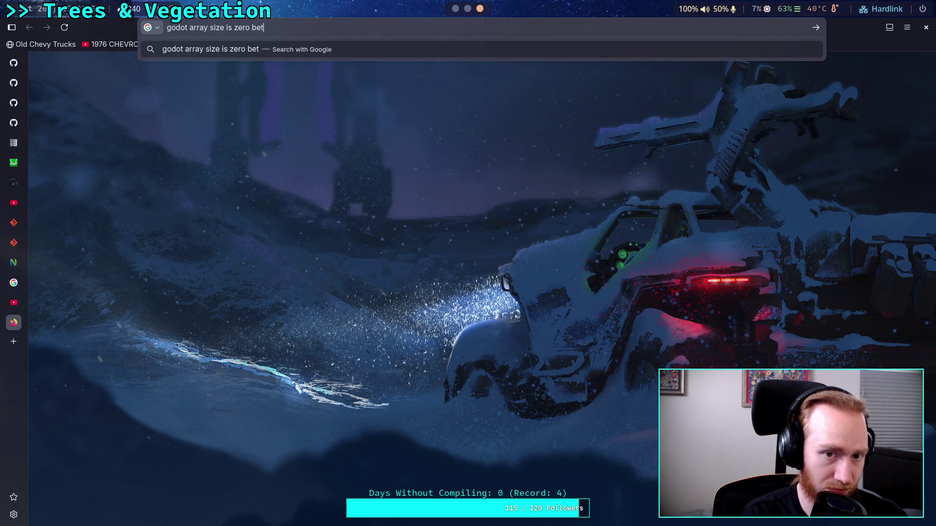
key(BackSpace)
key(BackSpace)
text(ut is_em)
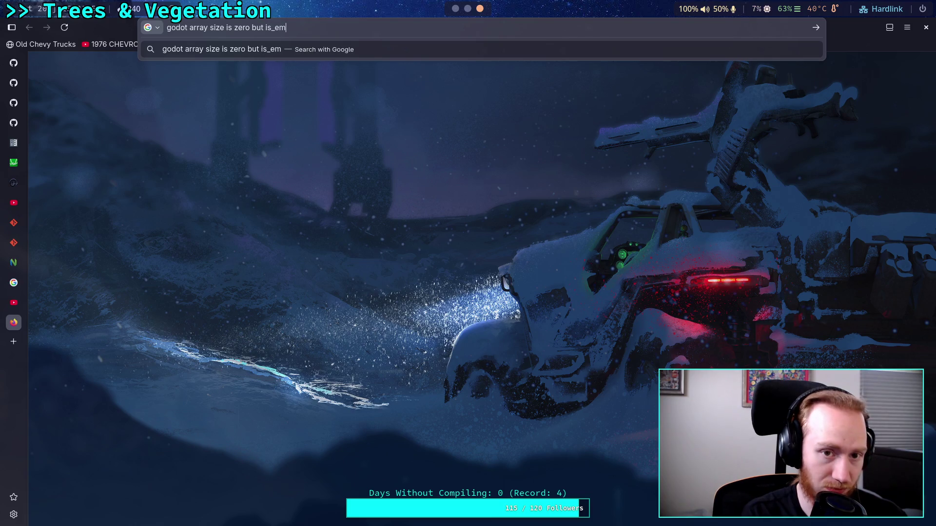
text(pty returns false)
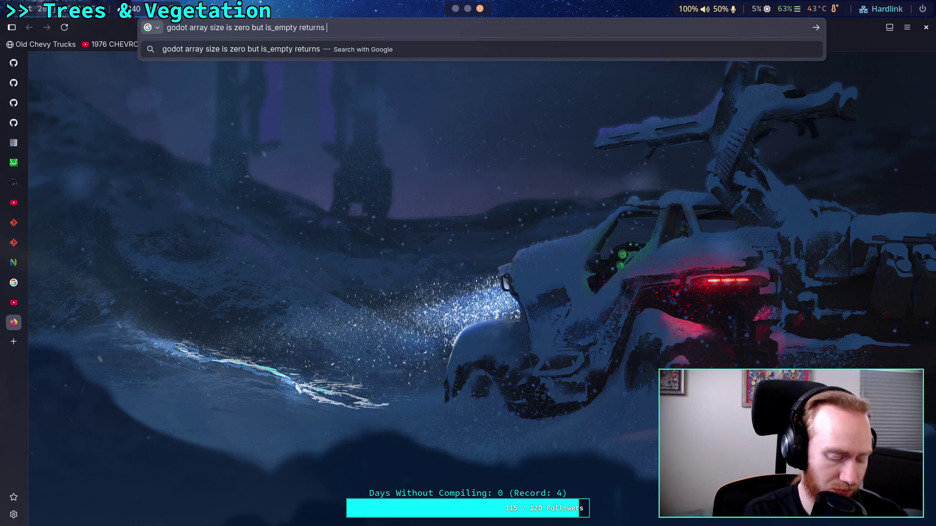
key(Return)
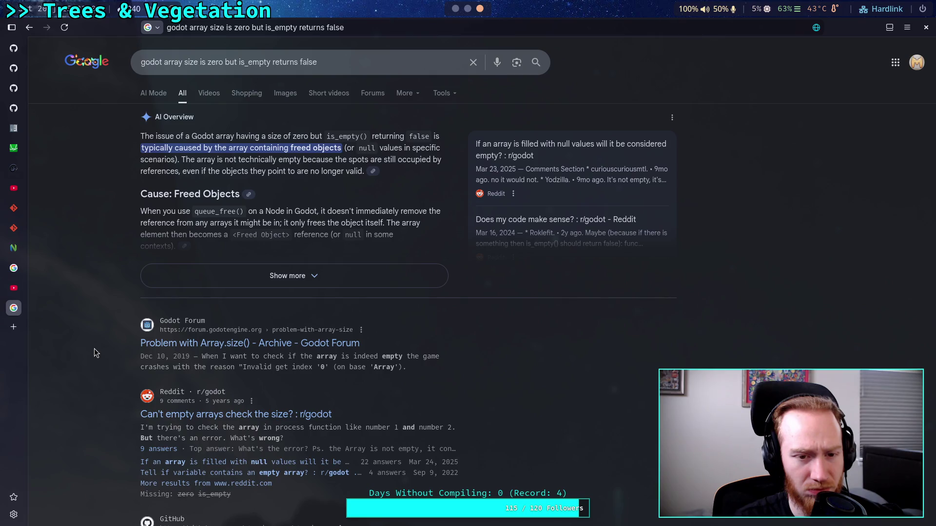
scroll(95, 349, down, 5)
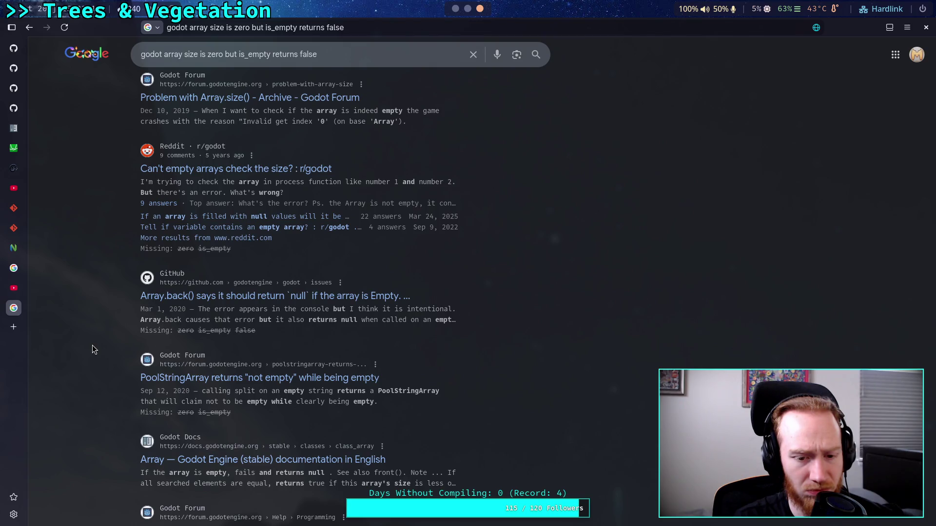
scroll(91, 345, down, 4)
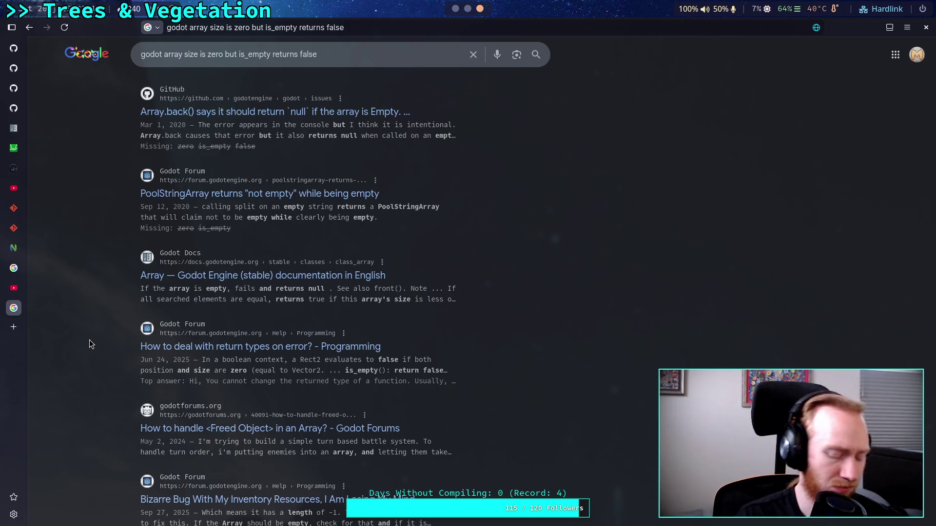
key(super+5)
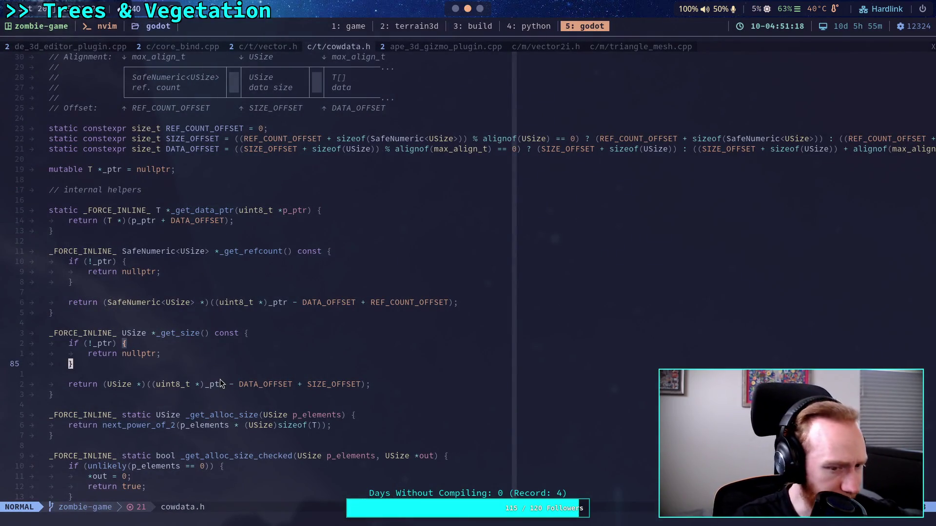
- Trace _get_size's return expression: _ptr plus the SIZE_OFFSET and DATA_OFFSET definitions
mouse_move(225, 385)
mouse_down()
mouse_move(207, 390)
mouse_move(292, 379)
mouse_up()
click(237, 385)
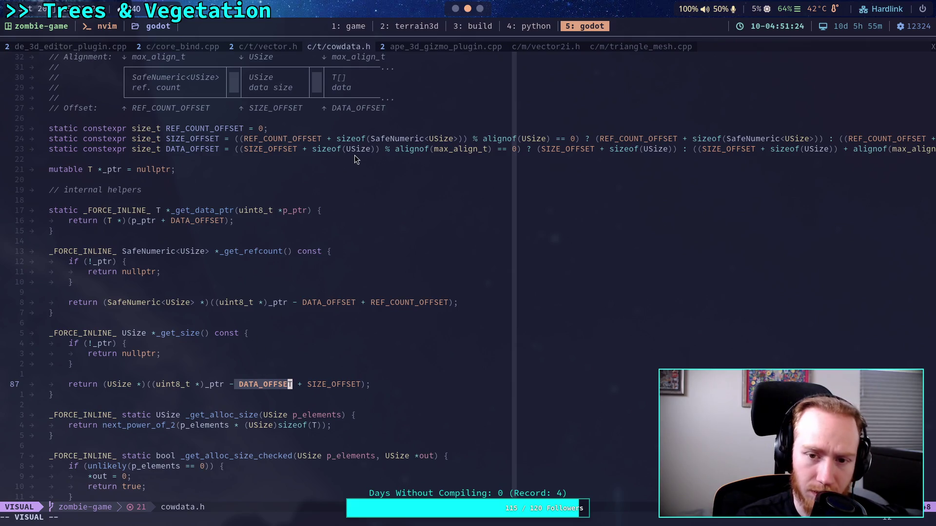
click(480, 148)
click(867, 150)
click(836, 168)
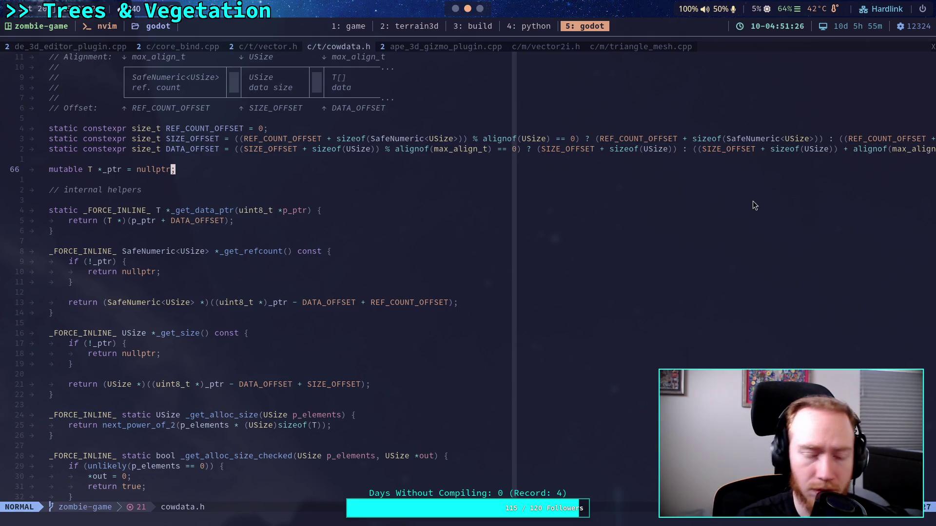
mouse_move(240, 148)
mouse_down()
mouse_move(362, 138)
mouse_move(826, 149)
mouse_up()
drag(392, 292, 396, 292)
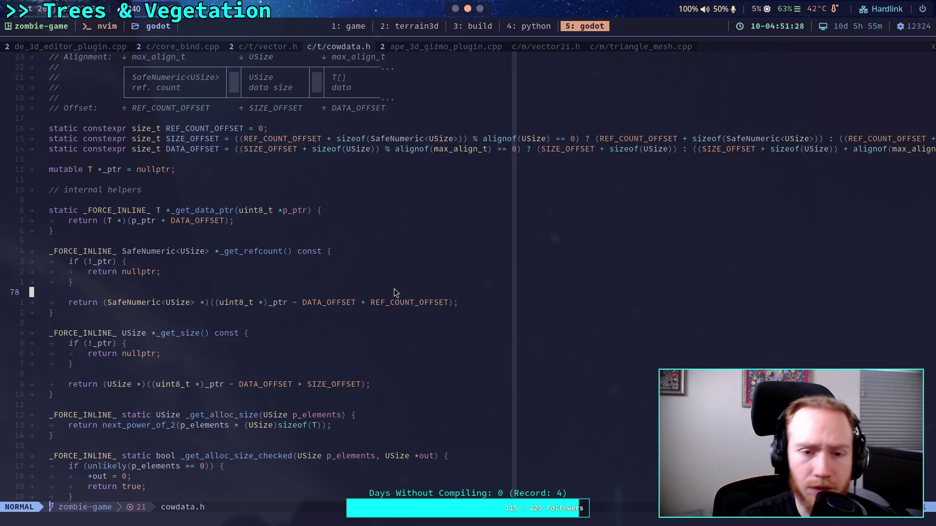
drag(299, 386, 308, 388)
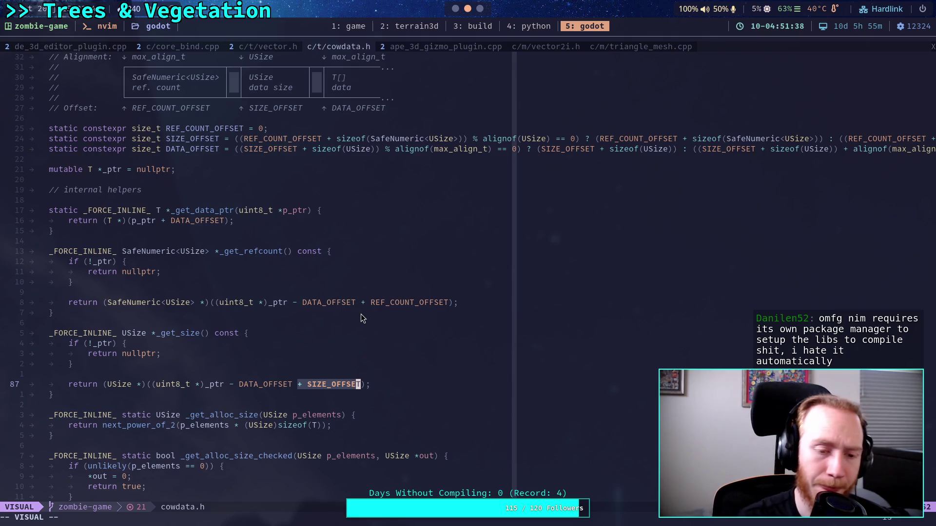
- Scroll through the ptrw, ptr, size, clear and is_empty helpers, then reopen the vector.h tab
scroll(361, 314, down, 13)
scroll(362, 335, down, 15)
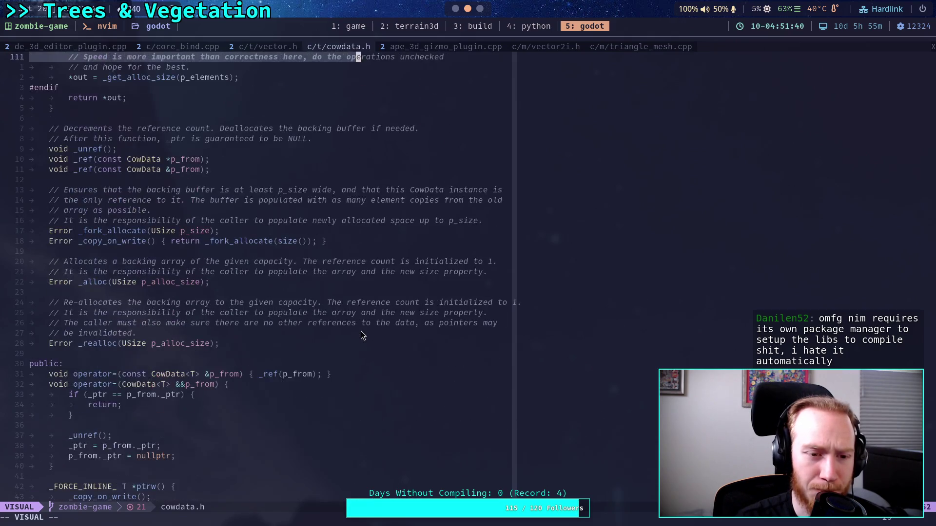
key(Escape)
scroll(361, 332, down, 5)
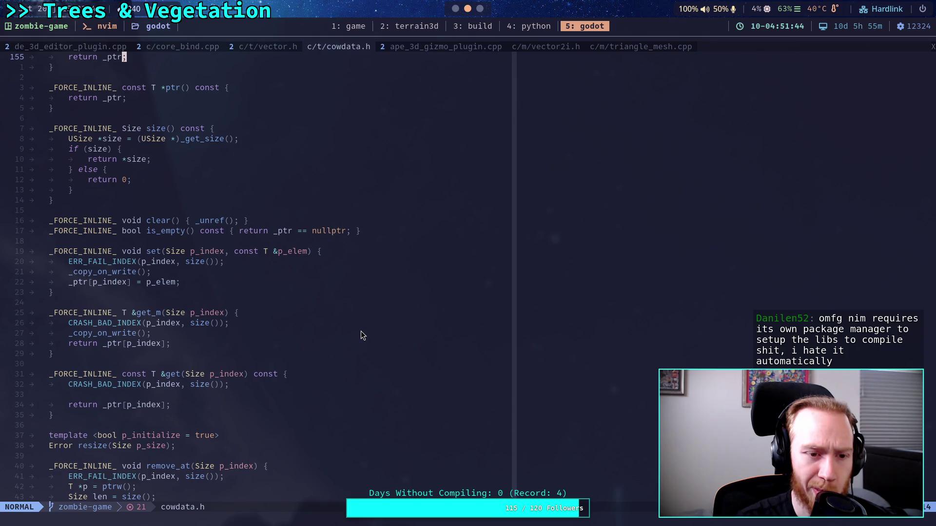
scroll(361, 335, up, 3)
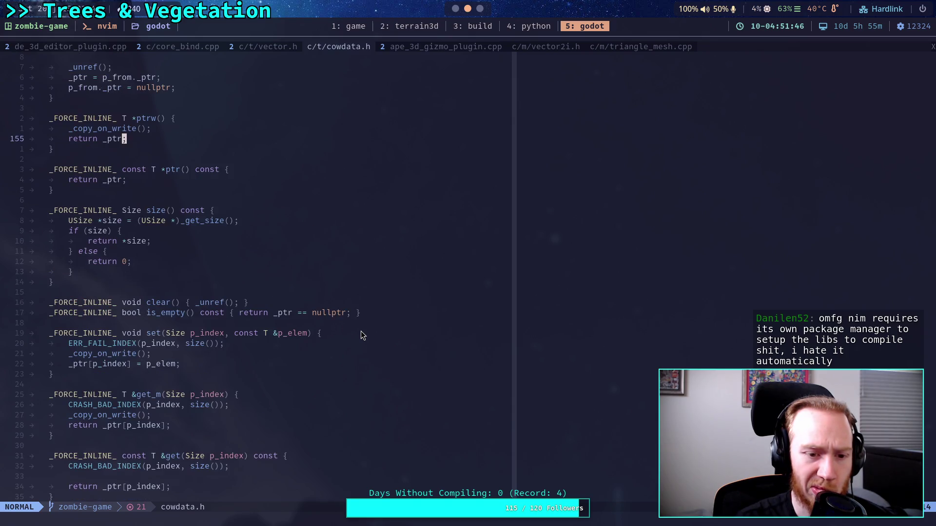
scroll(362, 335, up, 12)
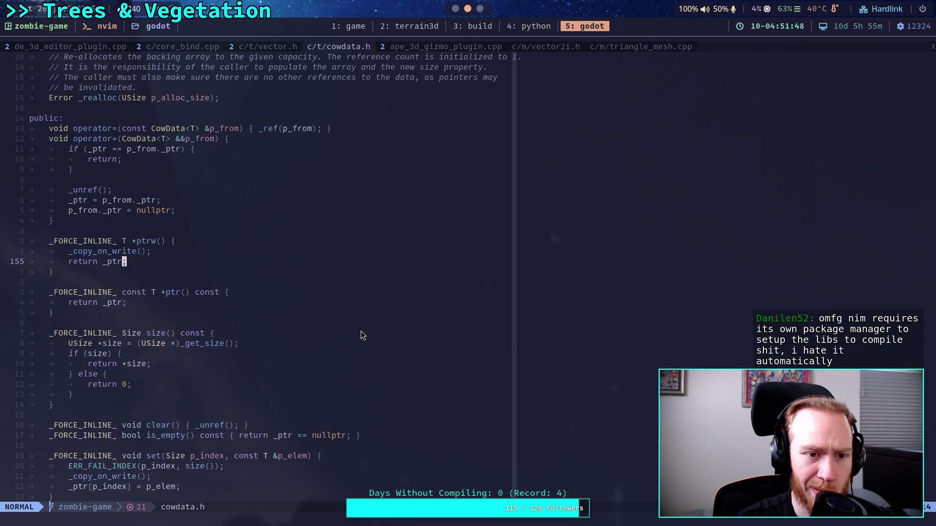
scroll(361, 334, up, 3)
scroll(361, 334, down, 12)
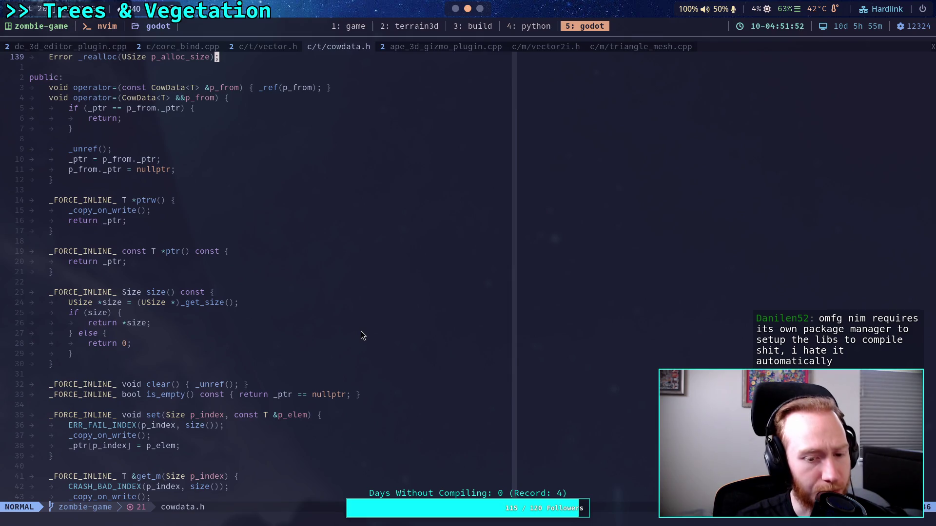
scroll(362, 334, down, 7)
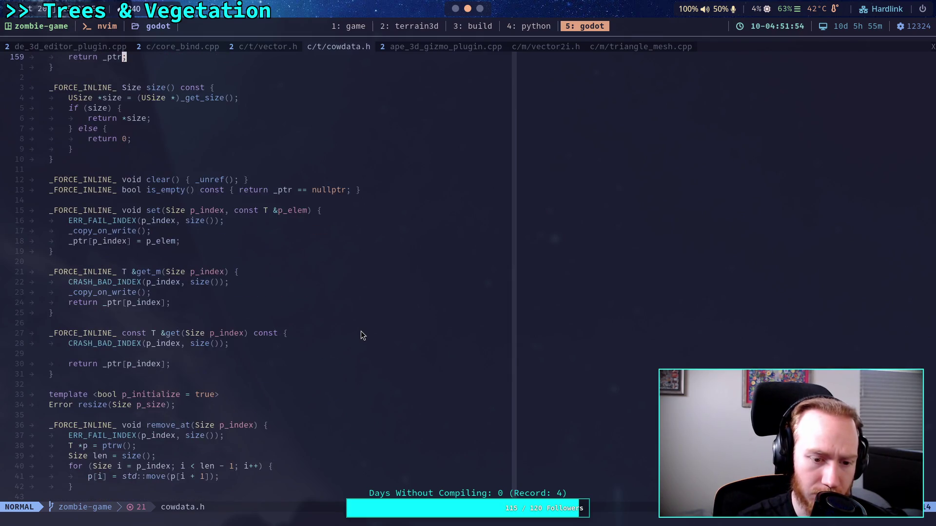
scroll(361, 334, down, 4)
key(z)
key(z)
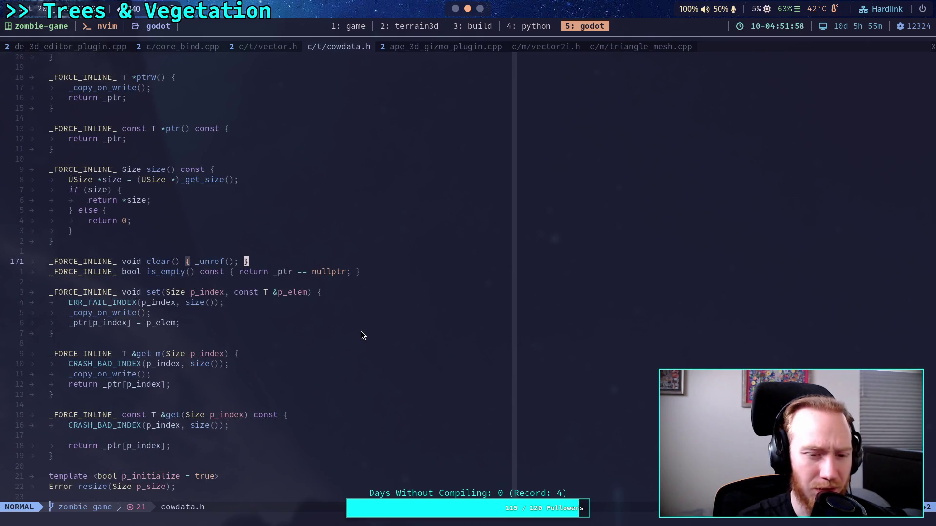
scroll(361, 335, up, 4)
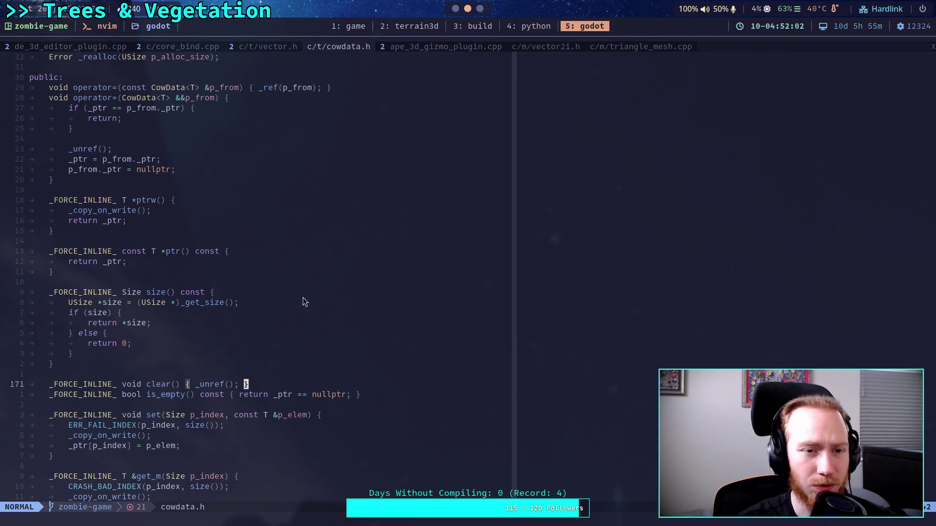
click(264, 47)
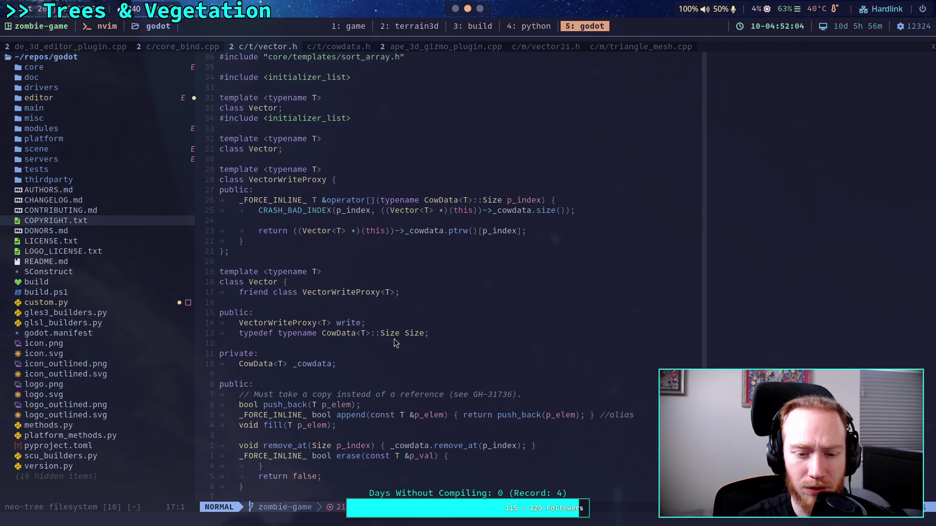
scroll(403, 356, down, 5)
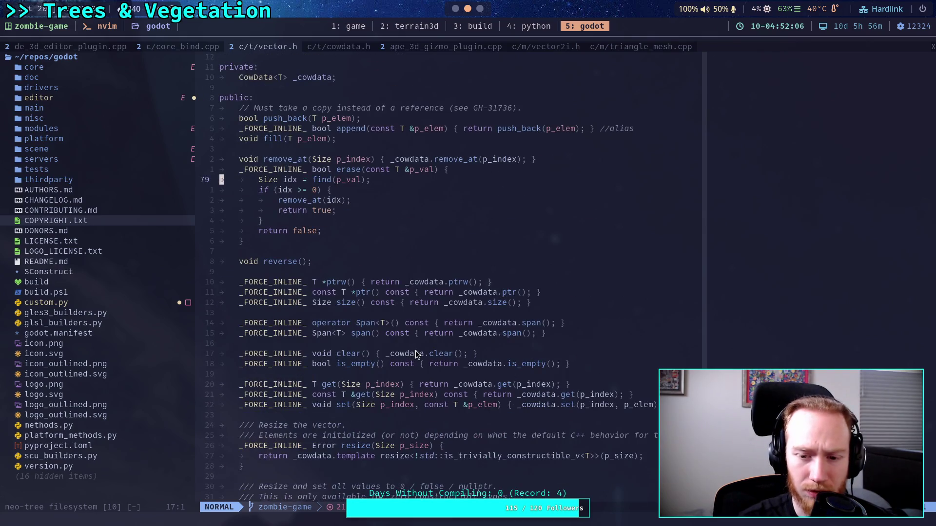
drag(478, 364, 554, 363)
click(555, 363)
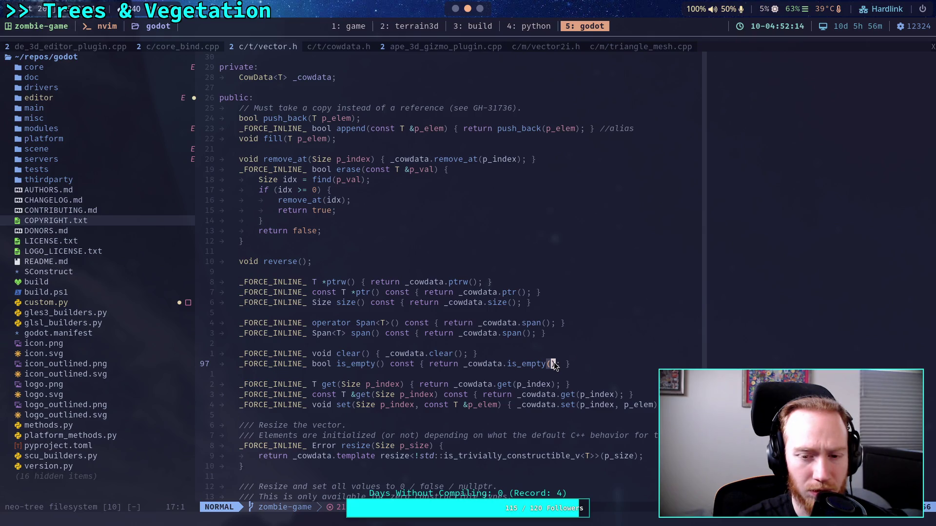
click(320, 47)
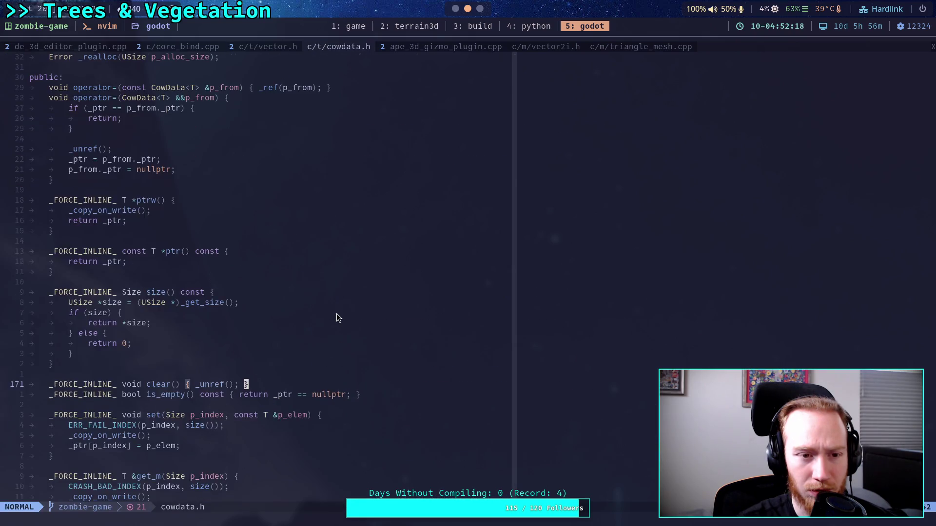
scroll(338, 312, up, 10)
scroll(340, 312, up, 15)
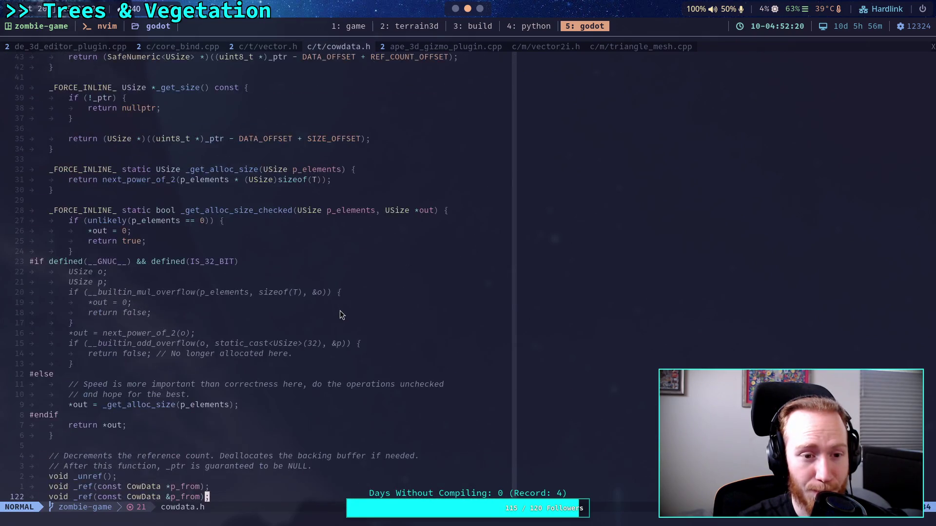
scroll(340, 311, up, 2)
scroll(340, 311, down, 9)
scroll(343, 304, down, 12)
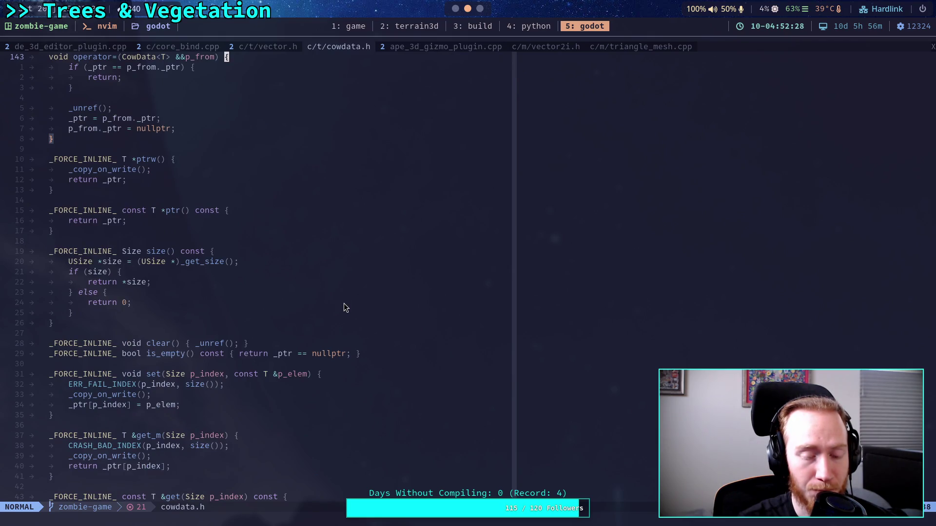
drag(274, 354, 349, 354)
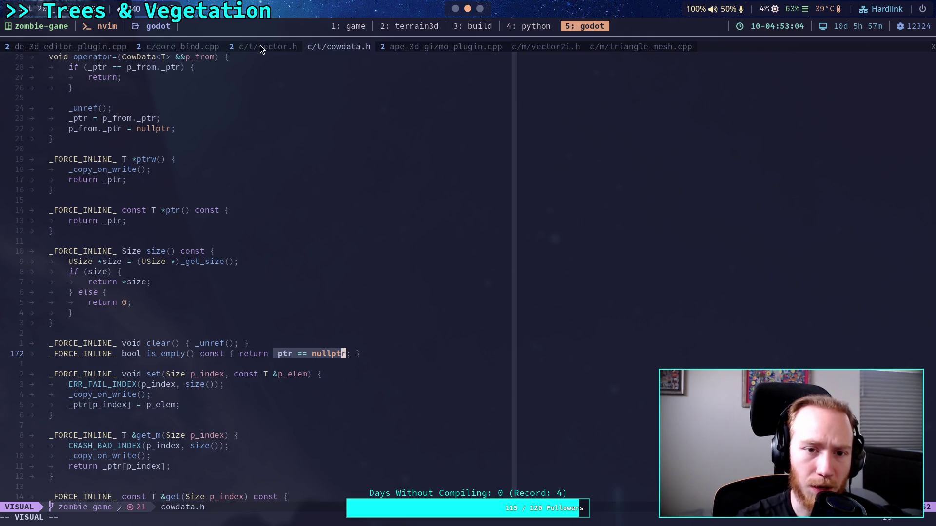
key(Escape)
key(ctrl+o)
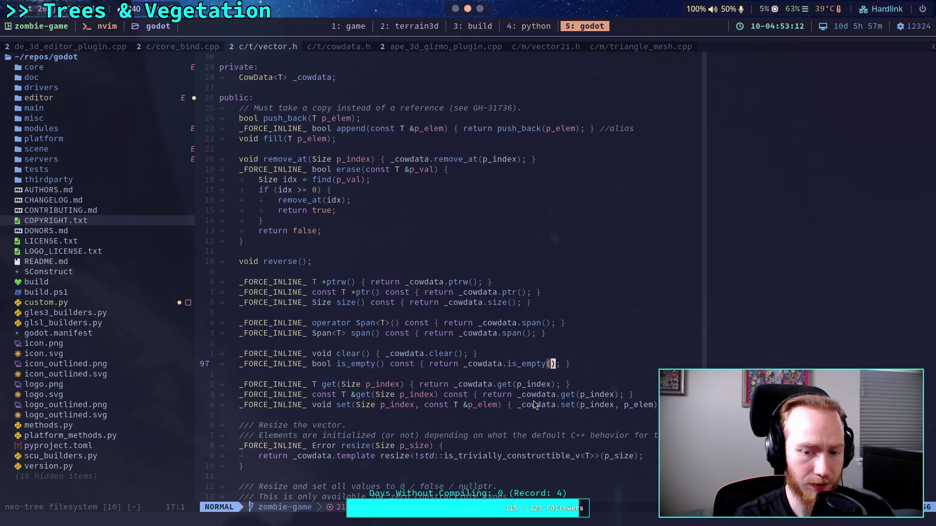
key(c)
key(a)
key(f)
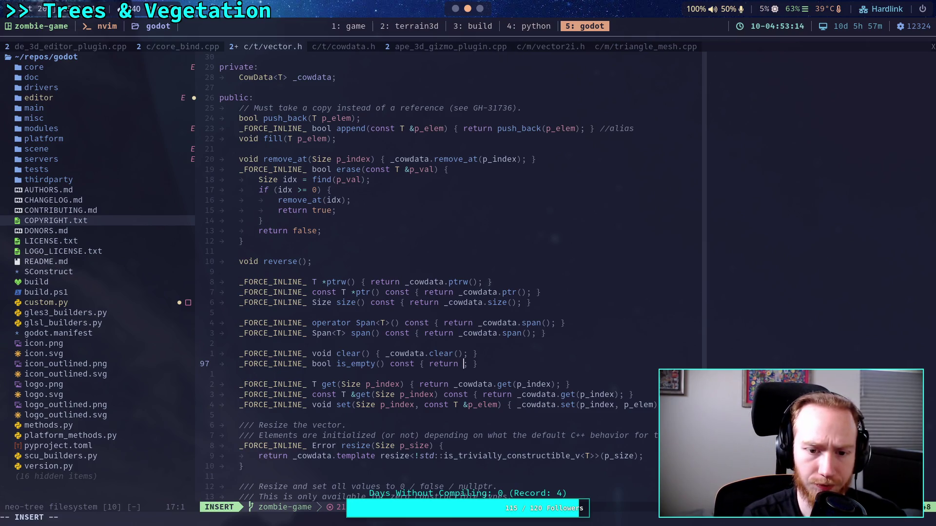
- Make is_empty in vector.h return _cowdata.size() == 0 and save the file with :w
text(size() == 0)
key(Escape)
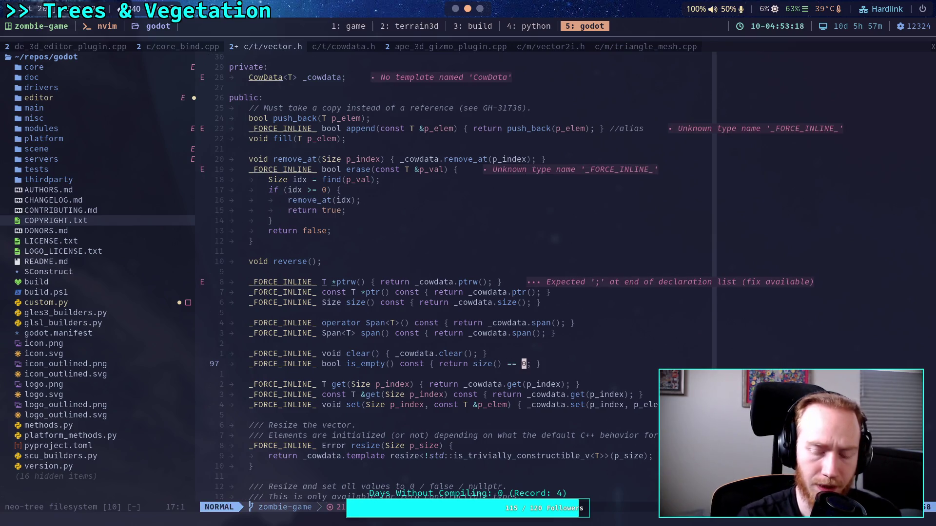
click(475, 364)
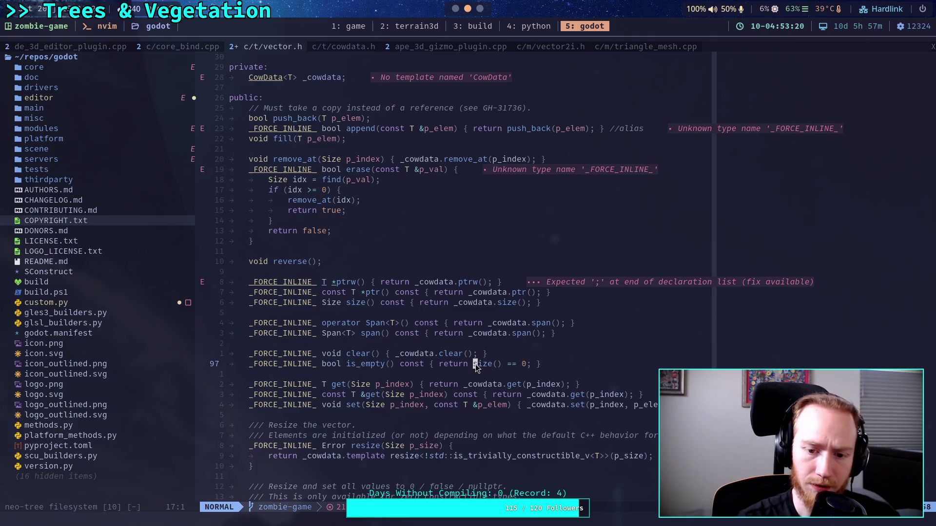
text(i_cow_)
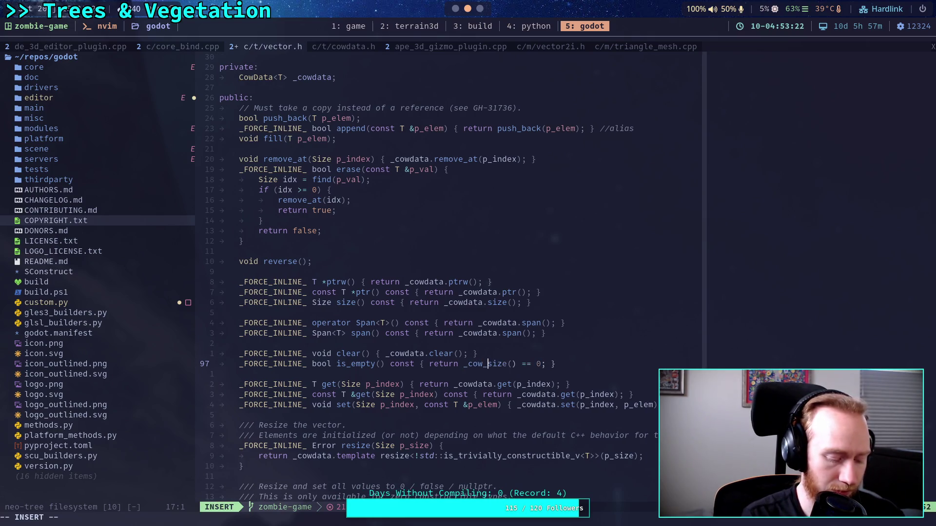
key(BackSpace)
text(data.)
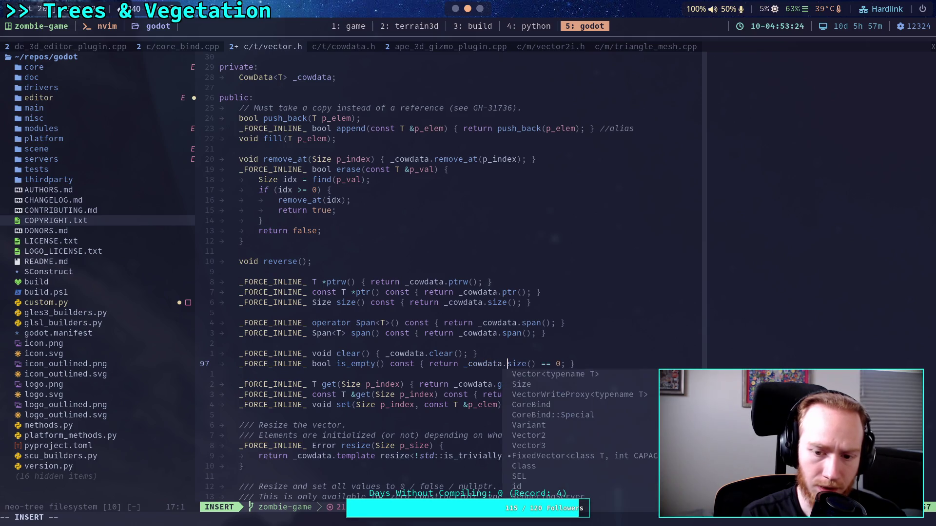
key(Escape)
text(:w)
key(Return)
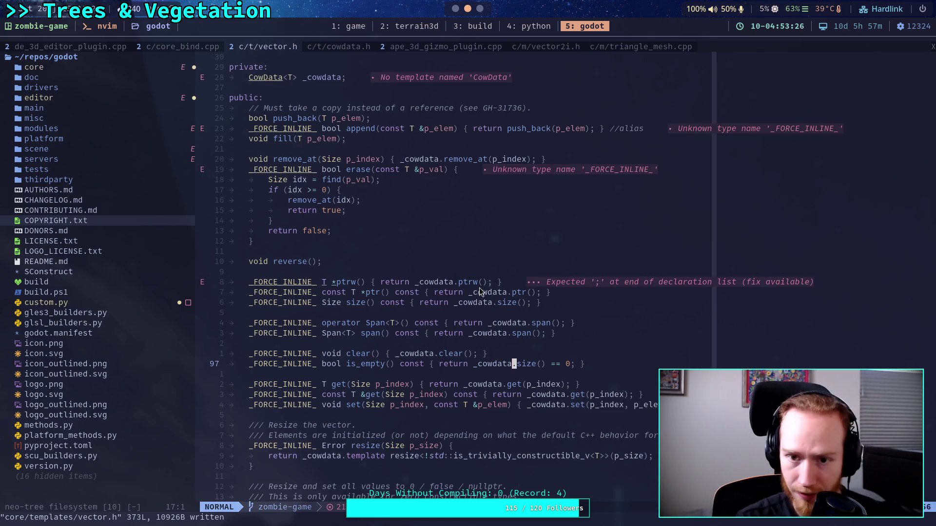
- Jump to CowData's definition in cowdata.h, look it over, then return to vector.h
key(g)
key(d)
scroll(409, 276, up, 19)
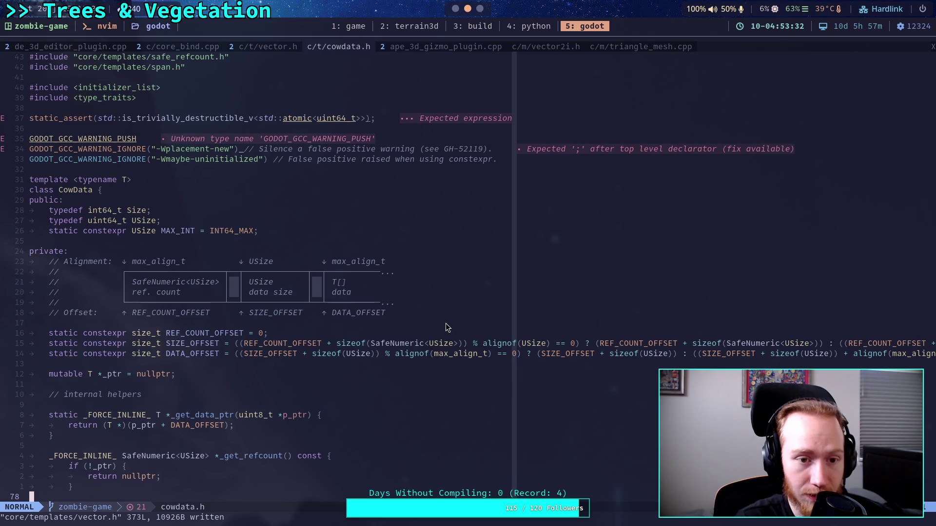
scroll(446, 323, down, 13)
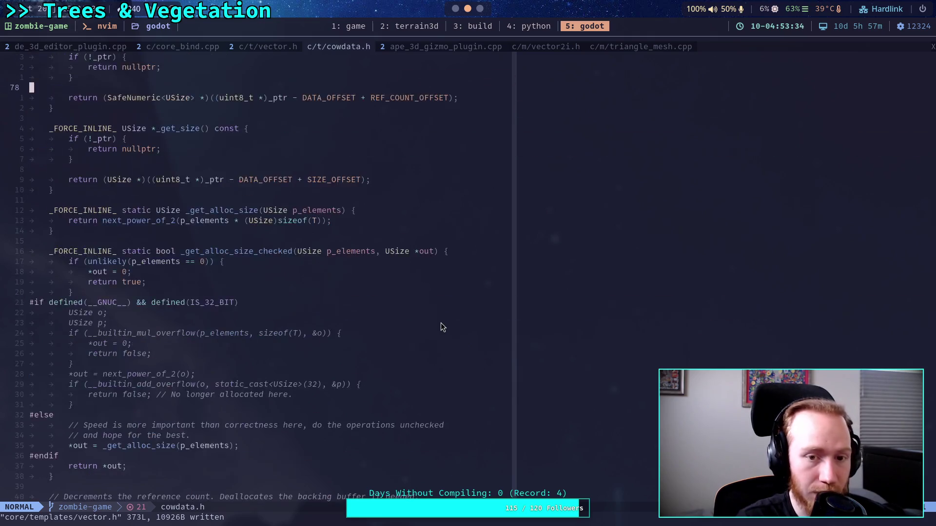
click(295, 49)
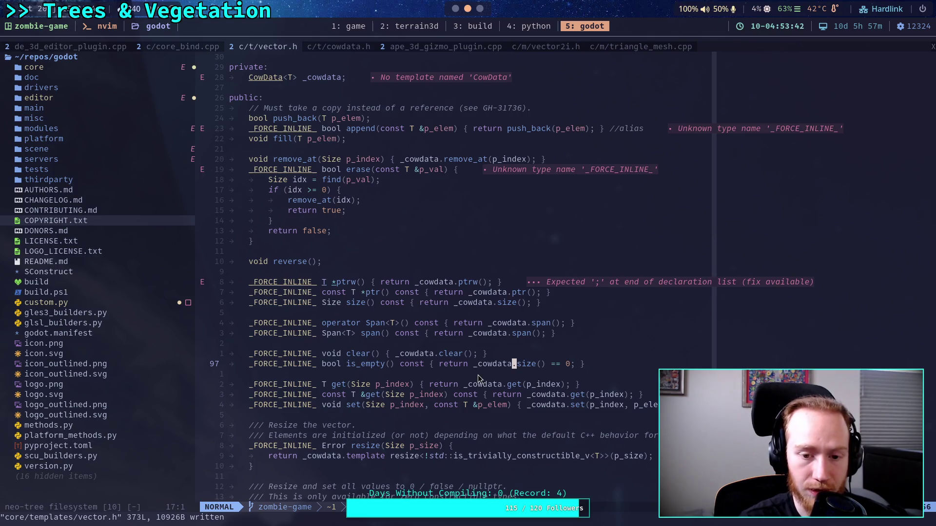
scroll(477, 375, down, 2)
scroll(478, 375, down, 4)
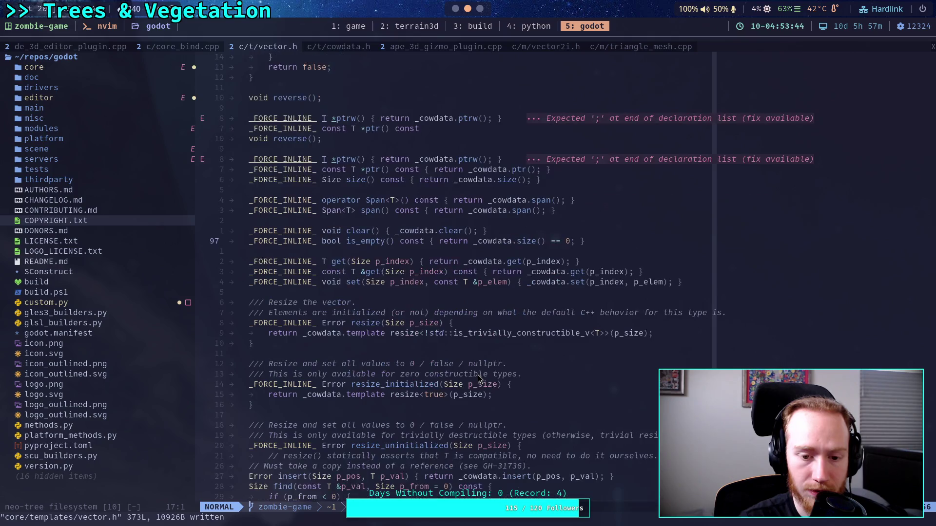
scroll(477, 375, down, 2)
scroll(478, 379, up, 10)
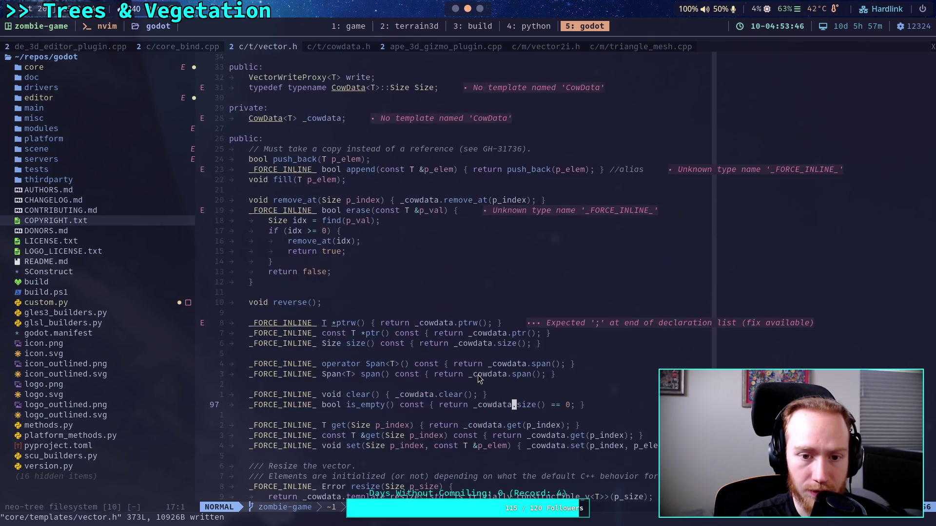
scroll(478, 379, down, 6)
scroll(478, 379, down, 2)
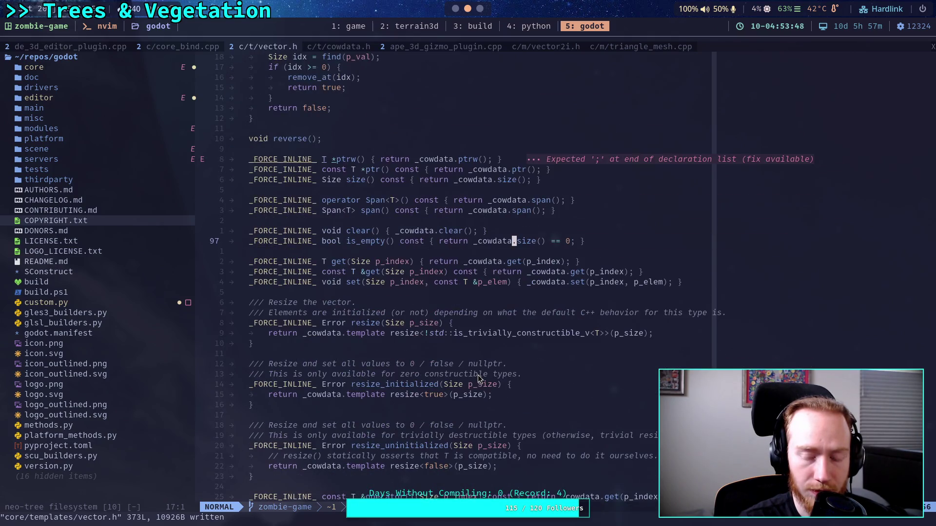
scroll(478, 377, up, 2)
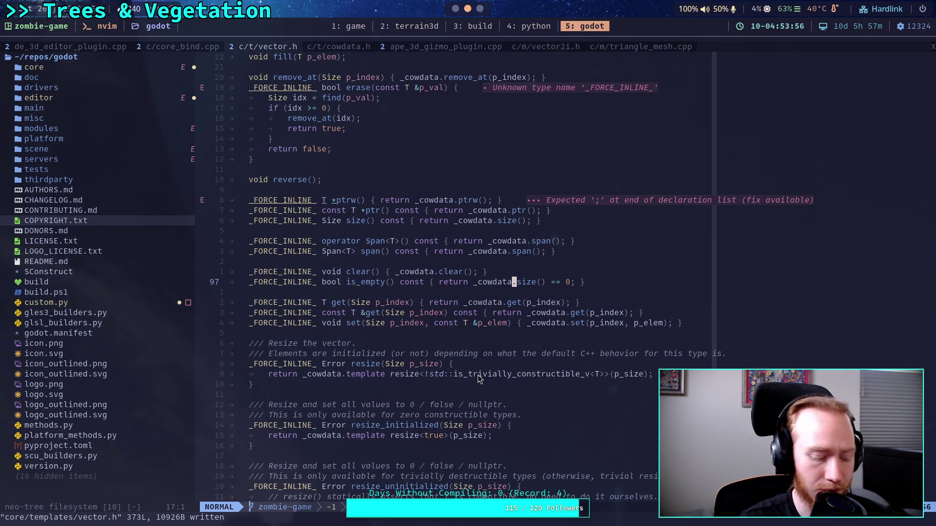
click(381, 336)
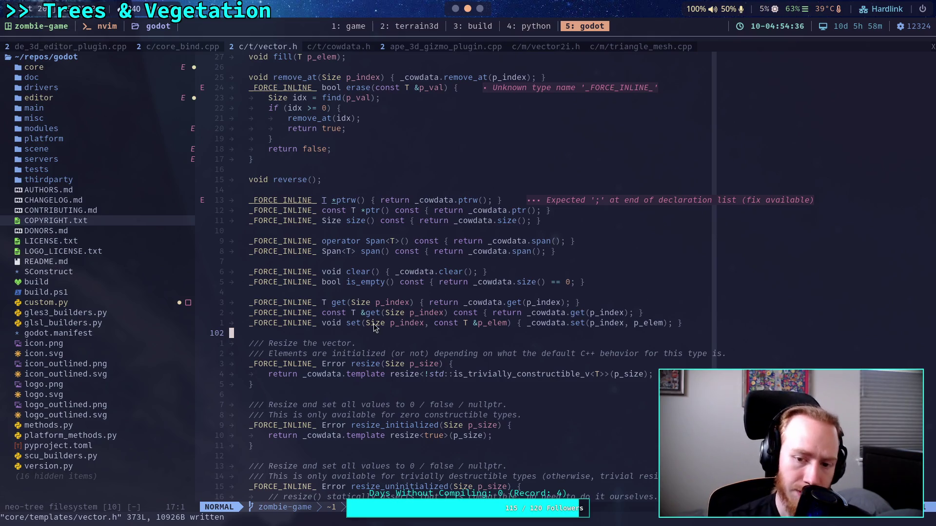
scroll(416, 335, down, 7)
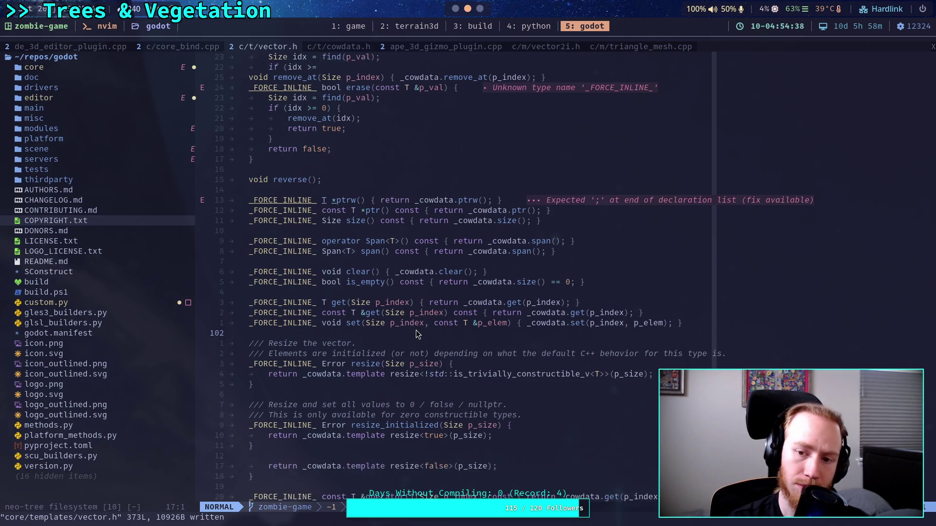
scroll(417, 327, down, 3)
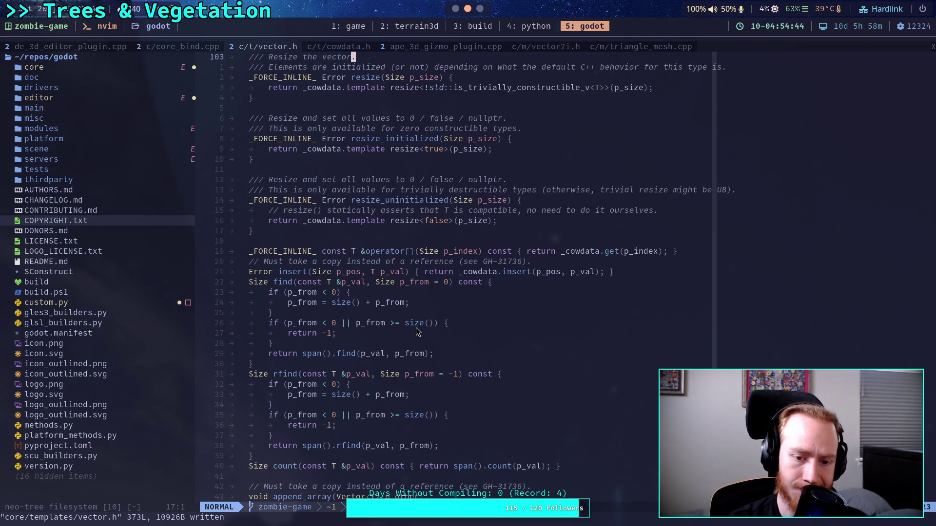
scroll(416, 328, down, 6)
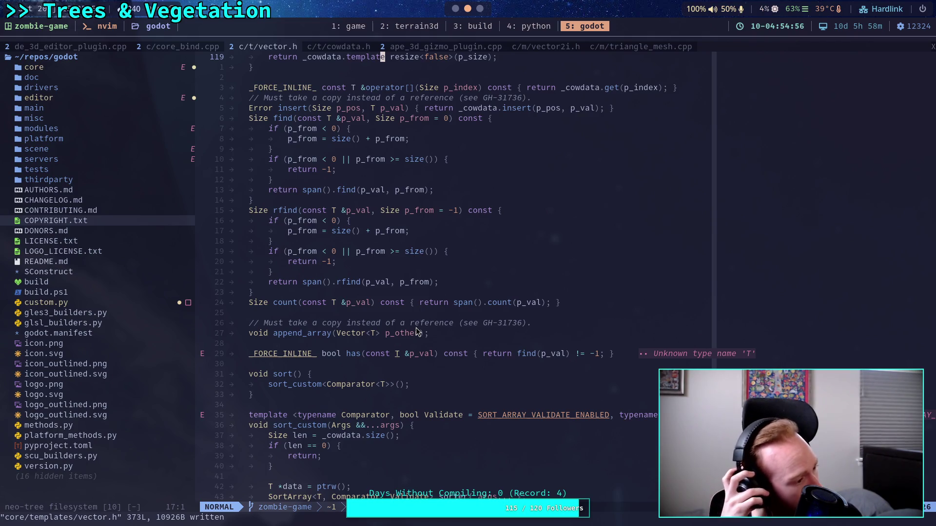
scroll(416, 332, down, 4)
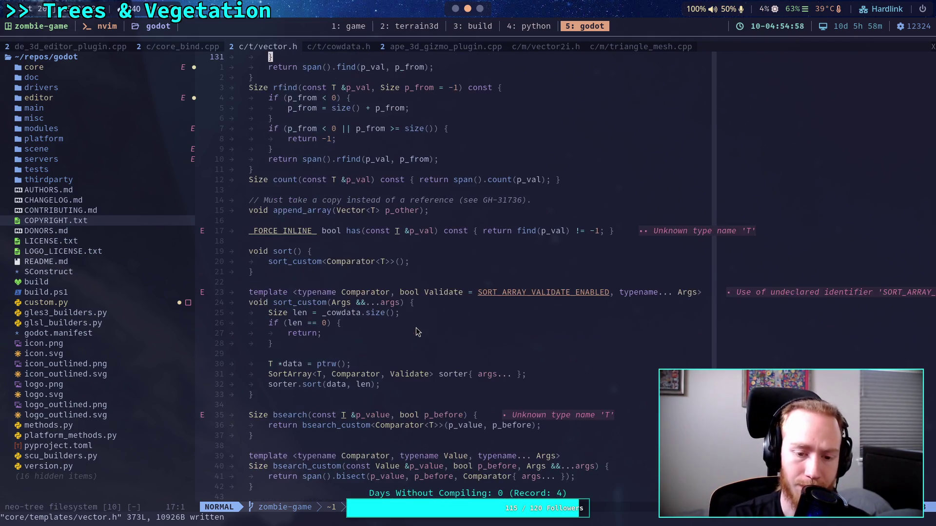
scroll(439, 378, down, 4)
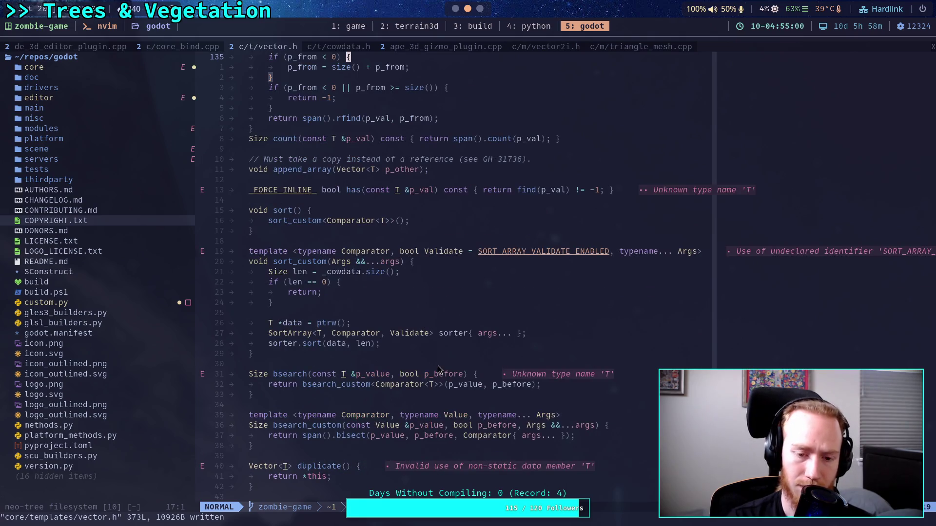
scroll(437, 369, down, 3)
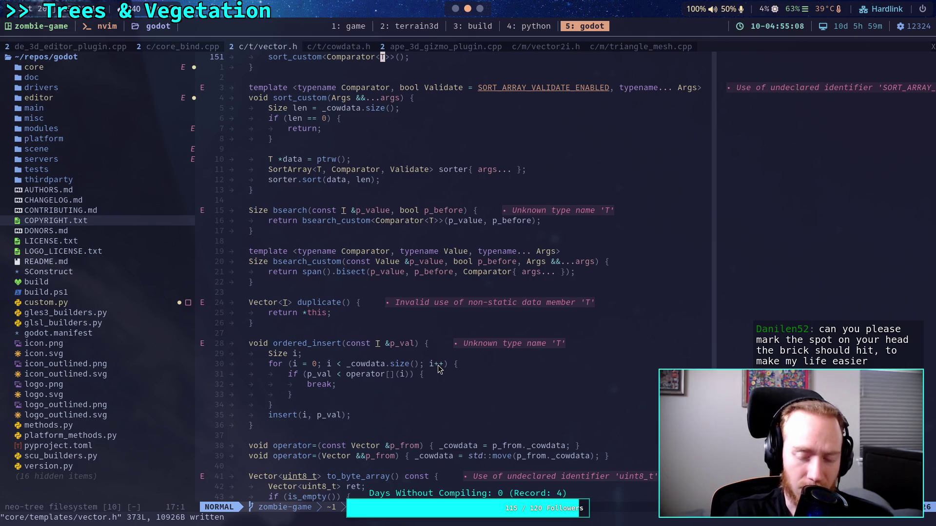
scroll(437, 369, down, 5)
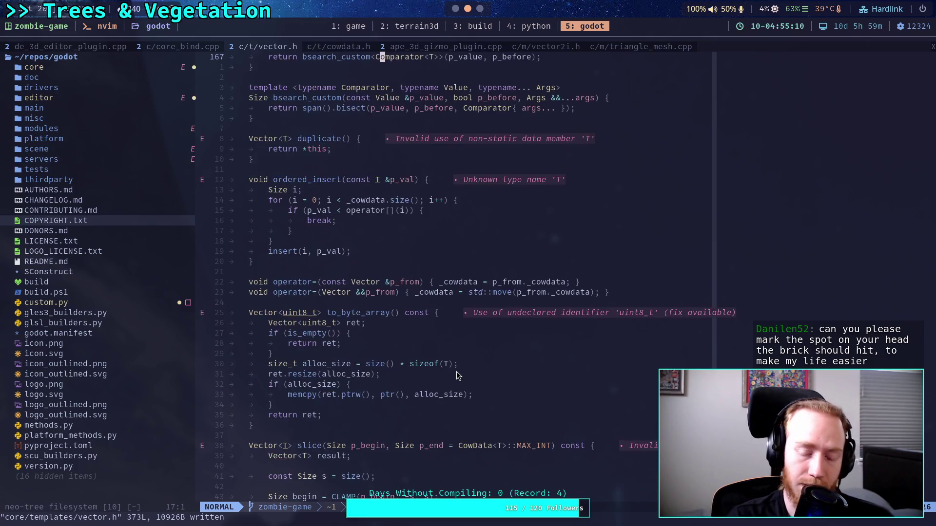
scroll(462, 374, down, 4)
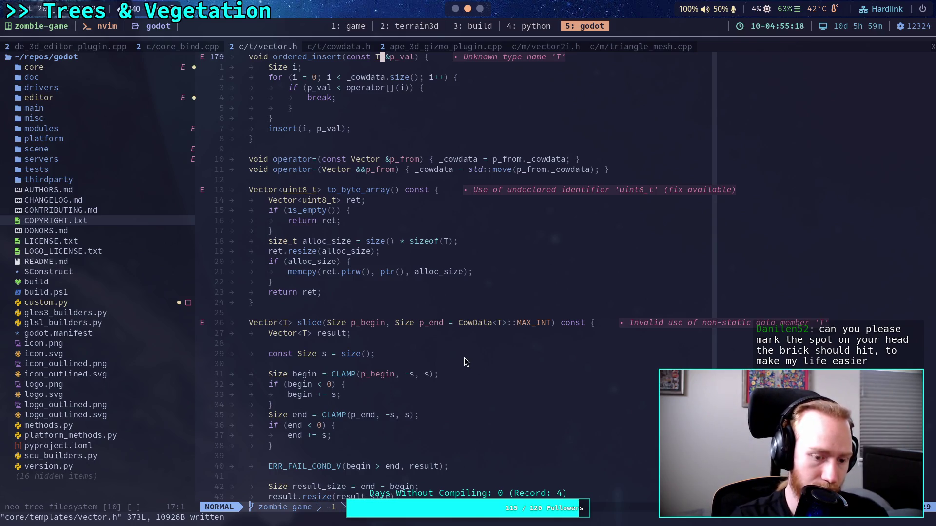
key(slash)
- Search for is_empty, jumping between its line 97 definition and its use in to_byte_array
text(s_empty)
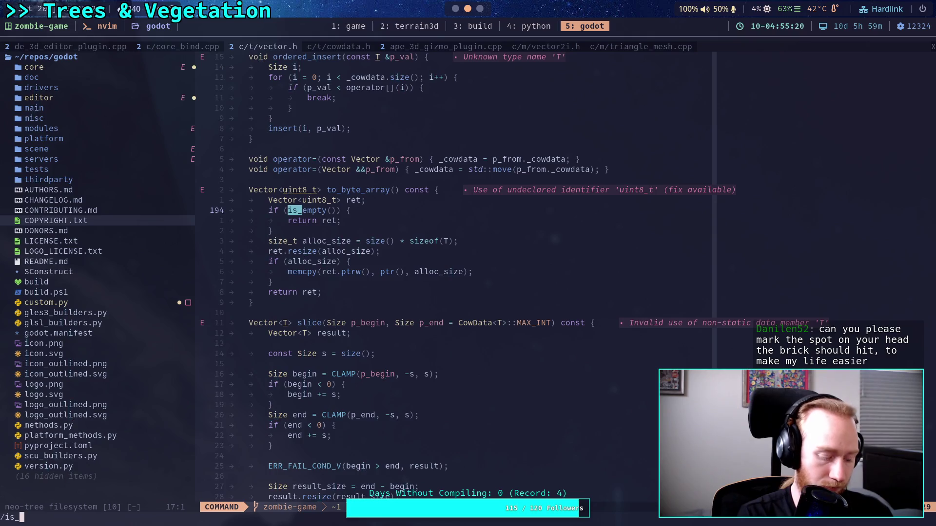
key(Return)
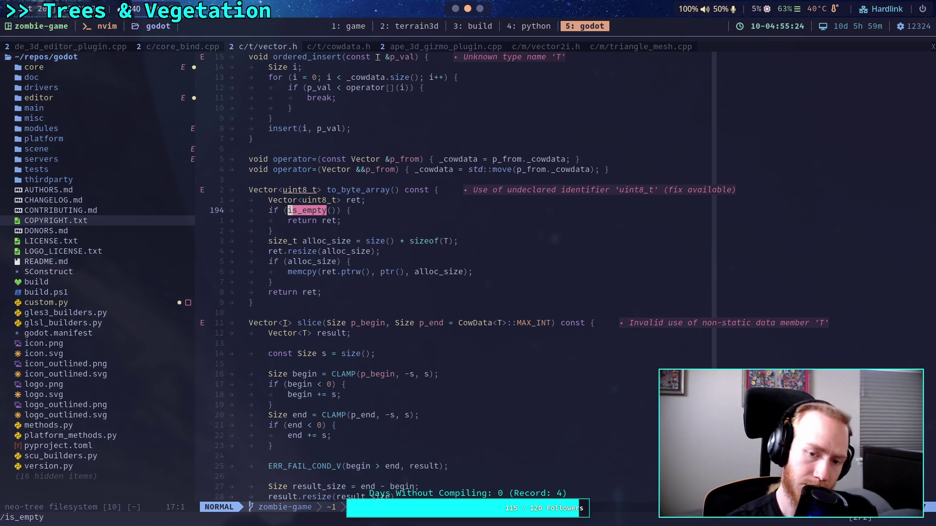
key(n)
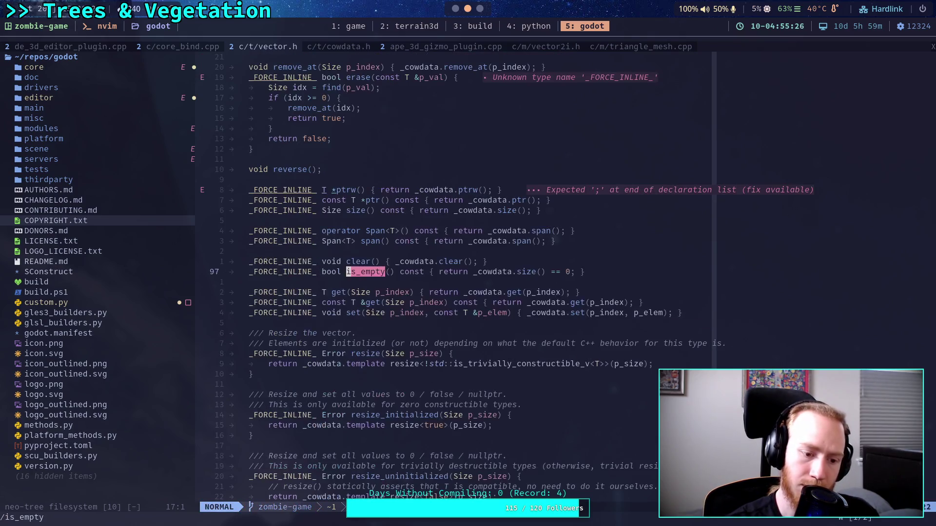
key(n)
key(n)
key(n)
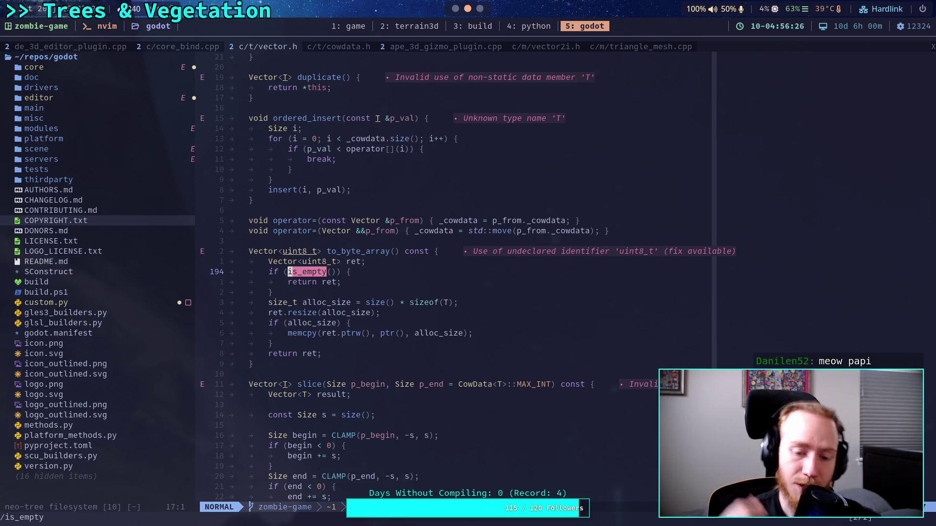
- Select is_empty's size() == 0 return expression, then save vector.h with :w
click(474, 343)
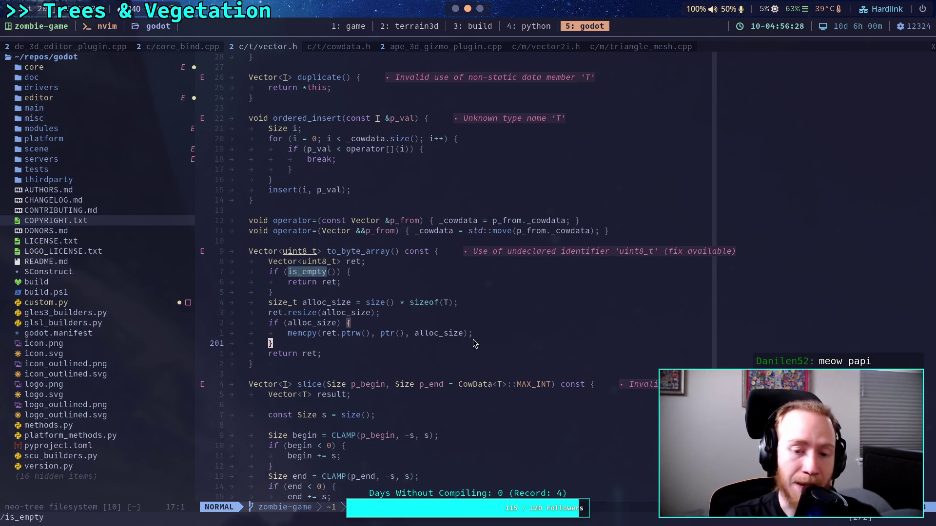
scroll(473, 343, up, 17)
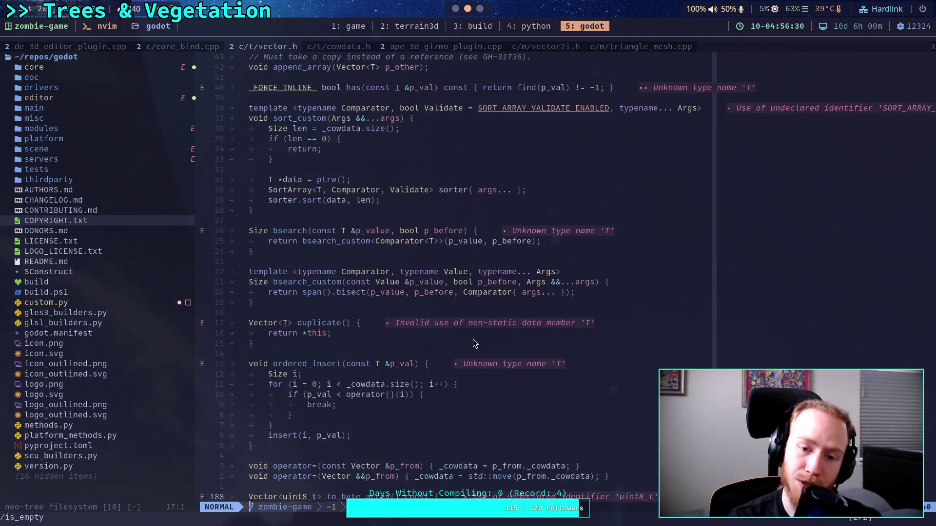
scroll(481, 340, up, 16)
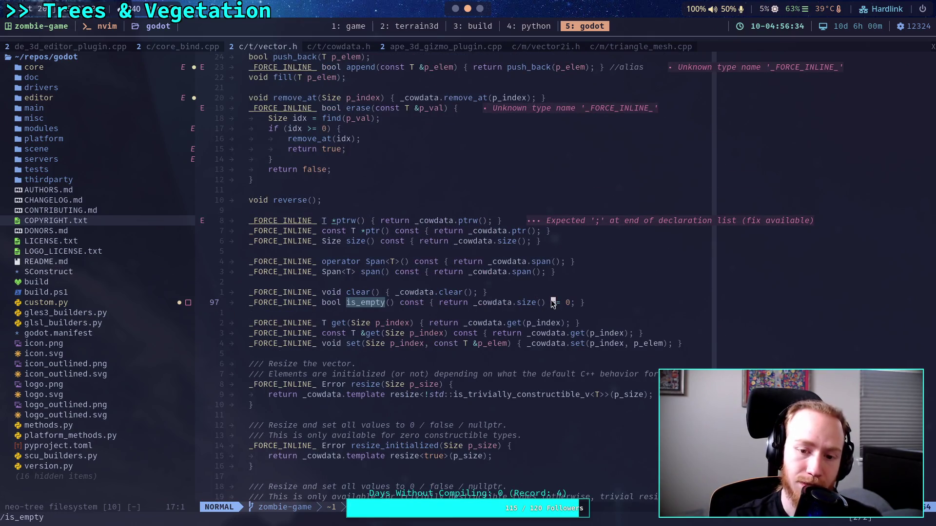
drag(442, 303, 569, 303)
click(571, 311)
scroll(571, 322, up, 1)
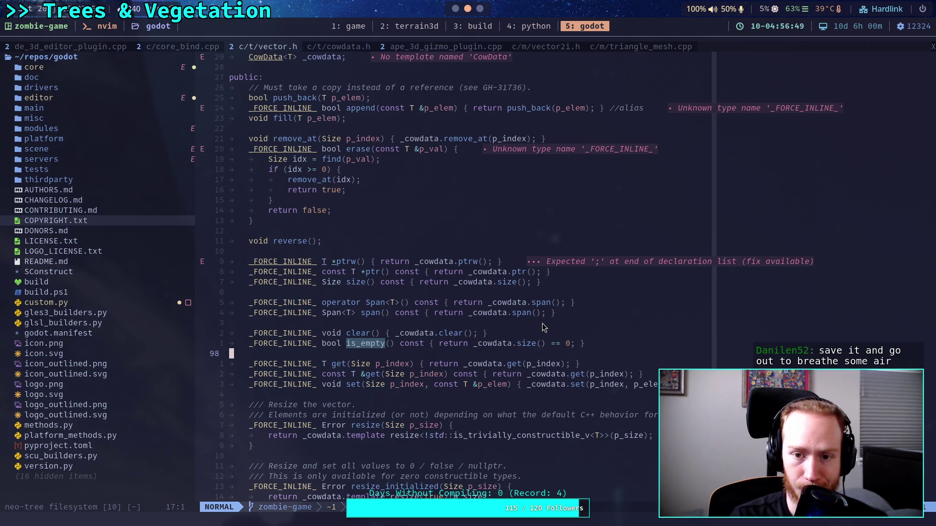
scroll(487, 273, up, 5)
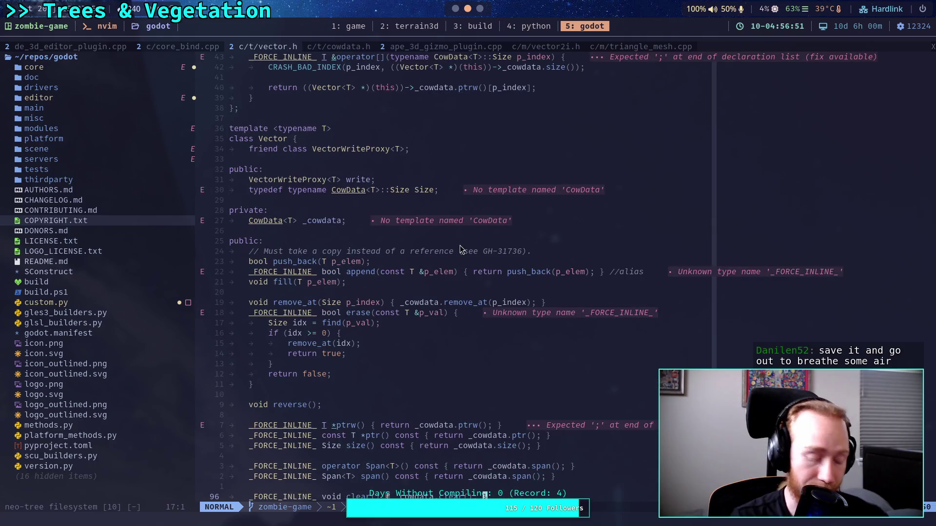
text(:w)
key(Return)
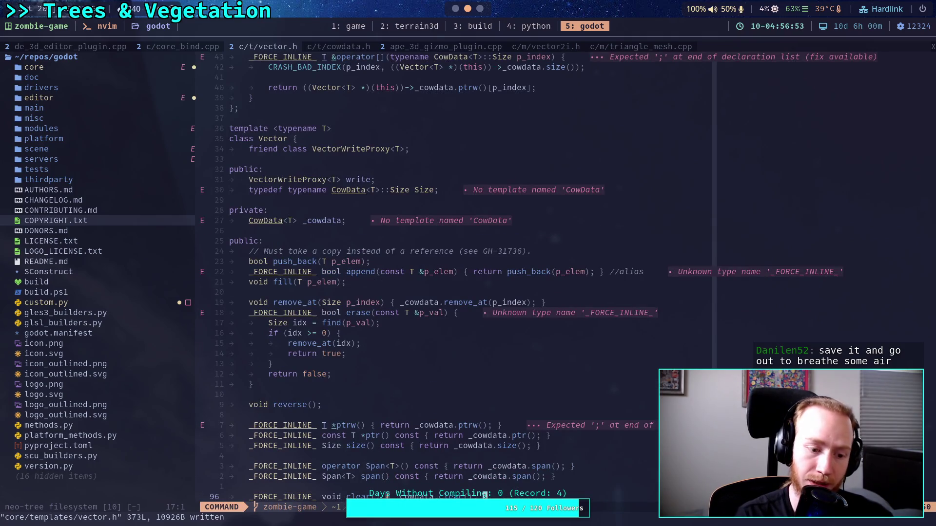
click(474, 27)
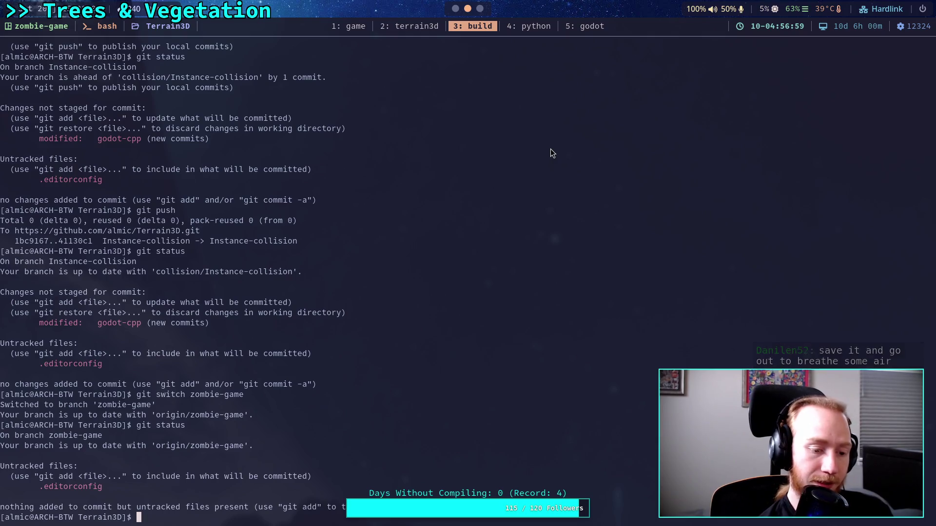
- Change into the ../godot repository and view the unstaged changes with git diff
text(..)
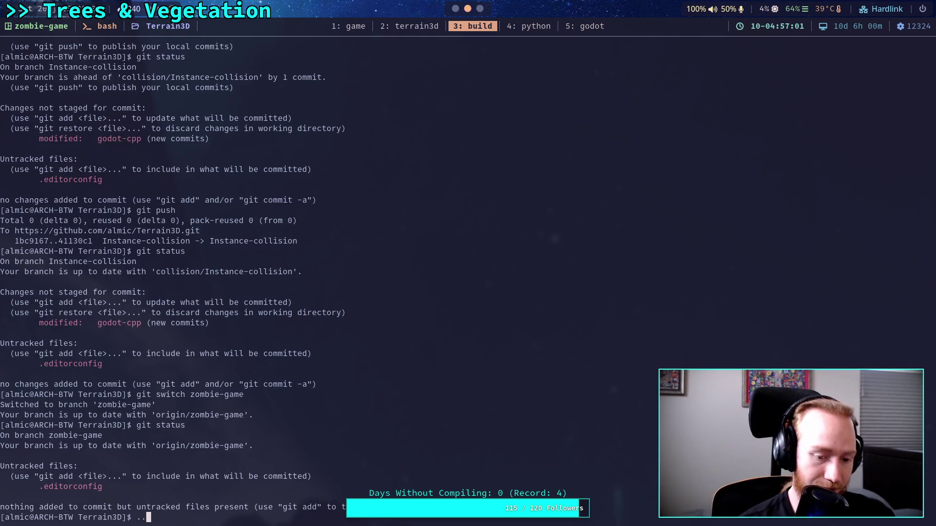
text(/godot)
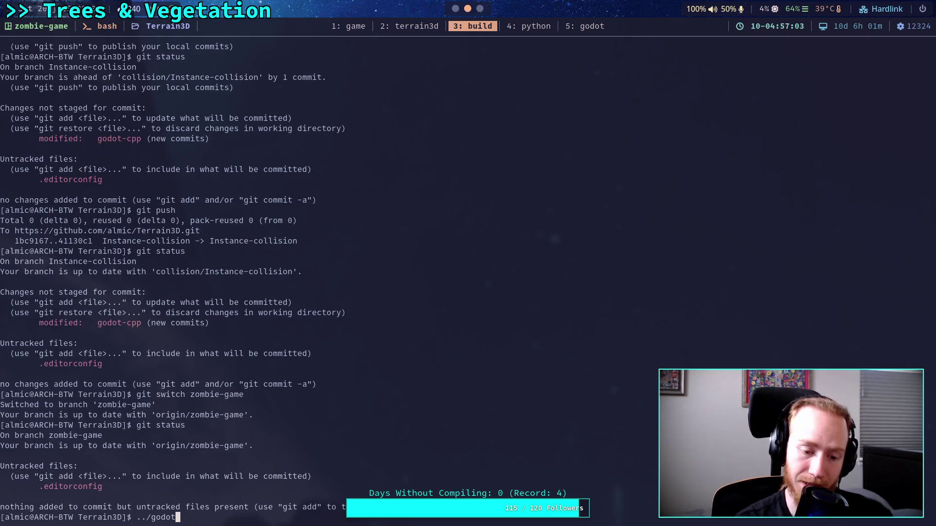
key(Return)
key(Up)
key(ctrl+Left)
key(ctrl+Left)
text(cd)
key(Return)
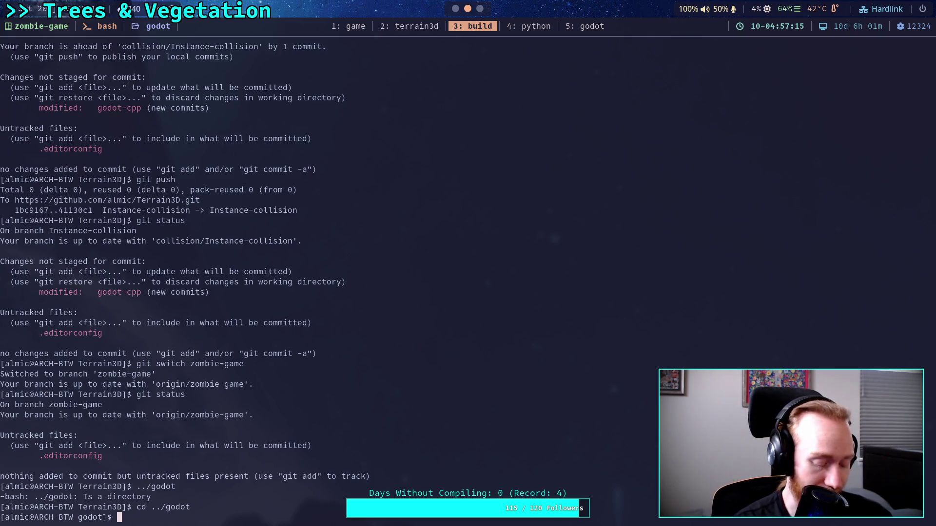
text(git diff)
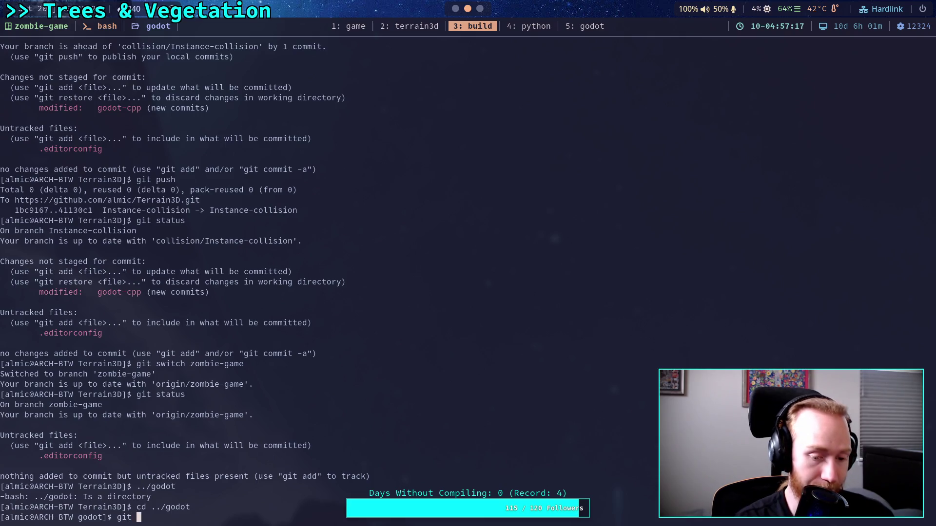
key(Return)
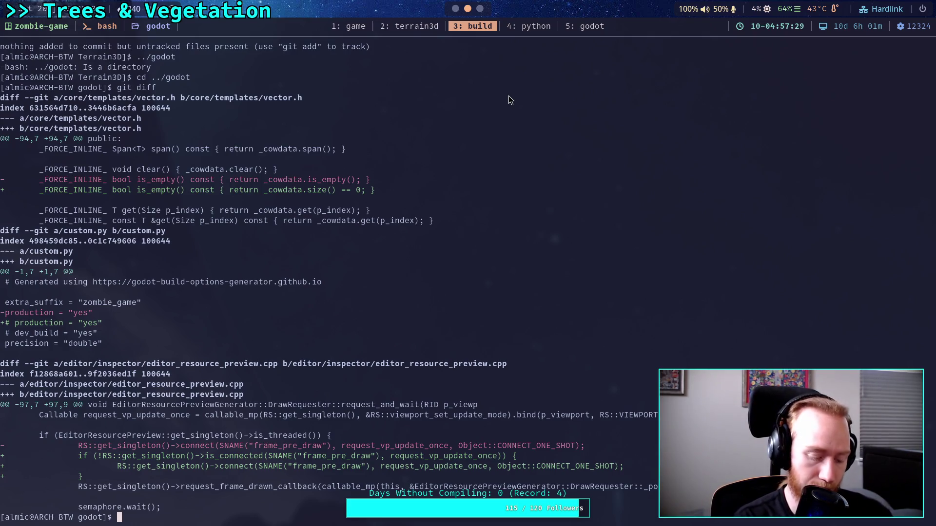
- Stage core and editor/, review them with git diff --staged, and start git commit
text(git )
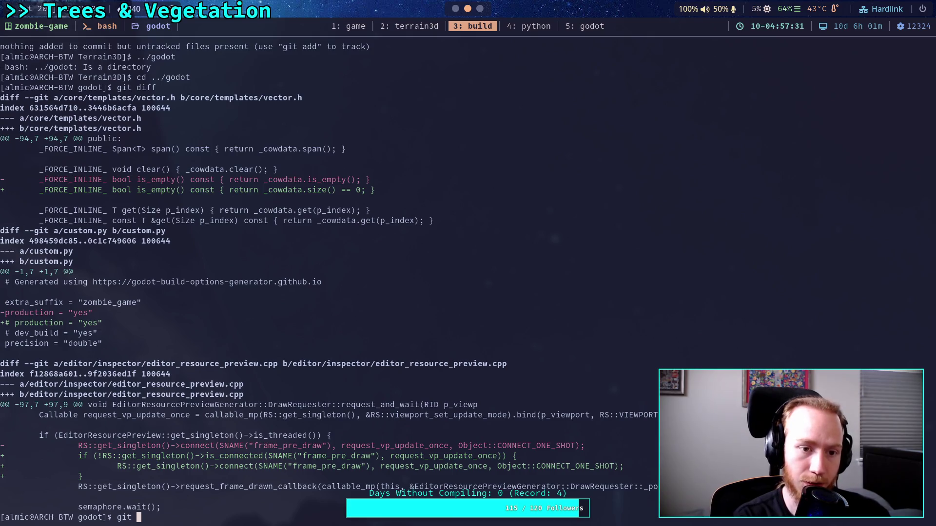
text(add core)
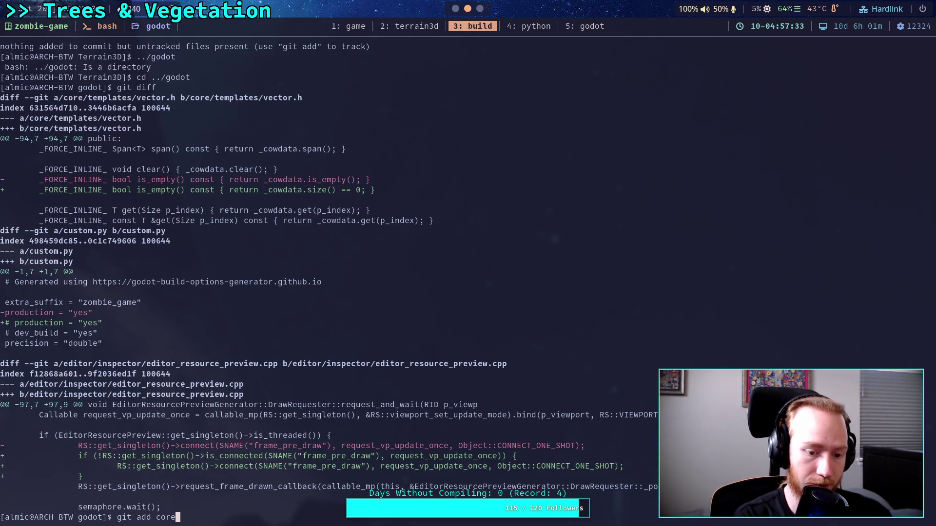
key(Return)
text(gi)
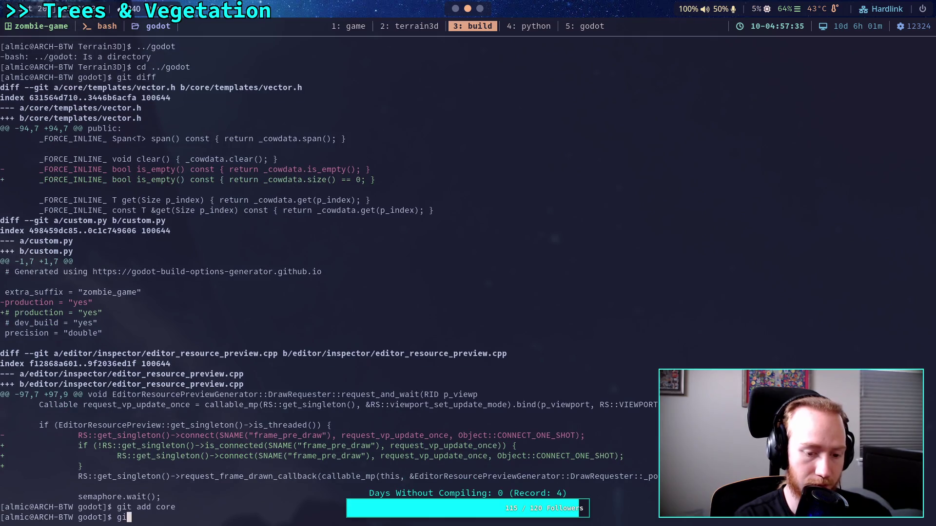
text(t add editor/)
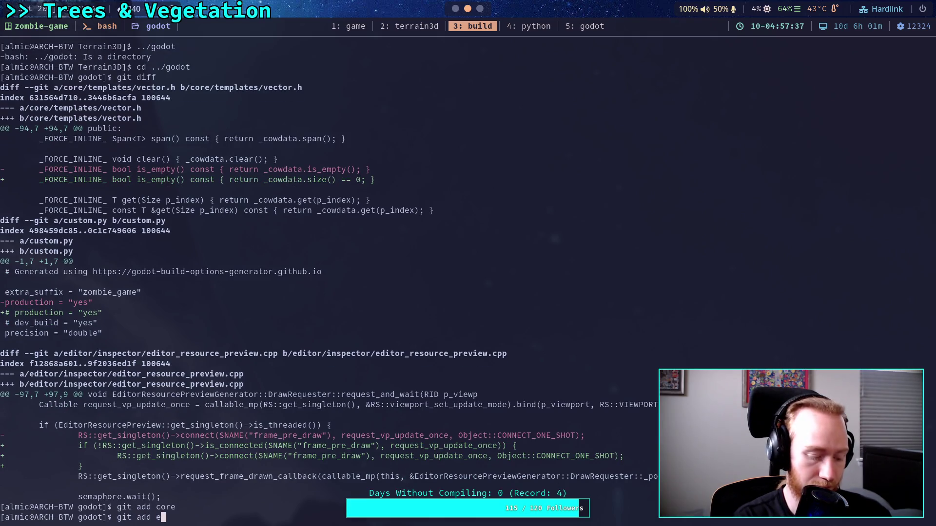
key(Return)
text(git diff --staged)
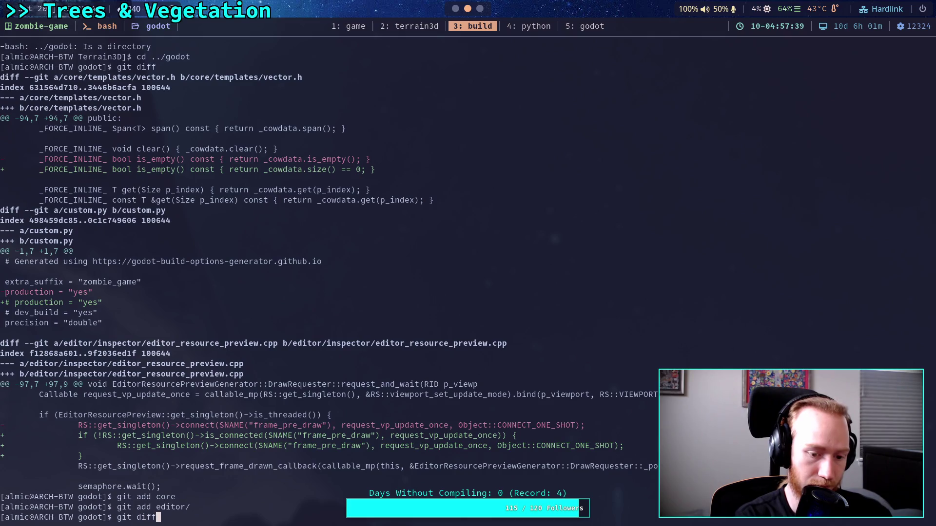
key(Return)
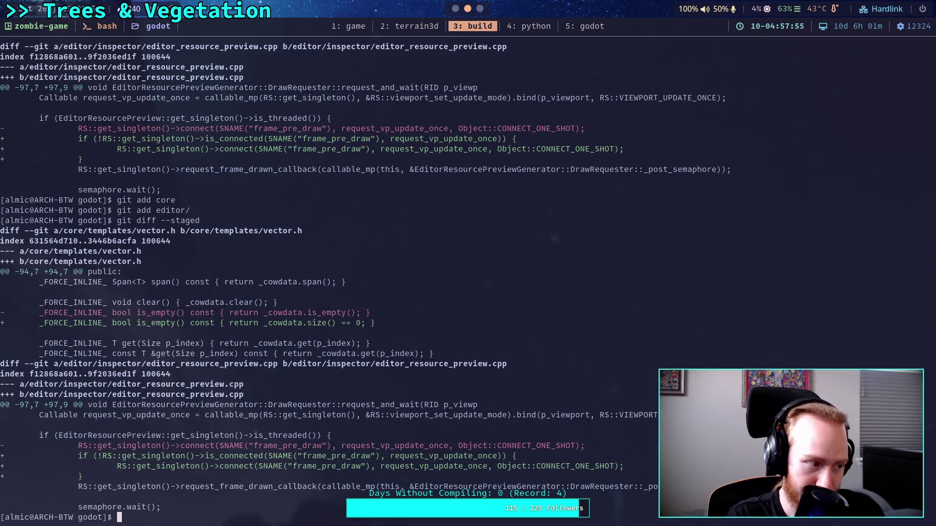
text(git )
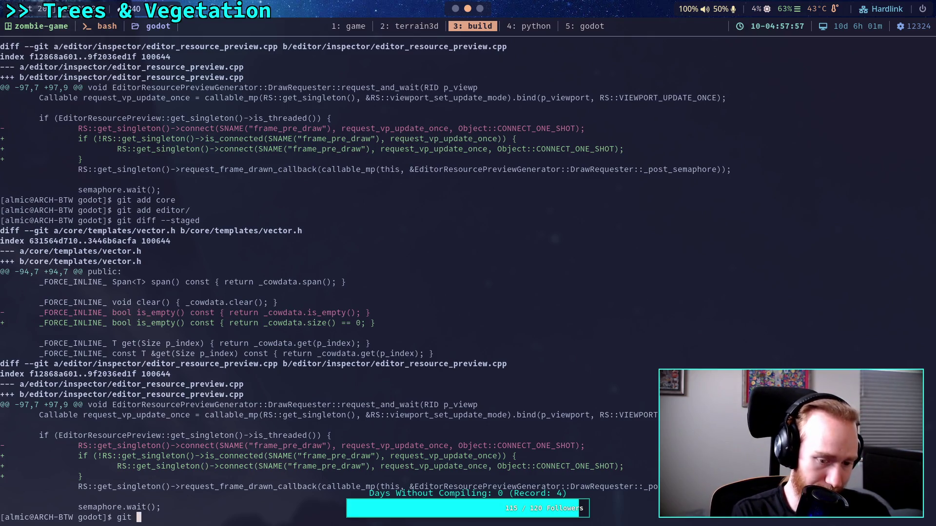
text(commit)
key(Return)
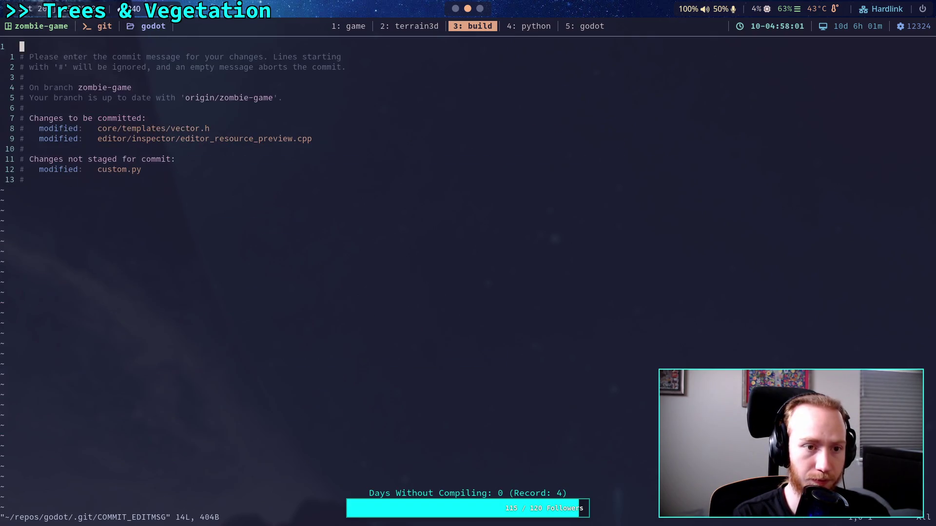
- Enter the commit subject 'Fix bugs (Vector.is_empty(), frame signals)'
text(OFix )
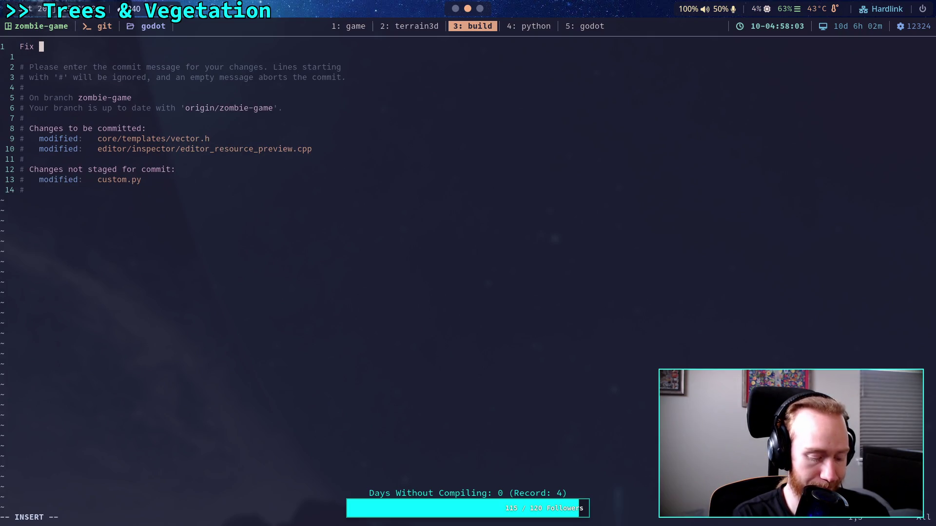
text(bugs (Vector.is_empty())
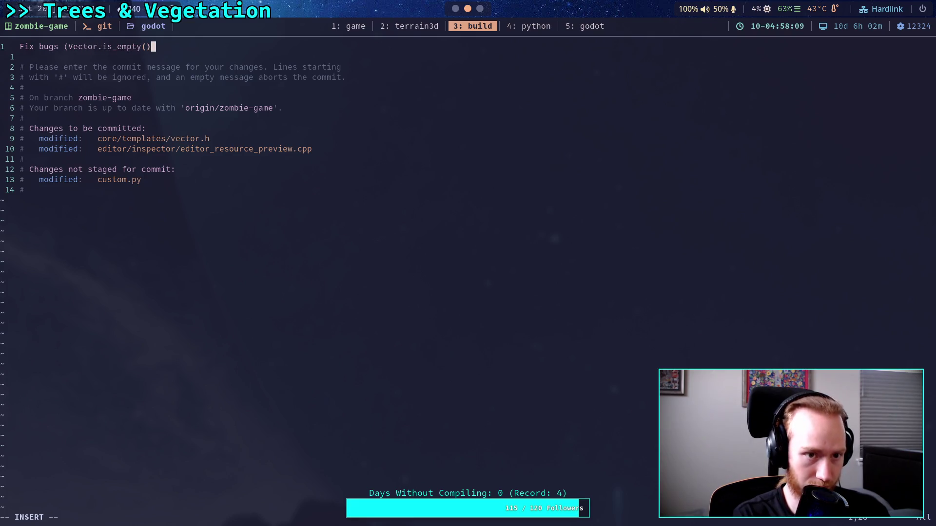
key(BackSpace)
text(, frame signale)
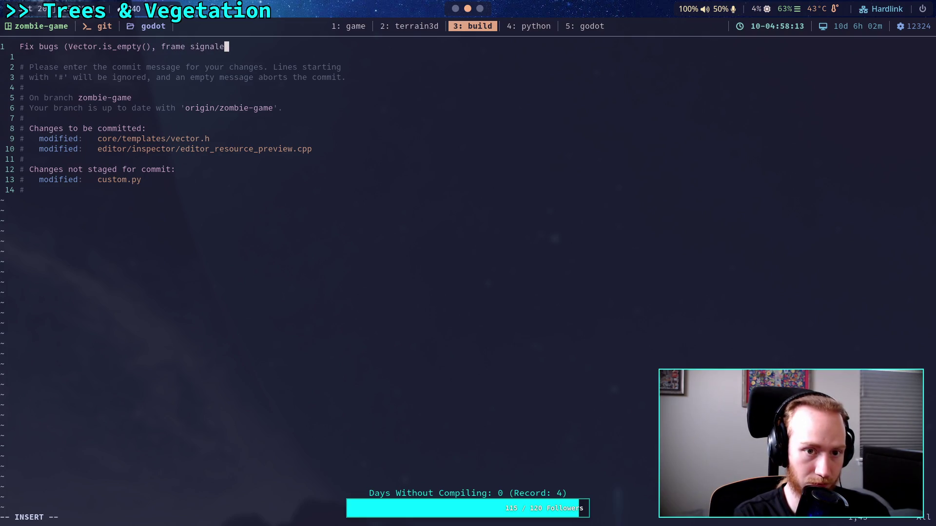
key(BackSpace)
text(s))
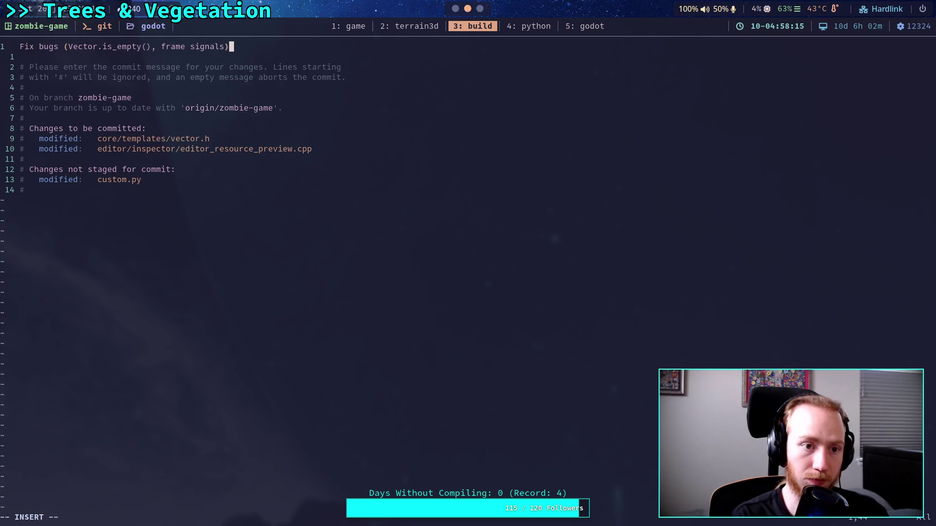
- Add the body line 'WHY DID VECTOR USE IS_EMPTY LIKE THIS OH MY', ending in exclamation marks
key(Return)
key(Return)
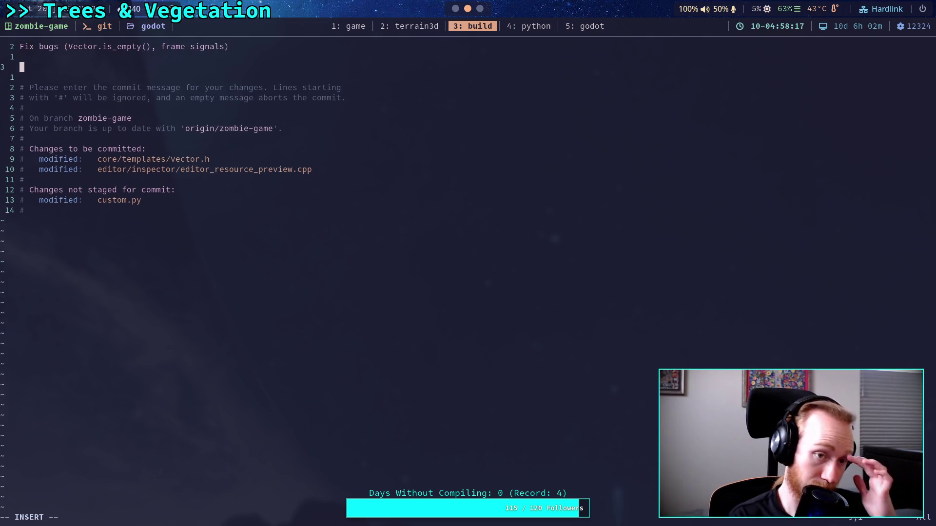
text(-)
key(BackSpace)
key(BackSpace)
text(WHY )
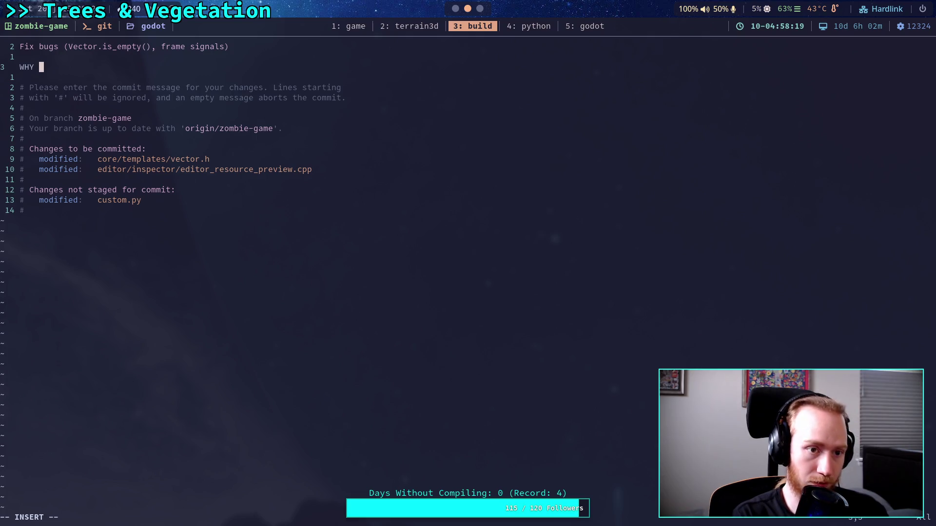
text(DID VECT)
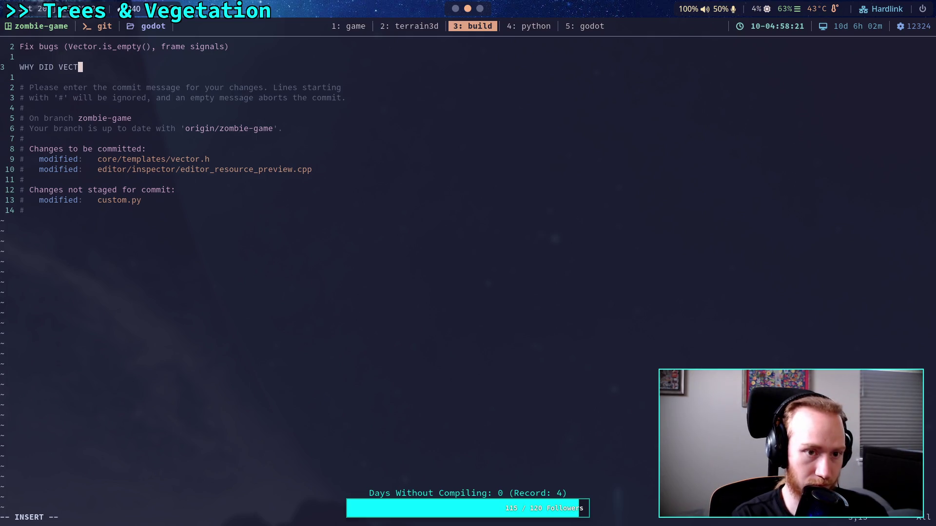
text(OR USE IS_EMPTY )
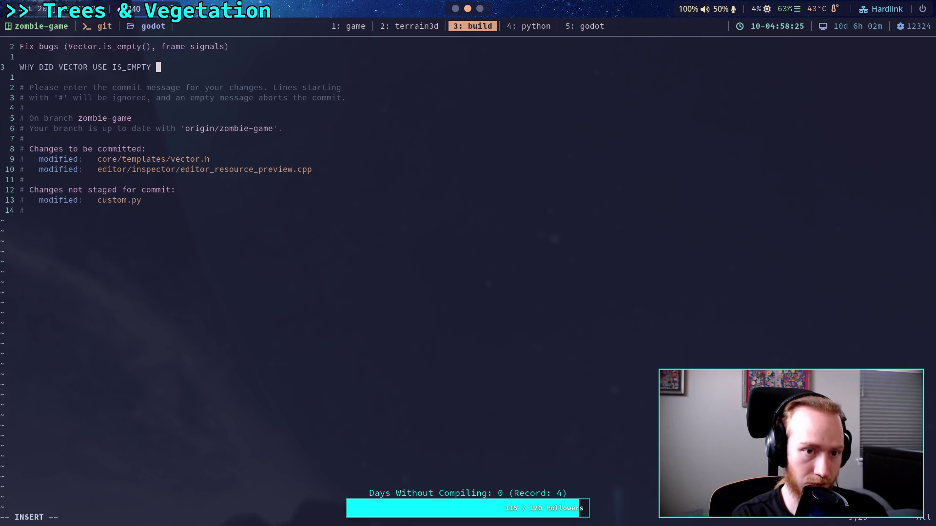
text(LIKE THI)
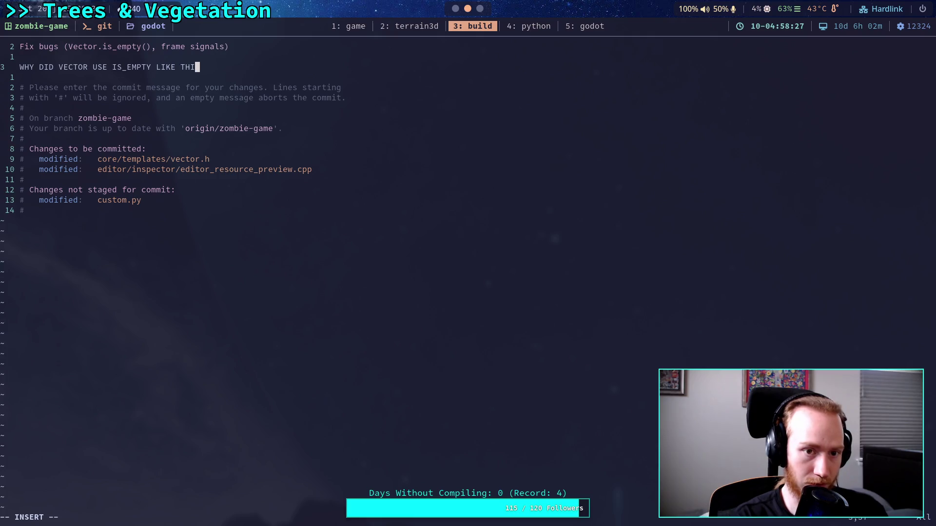
text(S OH MY )
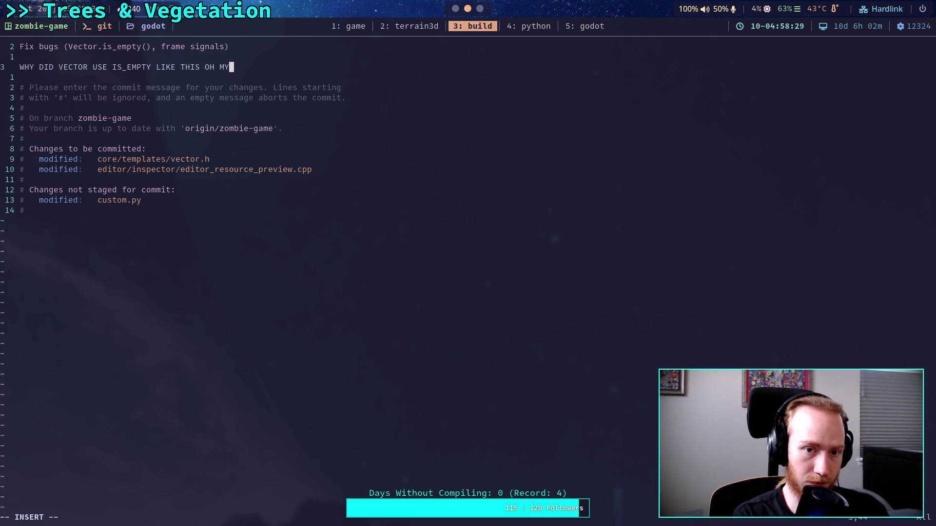
text(LO)
key(Insert)
key(Left)
key(Left)
key(Left)
text(dddd)
key(Escape)
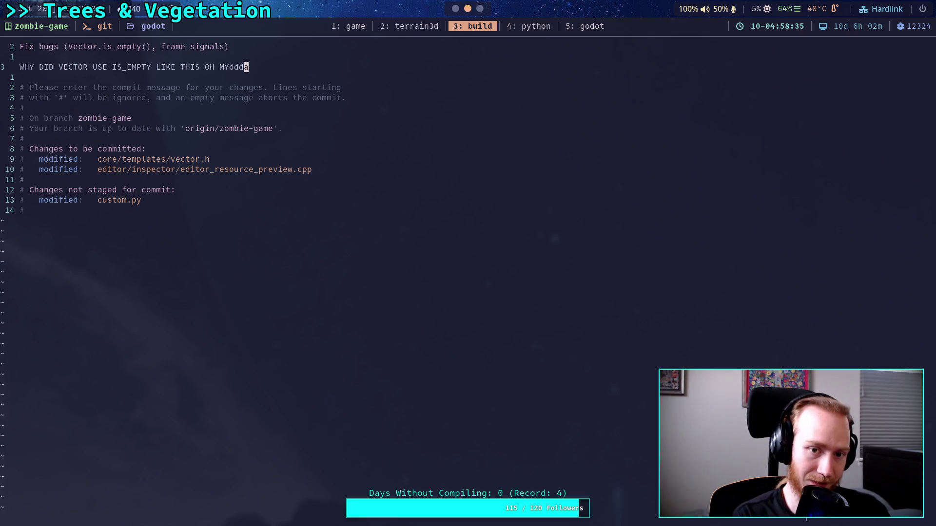
key(x)
key(a)
key(BackSpace)
key(BackSpace)
key(BackSpace)
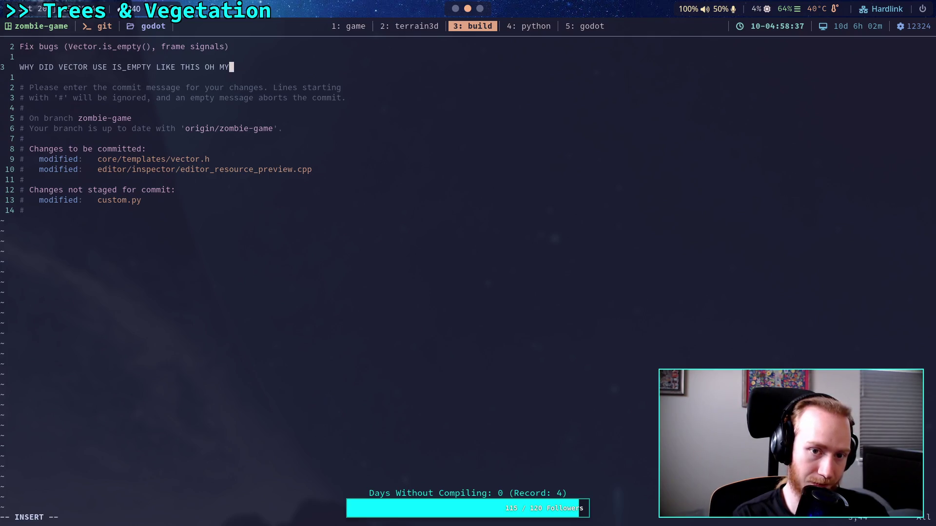
text(!!)
text(!!!!!)
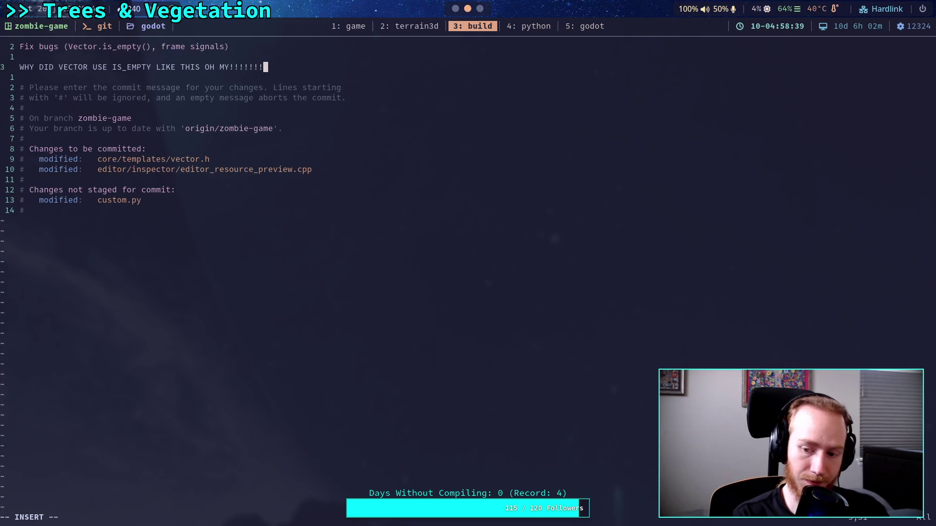
- Save the commit message and close Vim with :wq
key(Escape)
text(:wq)
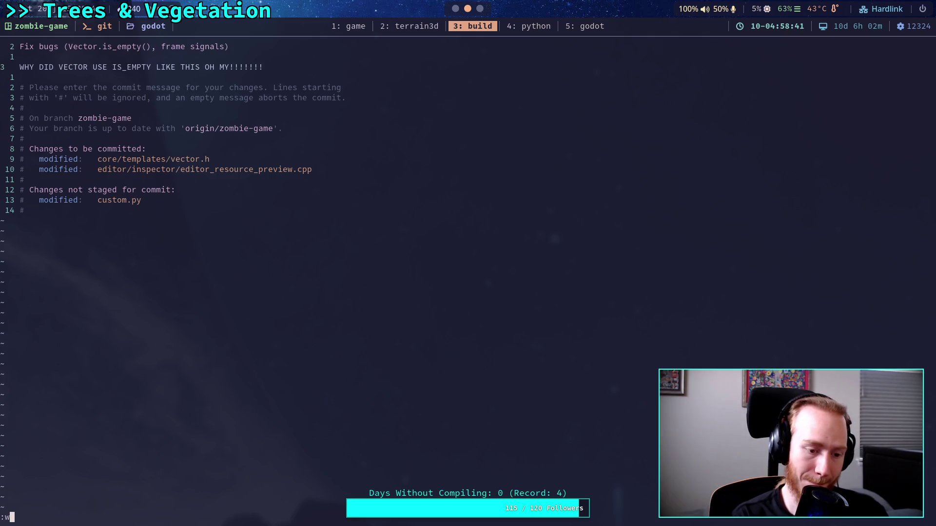
key(Return)
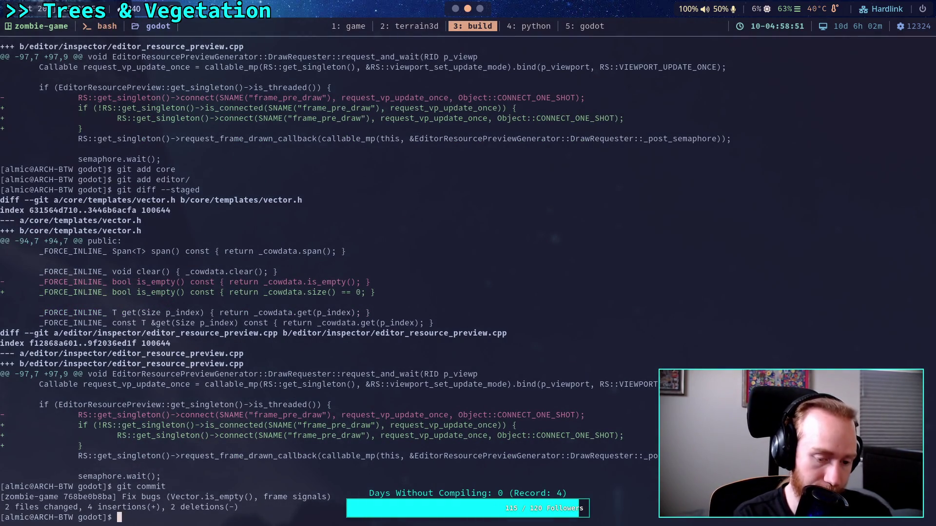
- Start the engine build with ./build -a, then bring the Godot editor forward
text(./build )
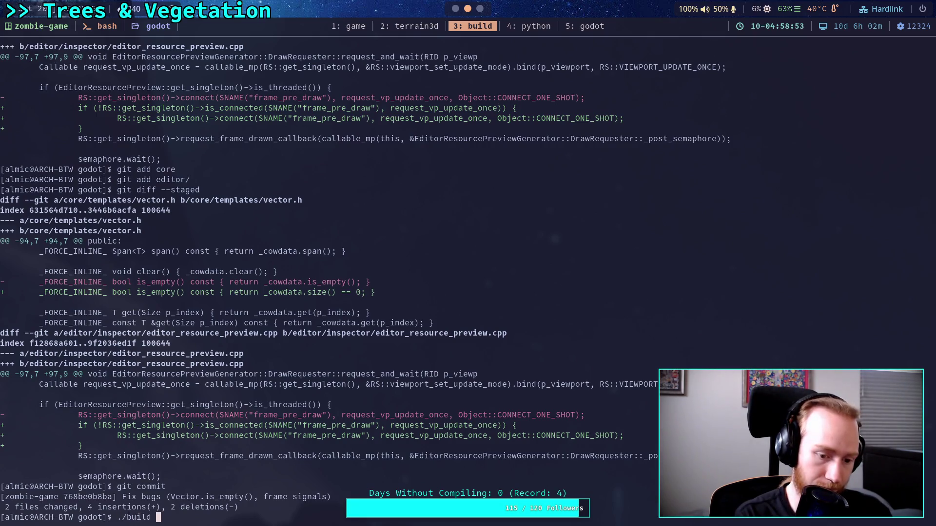
text(-a)
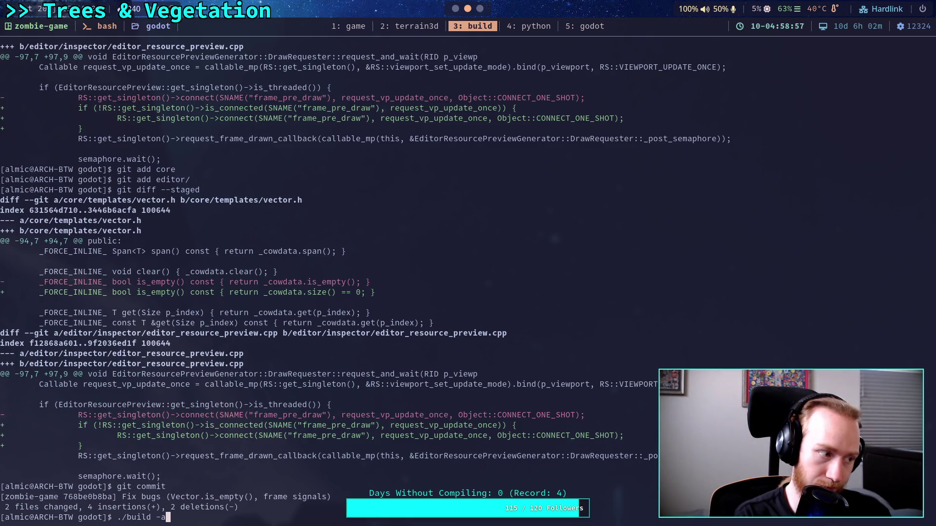
key(Return)
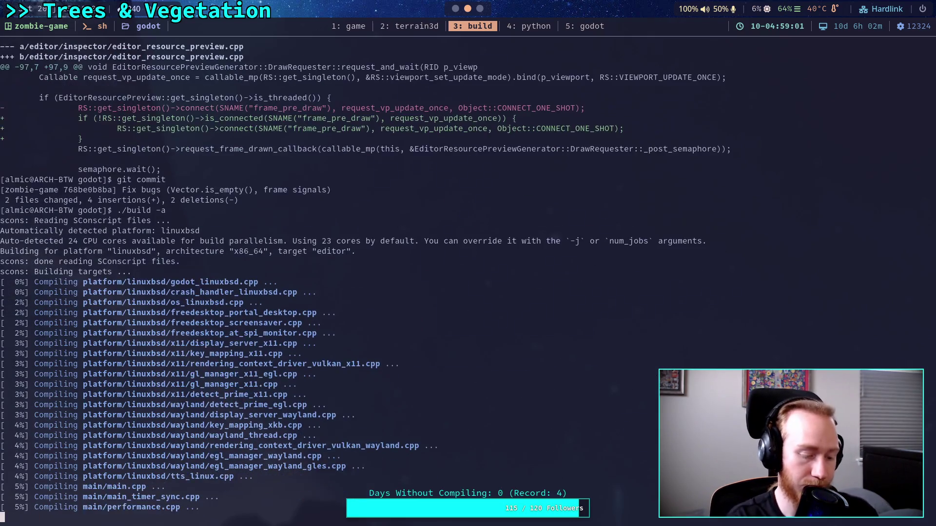
key(super+5)
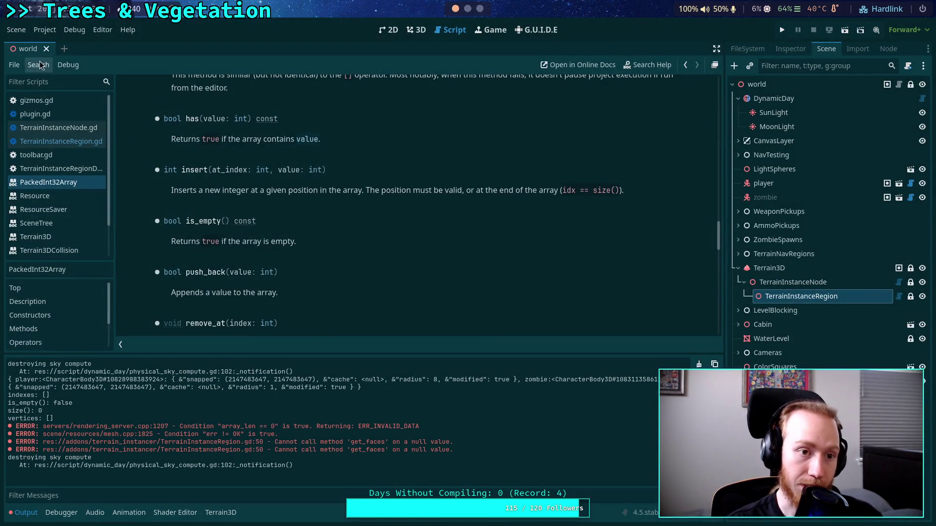
- Quit the Godot editor via Scene > Quit, check the build, and return to the terminal workspace
click(16, 30)
click(69, 295)
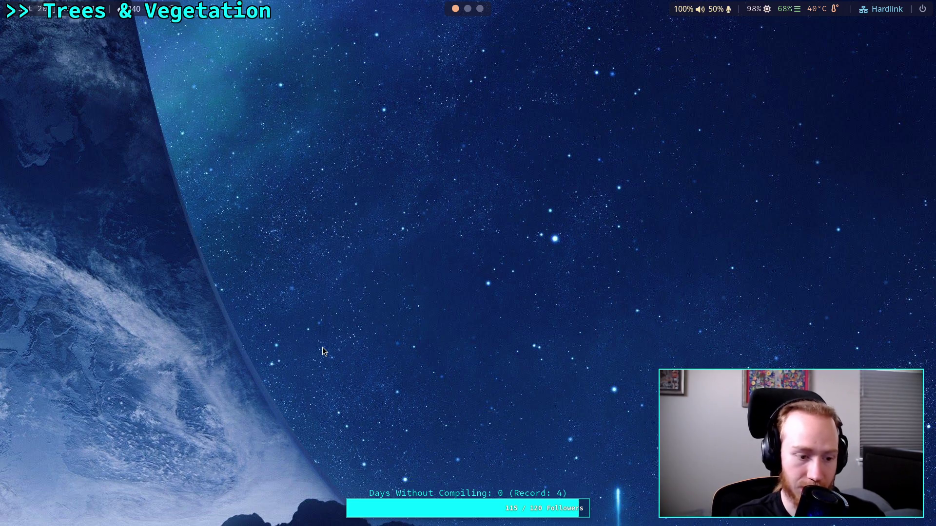
key(super+2)
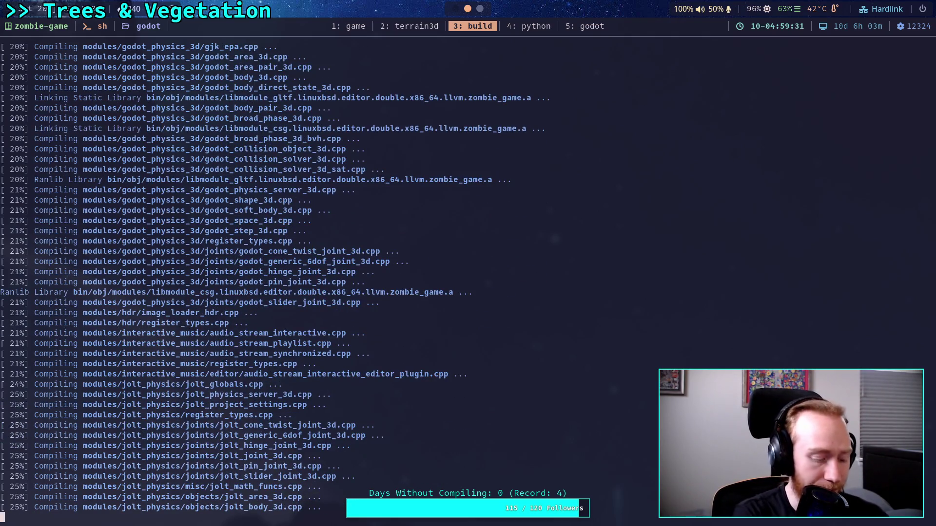
key(super+1)
key(super+2)
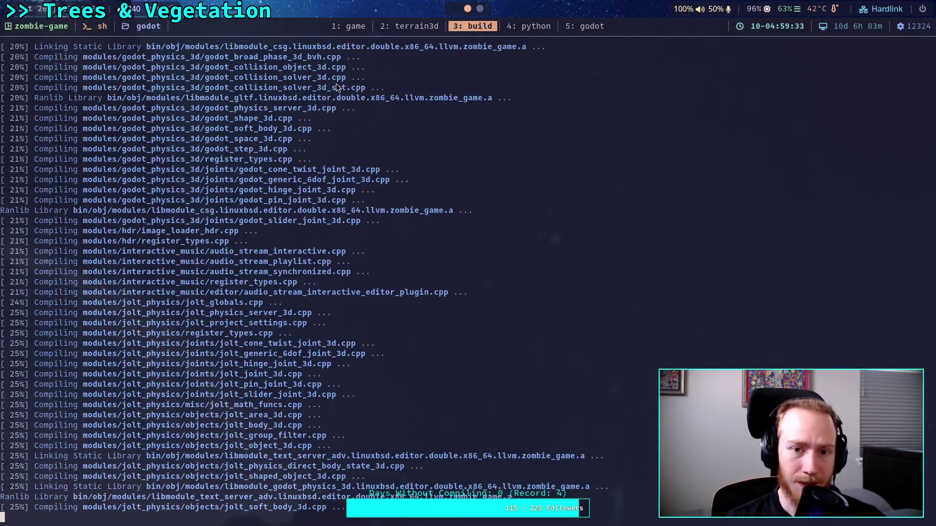
key(ctrl+b)
- Launch nvim in the game project's tmux window 1
key(1)
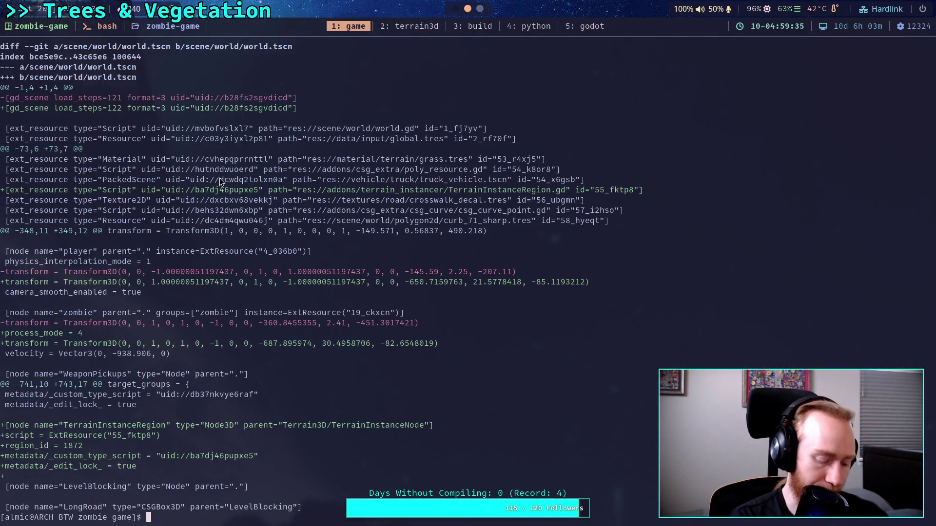
text(nvim)
key(Return)
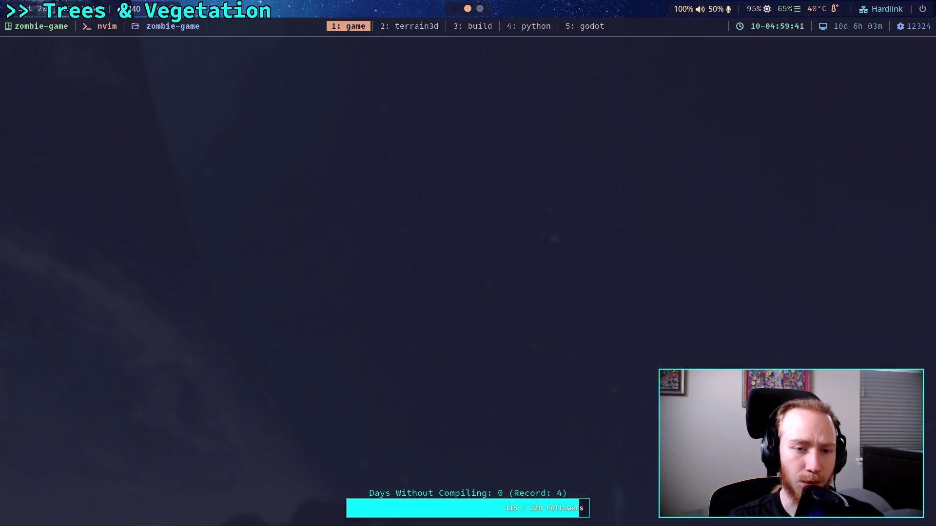
- Open the TerrainInstanceRegionData script from the addons/terrain_instancer folder tree
key(j)
key(j)
key(j)
key(j)
key(j)
key(j)
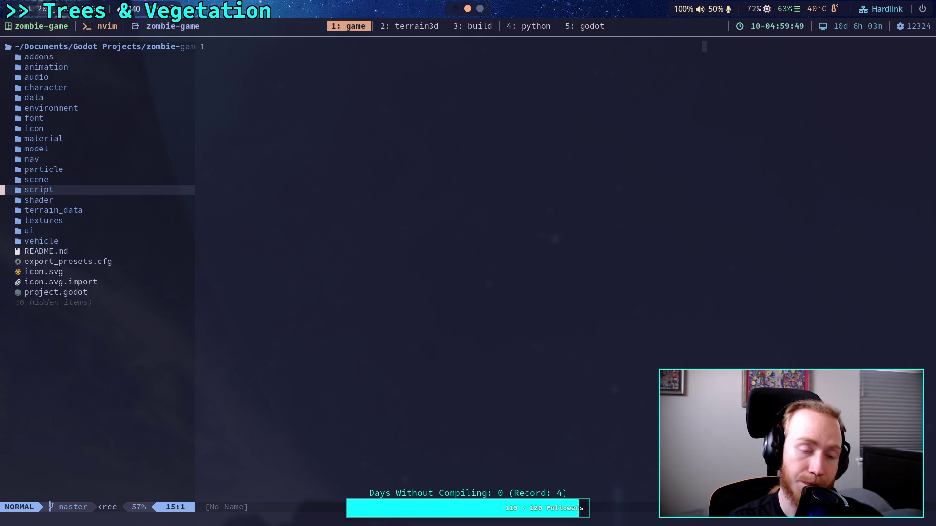
key(k)
key(k)
key(k)
key(Return)
key(j)
key(j)
key(j)
key(j)
key(Return)
key(j)
key(j)
key(j)
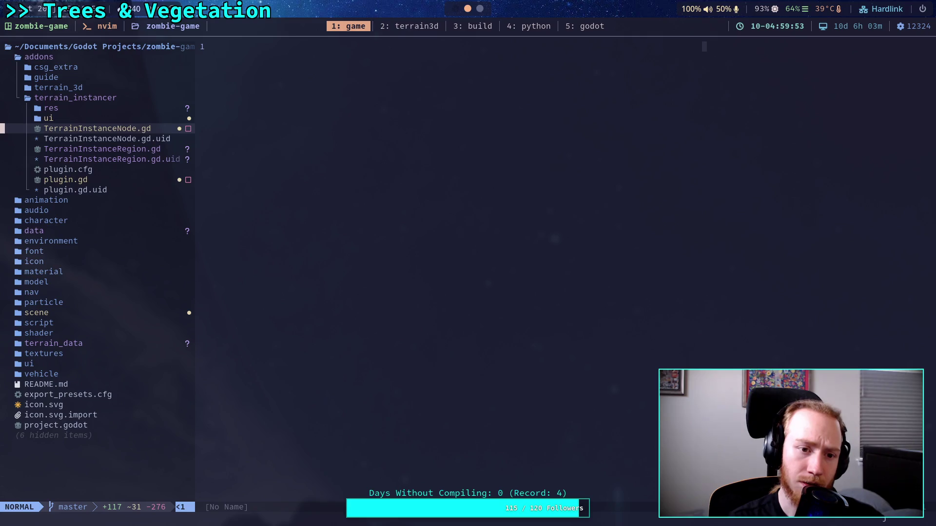
key(k)
key(k)
key(k)
key(k)
key(Return)
key(j)
key(j)
key(k)
key(Return)
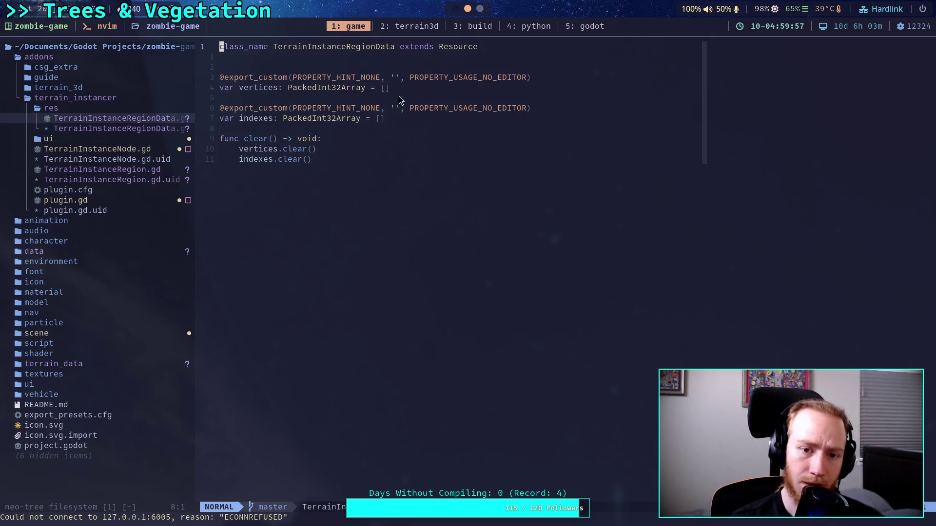
- Select the vertices declaration's opening bracket, then move to the '5: godot' workspace
drag(397, 89, 220, 88)
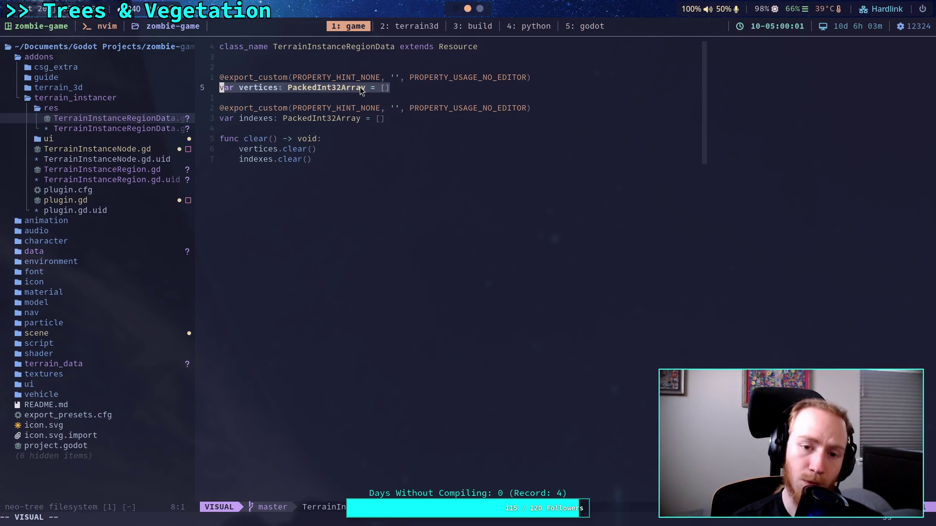
drag(364, 89, 377, 89)
click(384, 90)
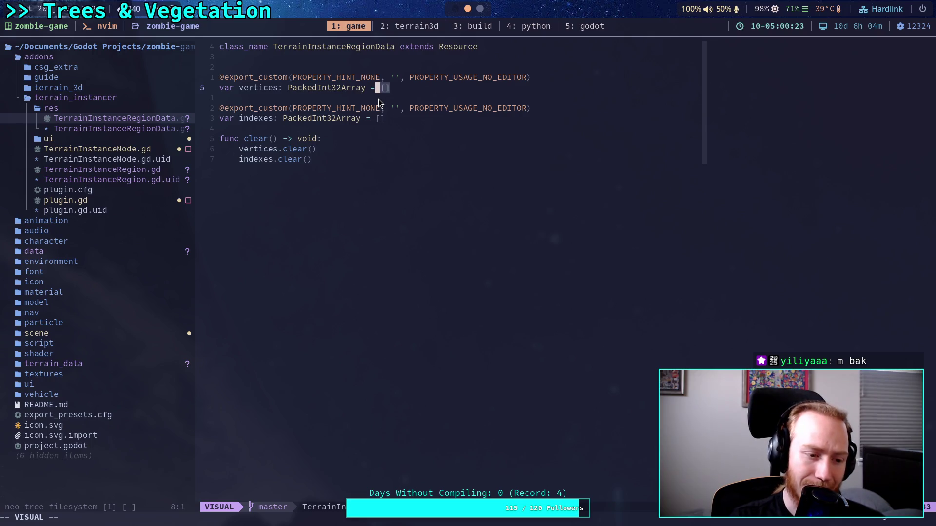
key(super+5)
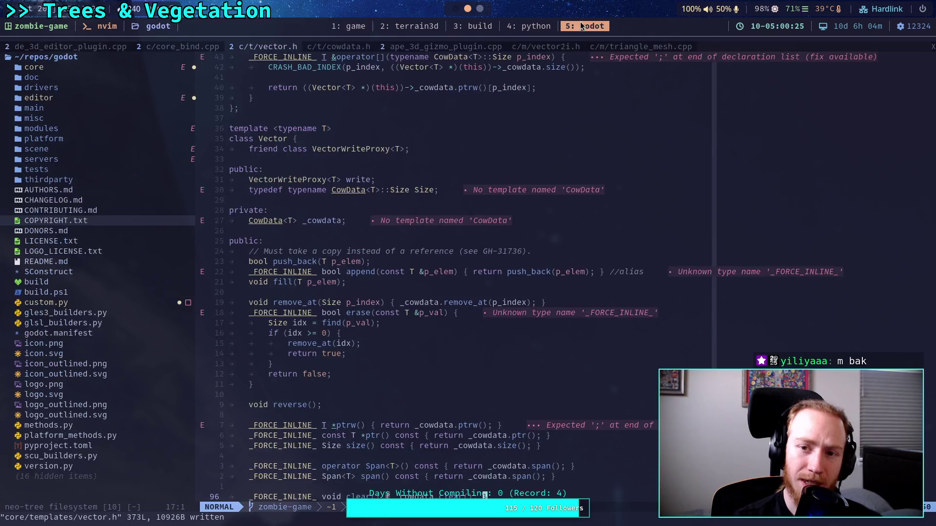
- Scroll through the Vector class in vector.h, then open the cowdata.h buffer
key(z)
key(z)
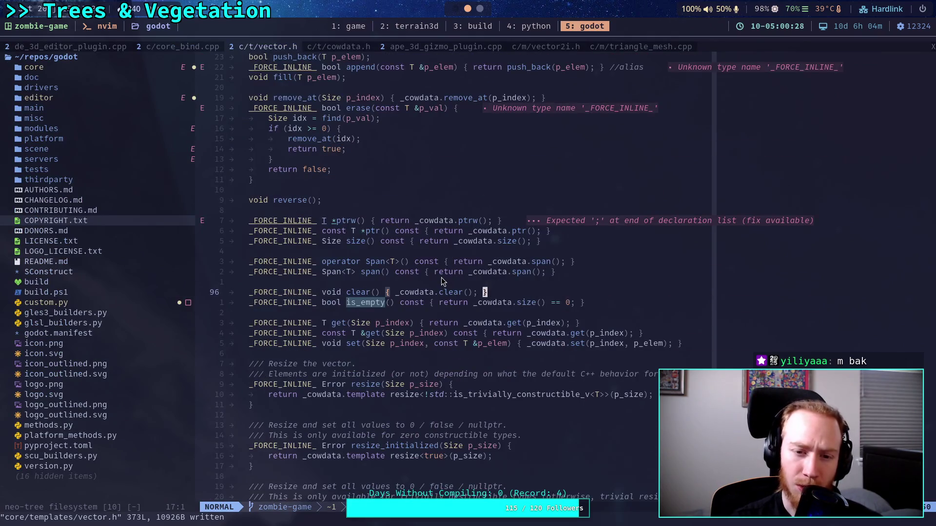
scroll(437, 283, down, 5)
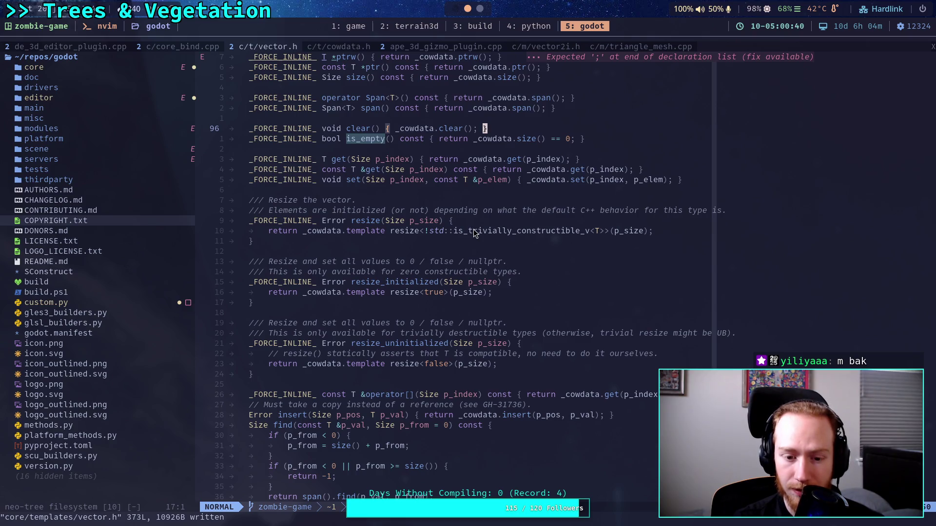
scroll(474, 234, up, 12)
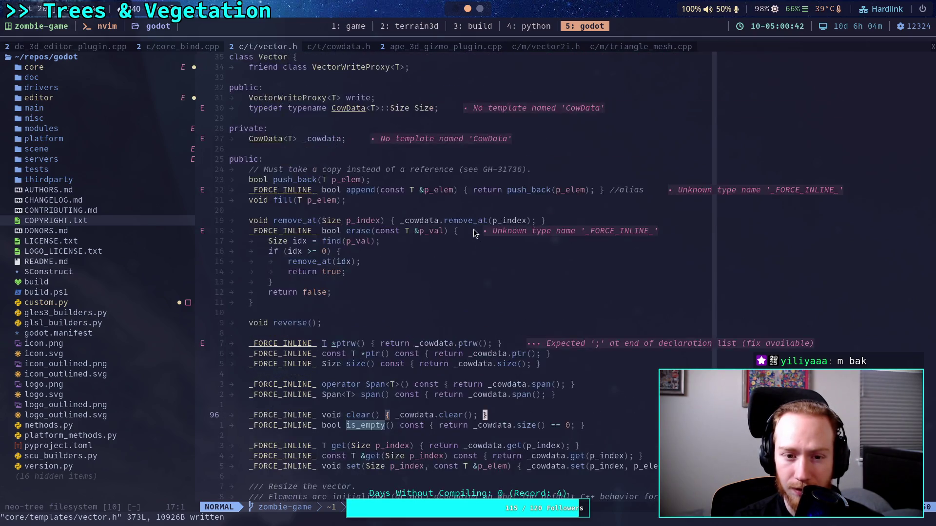
scroll(475, 234, up, 3)
scroll(474, 234, down, 7)
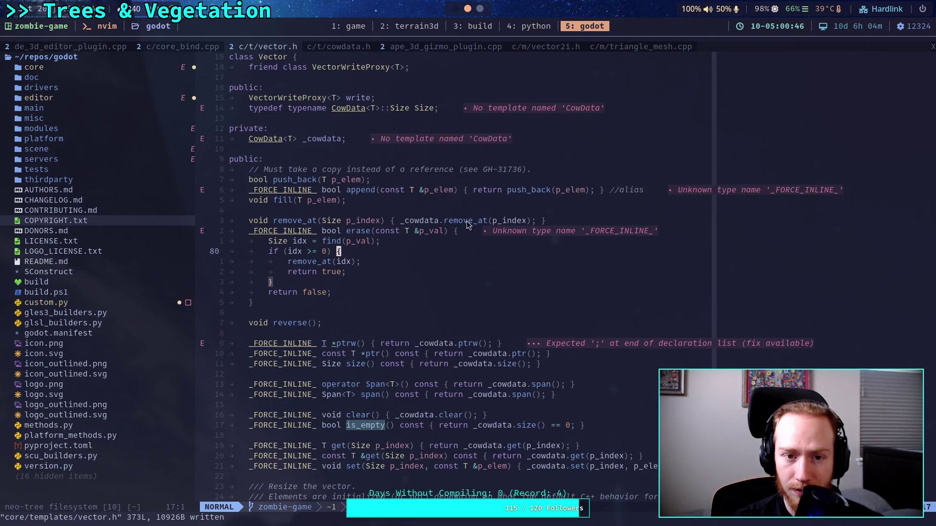
click(350, 47)
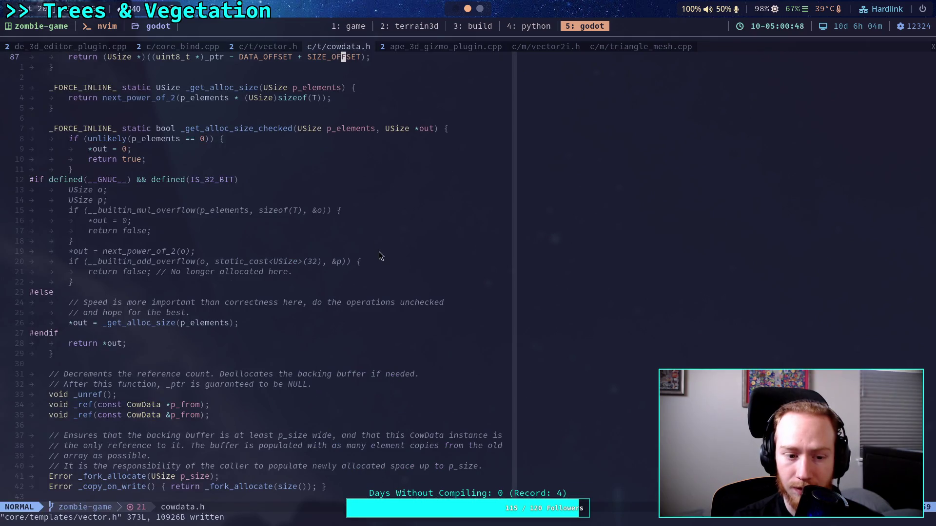
- Scroll through CowData's unref, allocation and resize code, then switch back to vector.h
scroll(378, 251, up, 8)
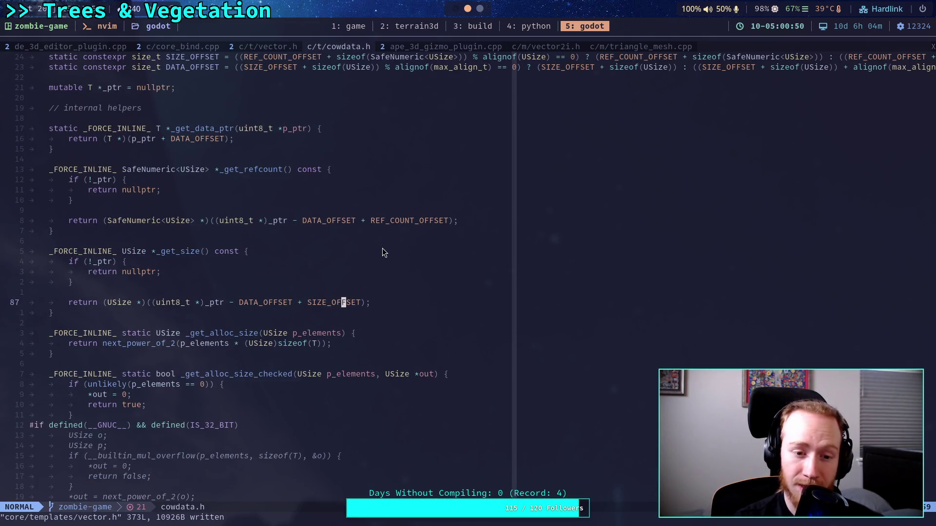
scroll(382, 249, up, 3)
scroll(382, 250, down, 15)
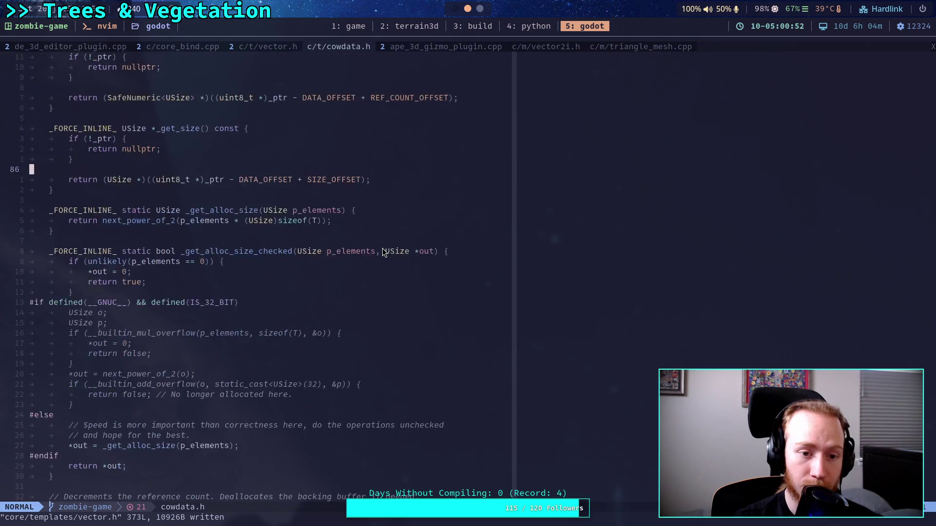
scroll(382, 248, down, 5)
scroll(382, 252, down, 10)
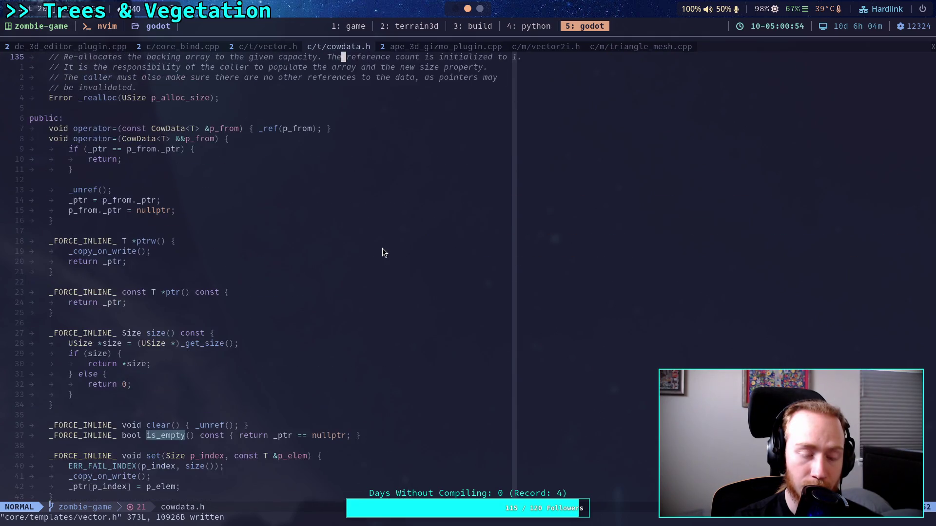
scroll(382, 252, down, 4)
scroll(383, 250, down, 14)
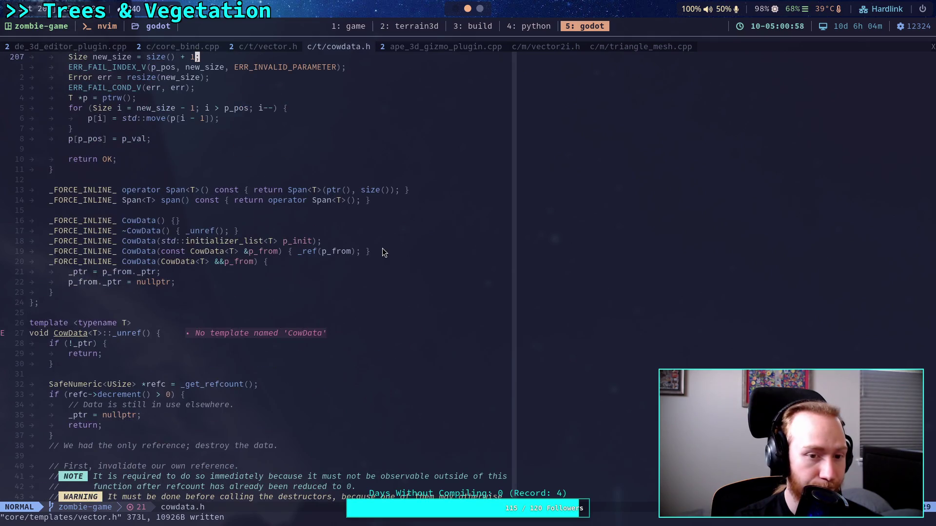
scroll(382, 252, down, 4)
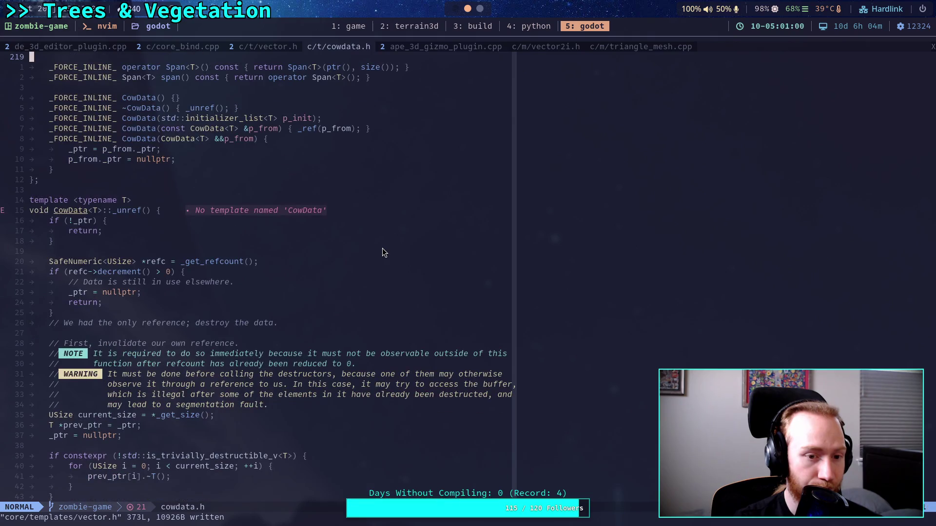
scroll(382, 252, down, 7)
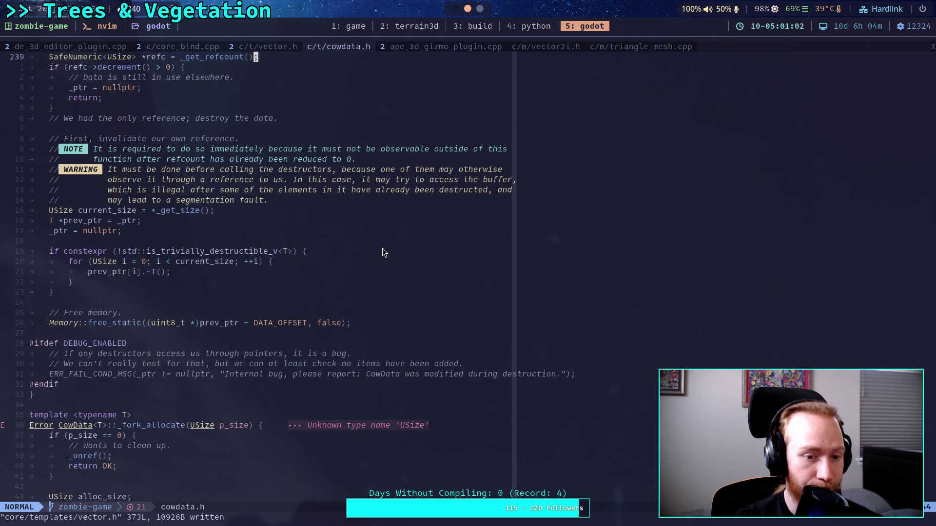
scroll(384, 252, down, 12)
scroll(383, 252, down, 20)
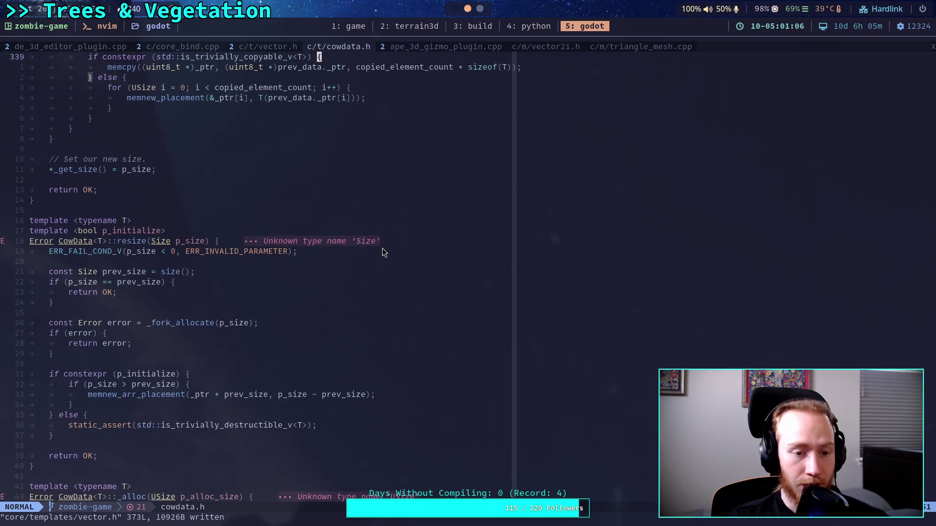
scroll(382, 252, down, 3)
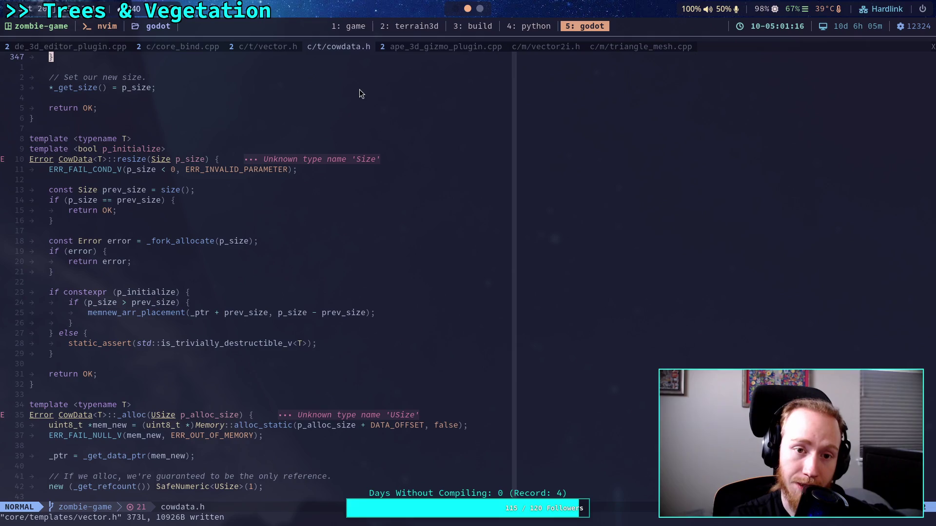
click(268, 47)
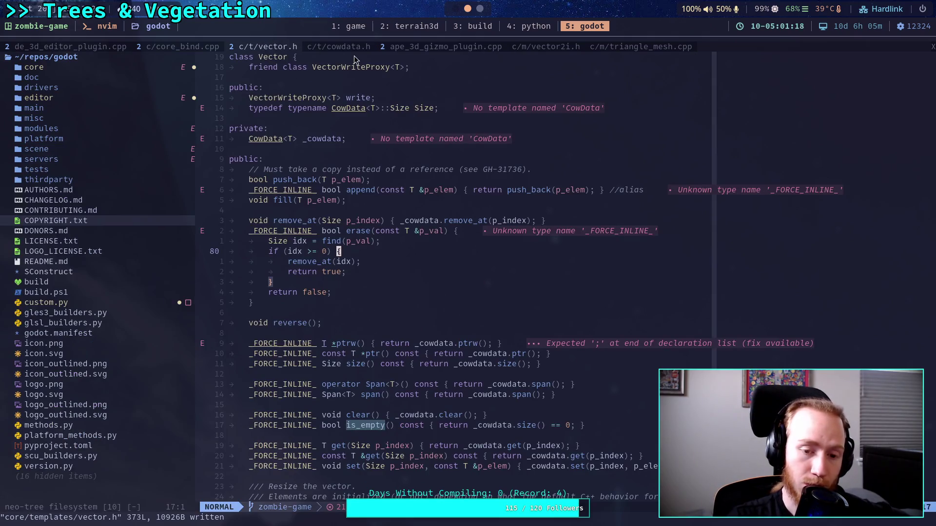
- Check the compile on '3: build', select '_cowdata.' in is_empty, then recheck the finished build
click(468, 26)
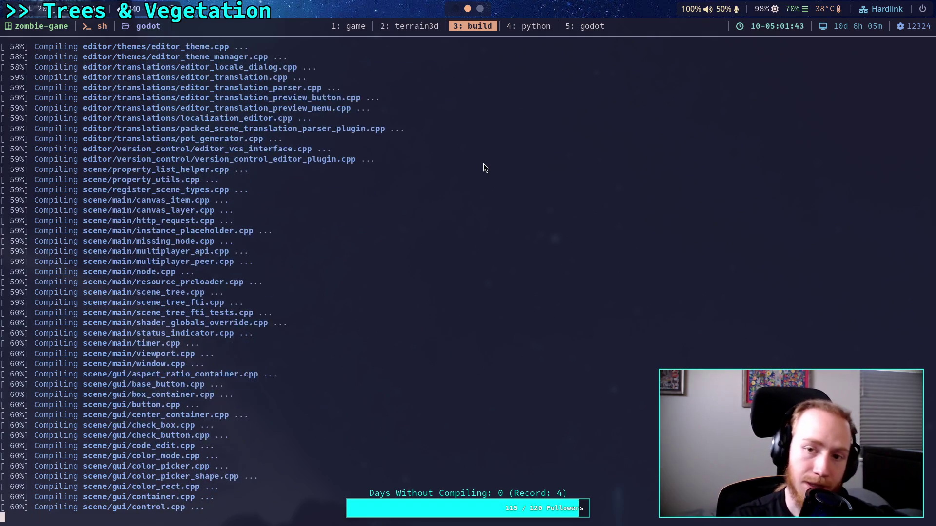
key(super+5)
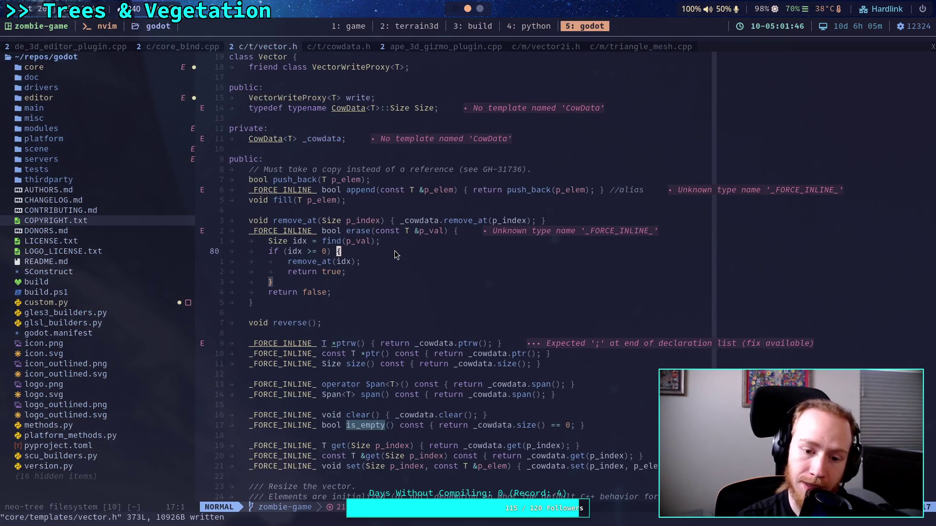
scroll(394, 250, down, 3)
drag(473, 344, 512, 344)
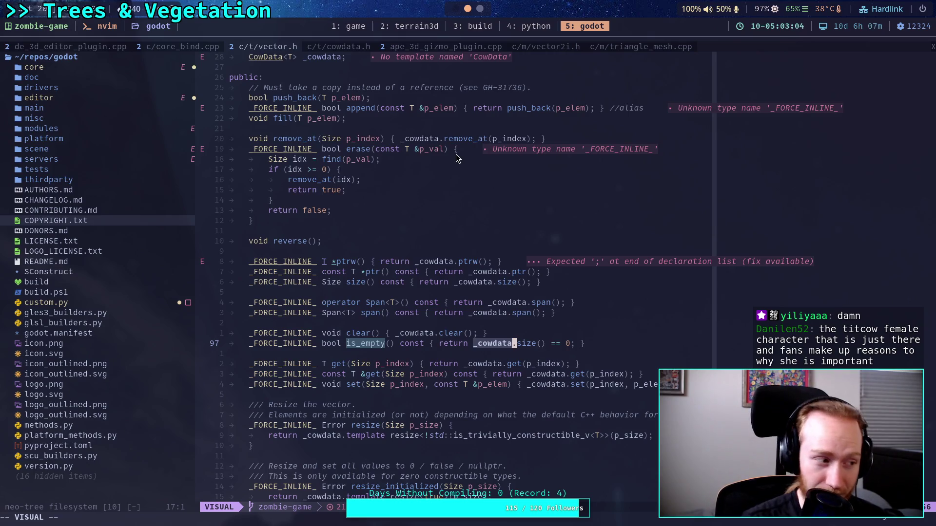
click(465, 27)
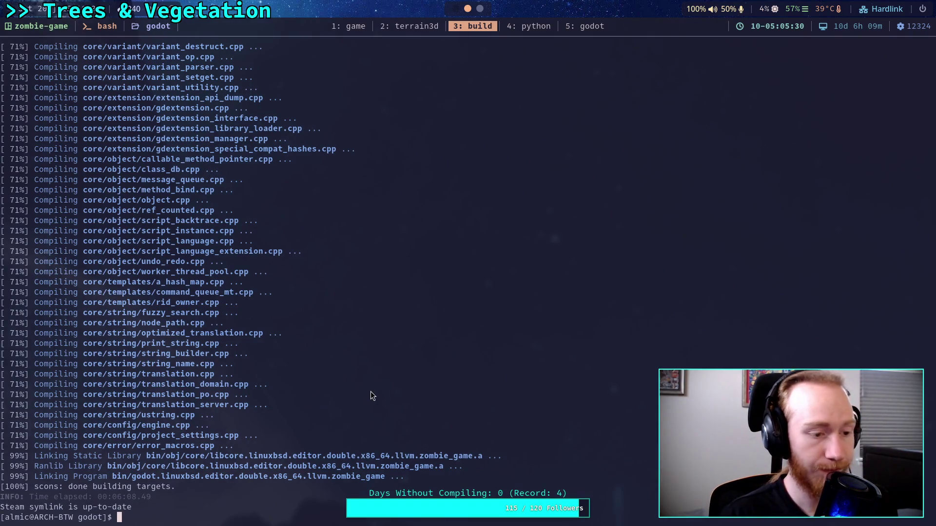
- Start the rebuilt Godot binary and open the Zombie Game project from the Project Manager
key(Return)
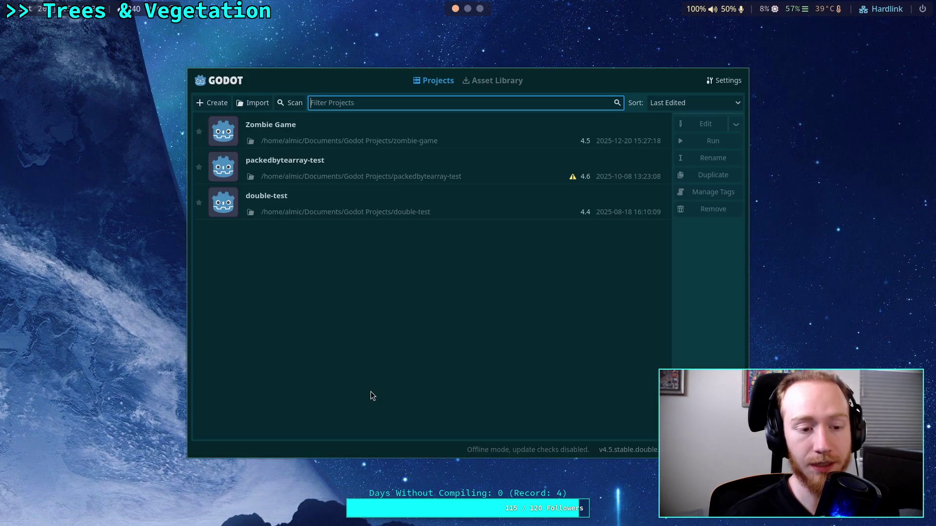
click(585, 128)
click(705, 124)
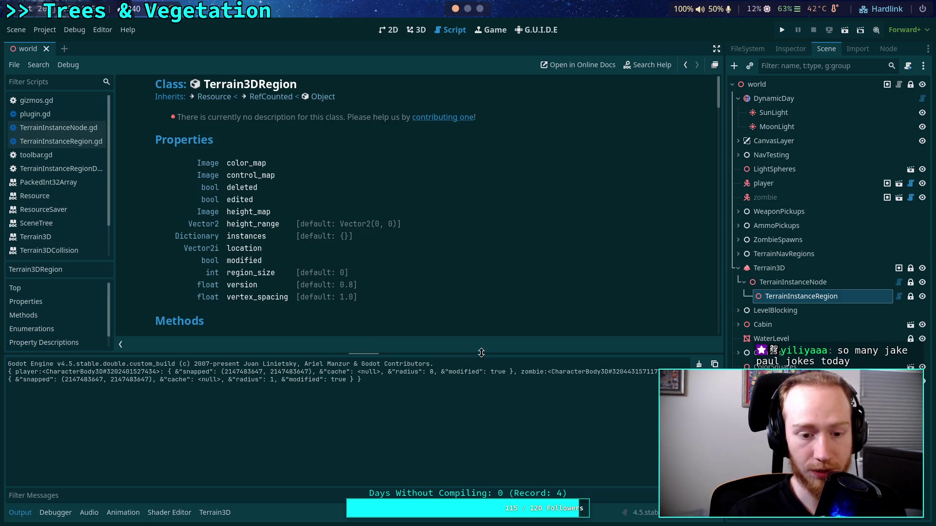
- Lower the Output panel split, fly around the instanced tree fence in 3D, then return to Script
drag(482, 352, 467, 401)
click(414, 30)
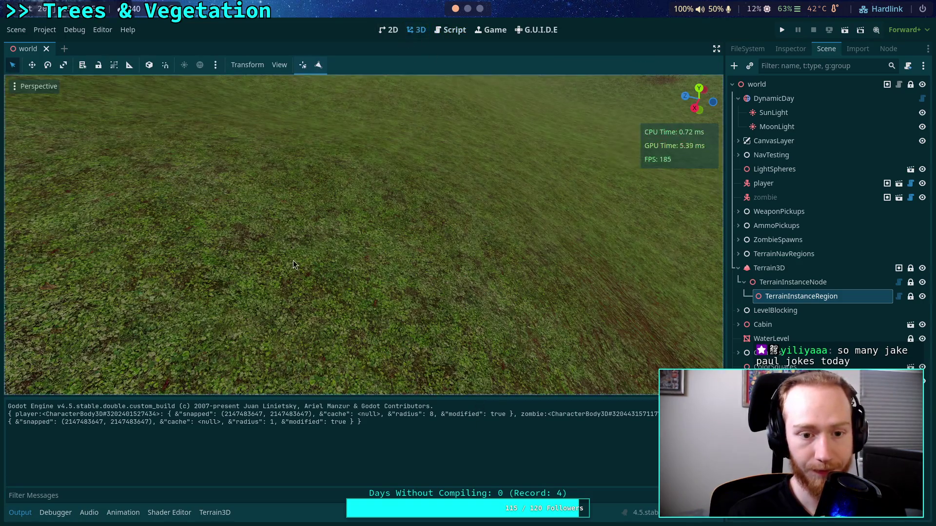
key(w)
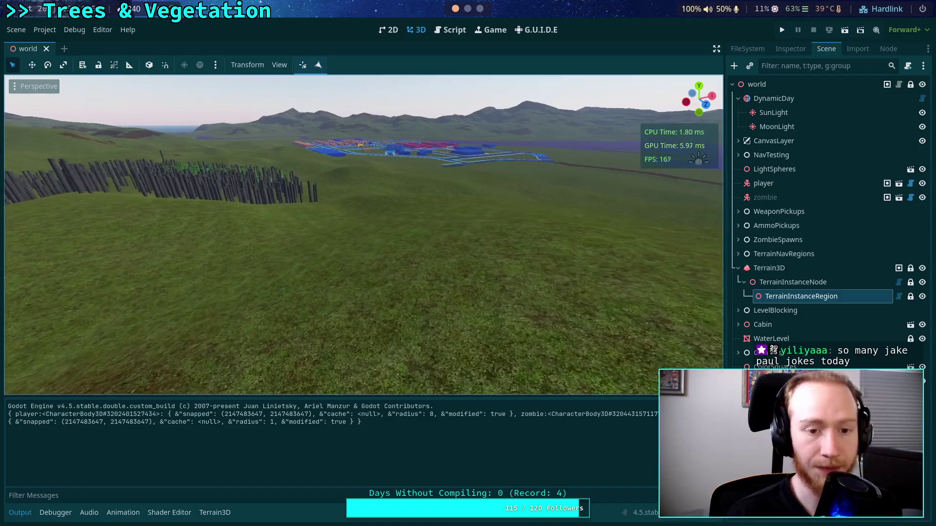
key(a)
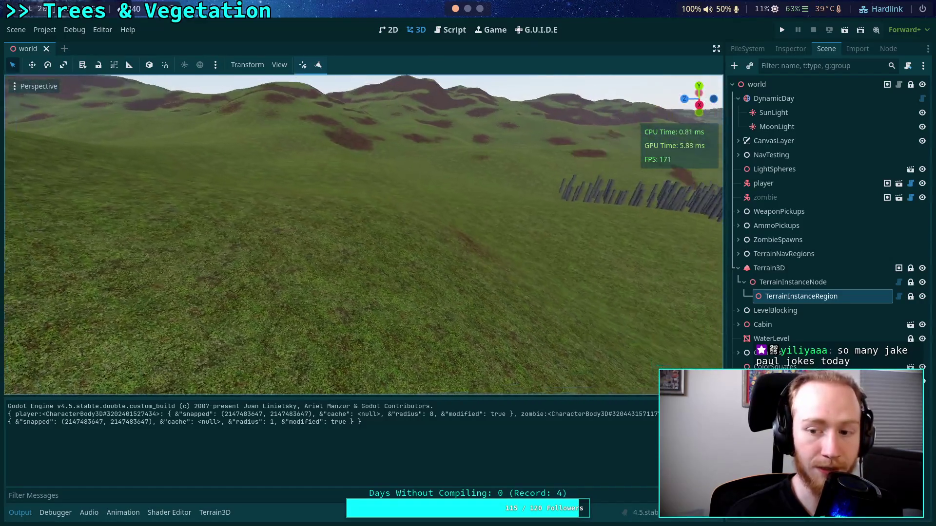
key(d)
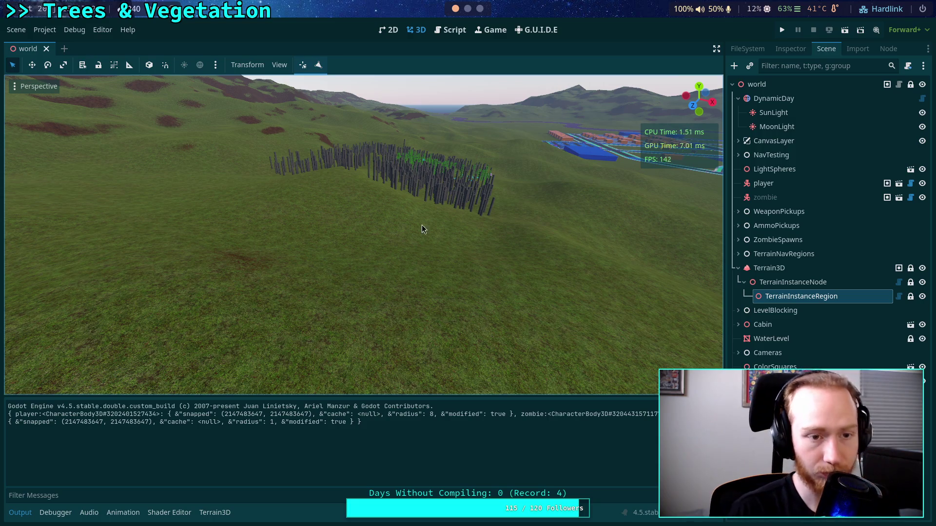
click(449, 30)
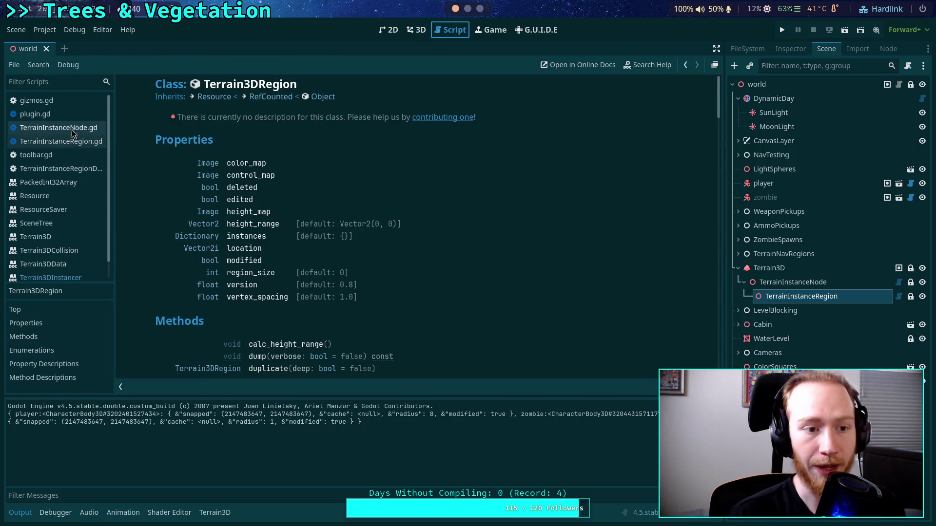
- Delete the debug print on lines 29–31 of TerrainInstanceRegion.gd and save the script
click(35, 114)
scroll(415, 296, down, 3)
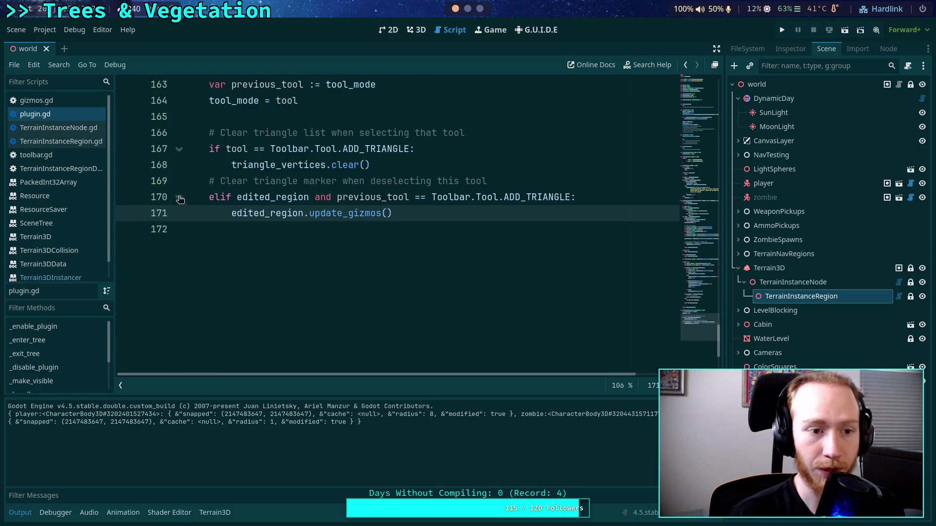
click(61, 141)
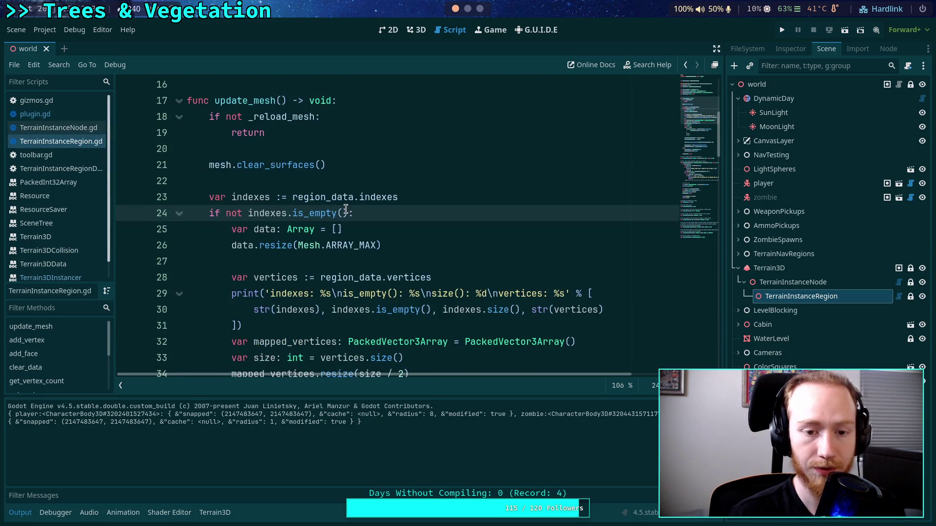
scroll(614, 252, down, 1)
drag(416, 276, 479, 229)
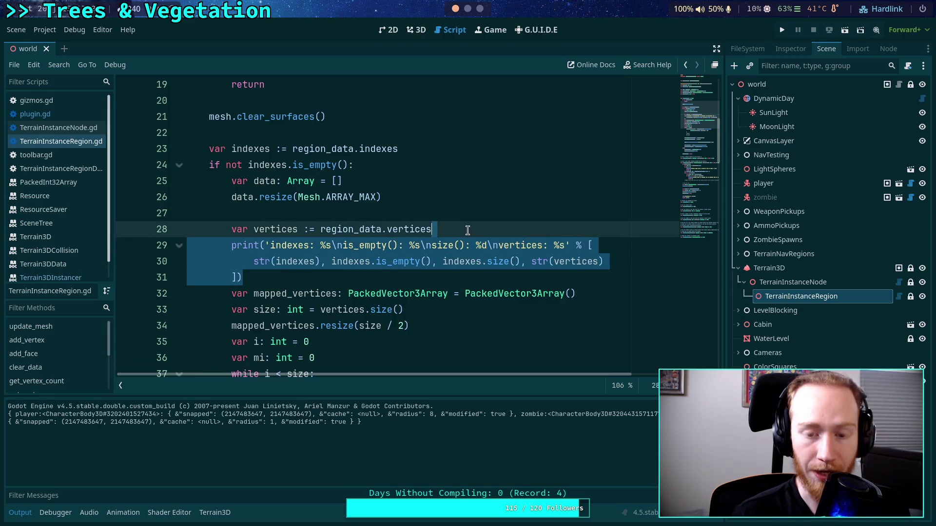
key(BackSpace)
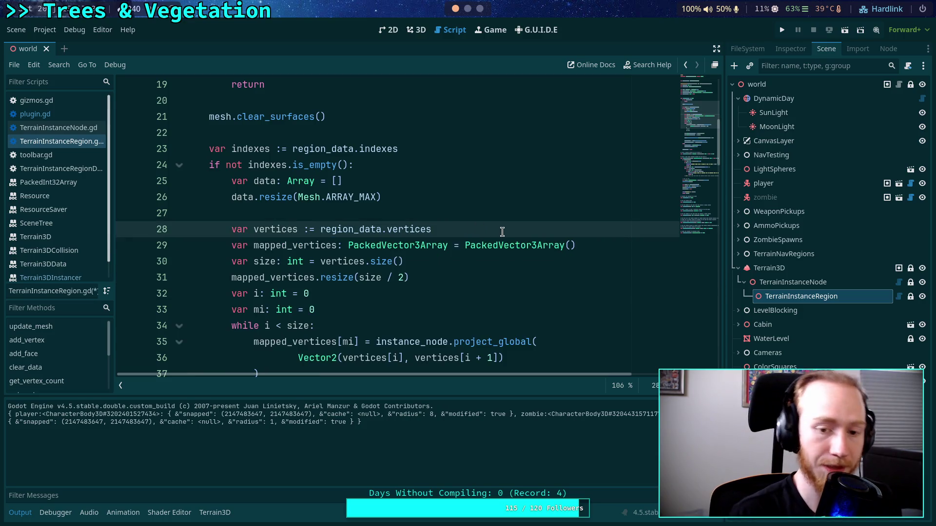
key(ctrl+s)
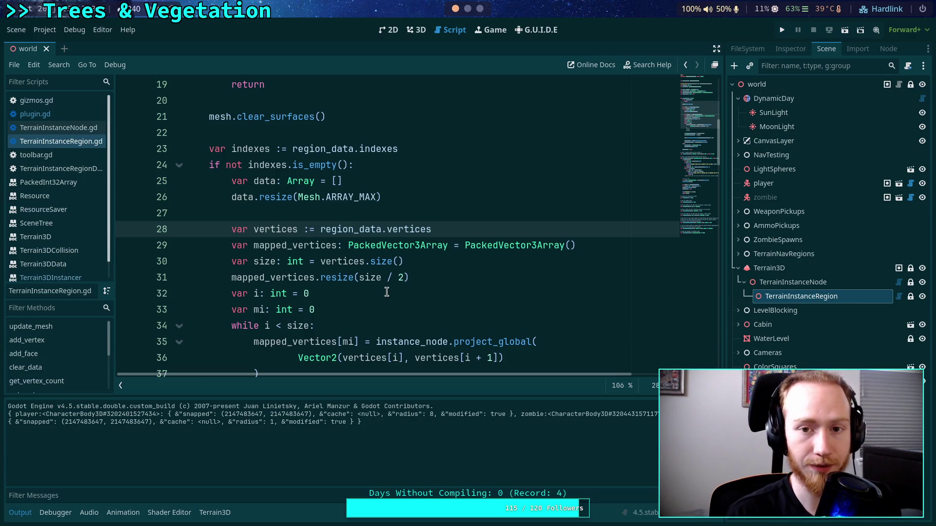
- In the 3D view, select the TerrainInstanceRegion node in the Scene dock
click(416, 30)
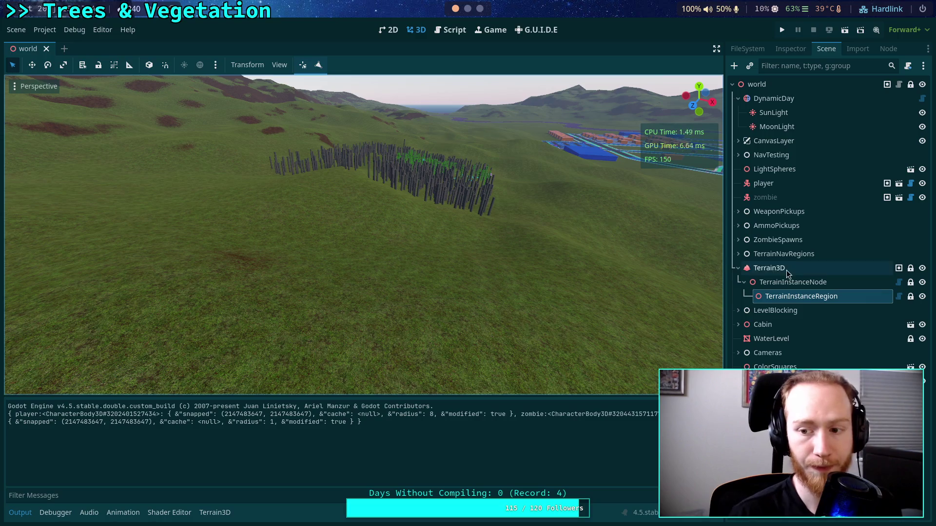
click(811, 300)
click(791, 49)
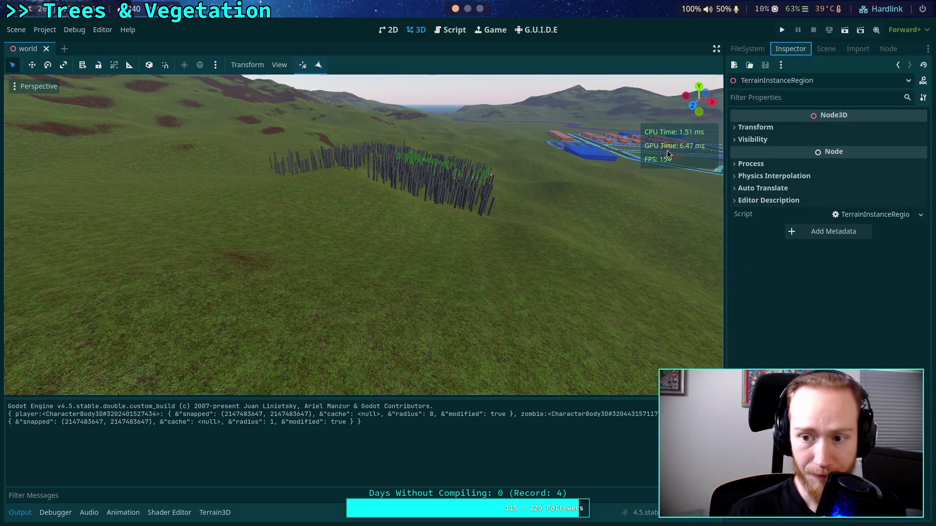
click(826, 49)
click(781, 288)
key(Down)
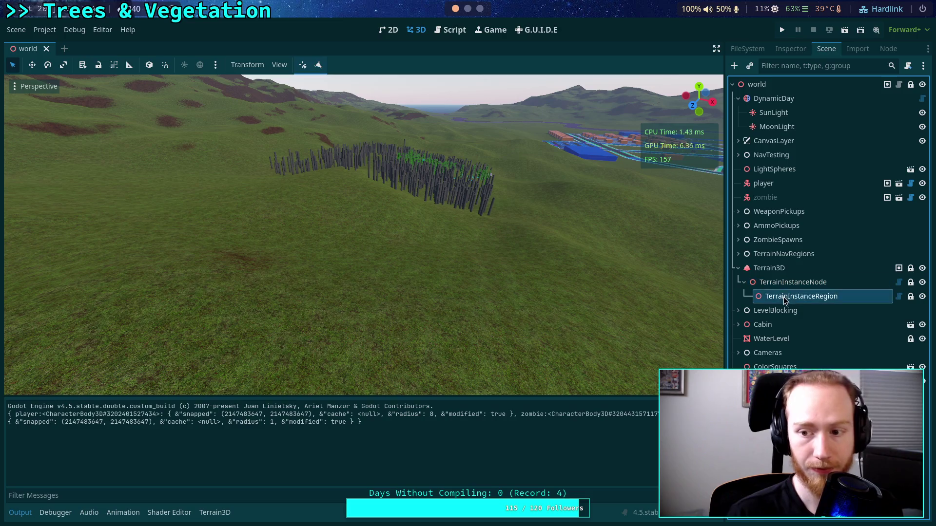
key(Up)
key(Up)
key(Down)
click(784, 297)
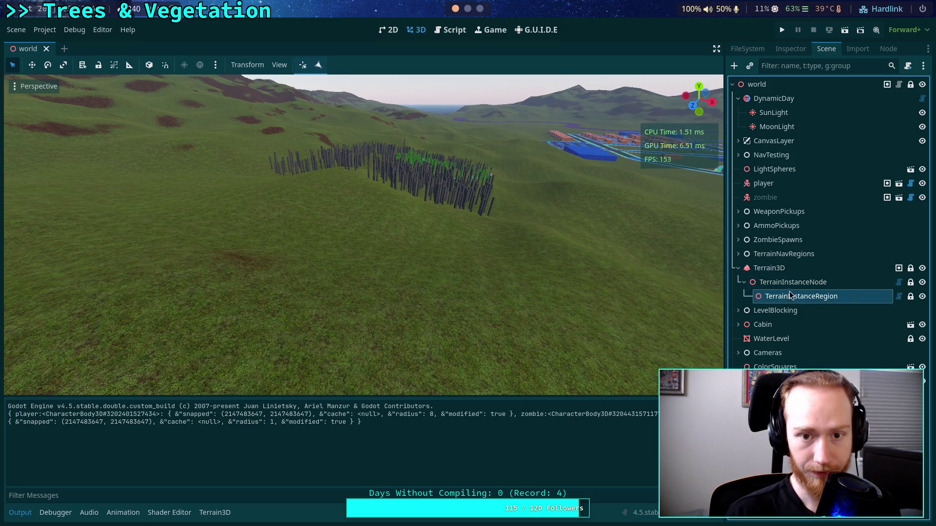
- Fly the viewport low across the terrain to inspect the trunks, then return to selection mode
key(f)
scroll(465, 275, down, 3)
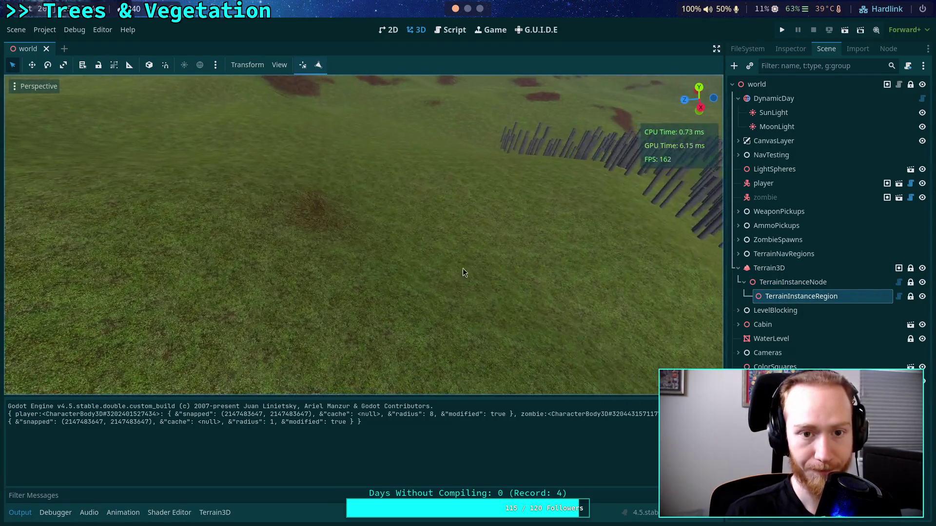
mouse_move(339, 101)
mouse_down()
mouse_move(396, 288)
mouse_move(439, 253)
mouse_move(364, 266)
mouse_up()
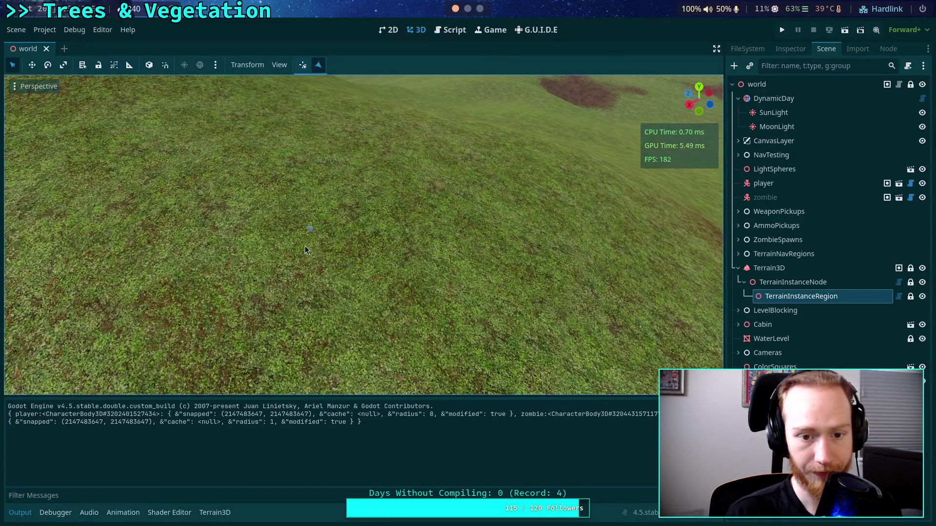
drag(312, 233, 388, 259)
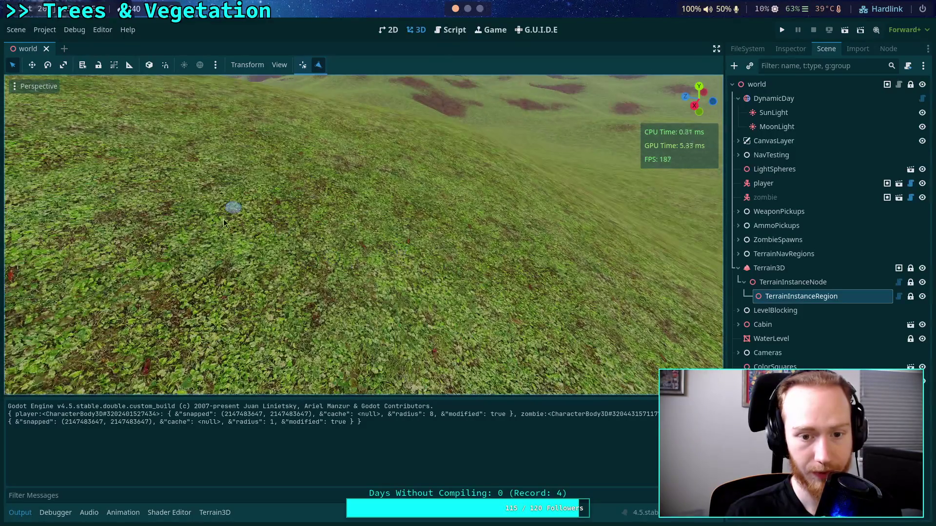
key(w)
drag(278, 230, 473, 271)
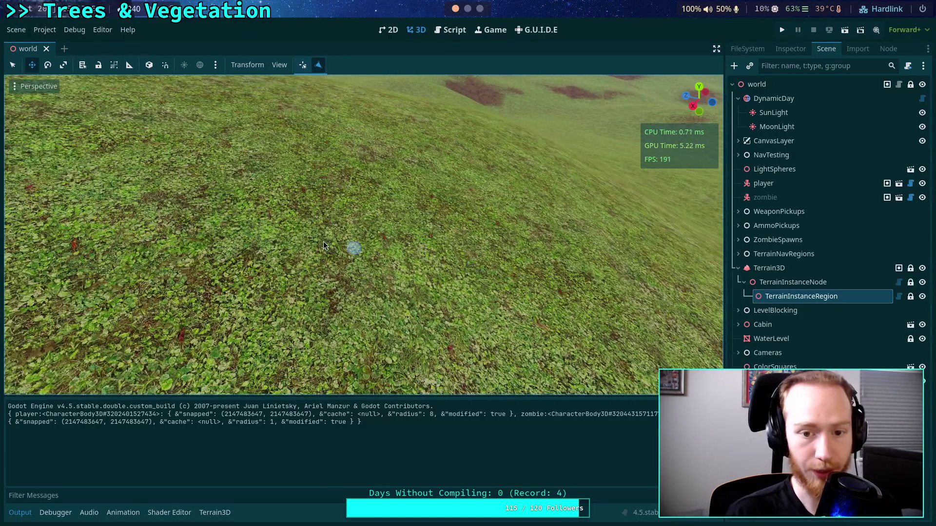
key(w)
click(14, 67)
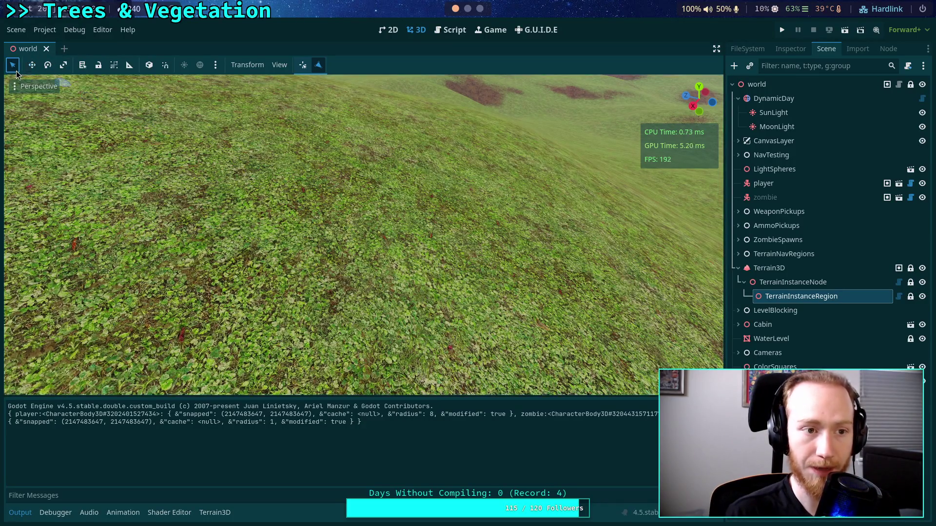
- Unbind the 2D and 3D Move Mode shortcuts (W key) in Editor Settings > Shortcuts
click(98, 34)
click(102, 46)
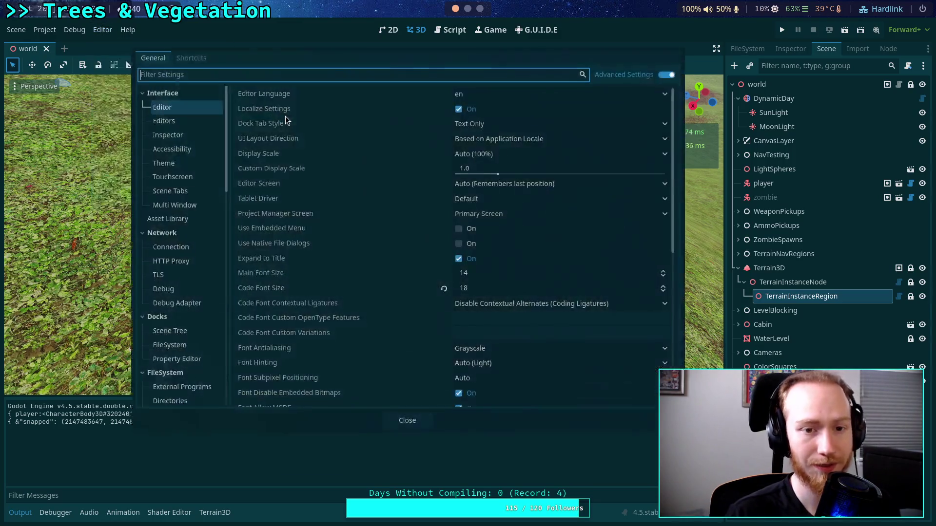
click(183, 57)
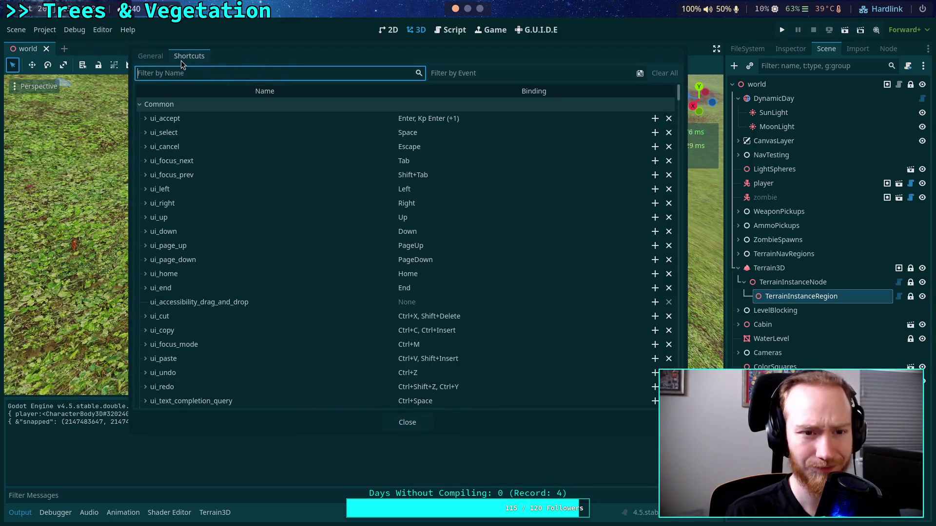
click(496, 74)
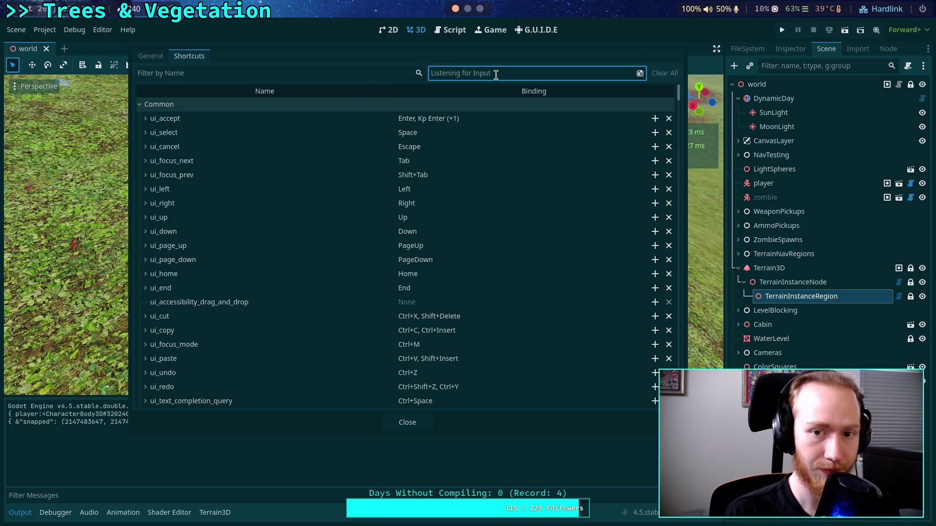
key(comma)
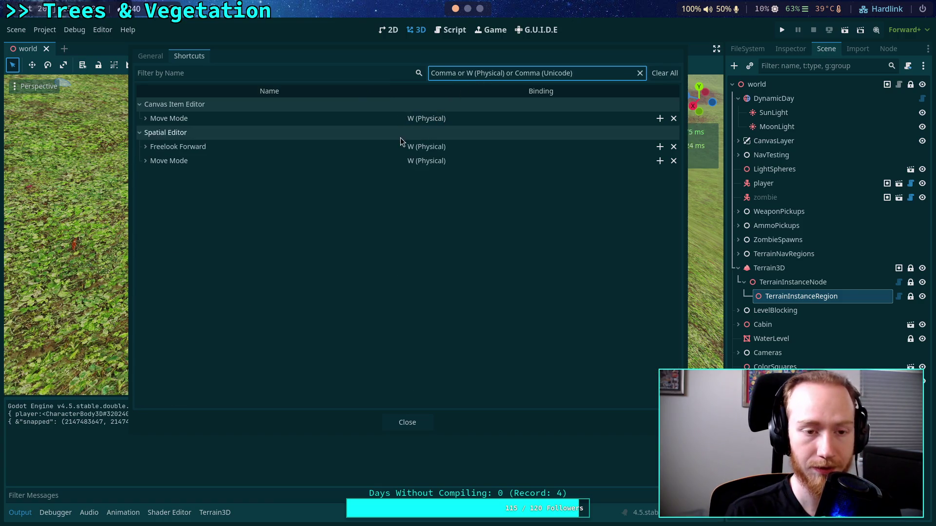
click(673, 119)
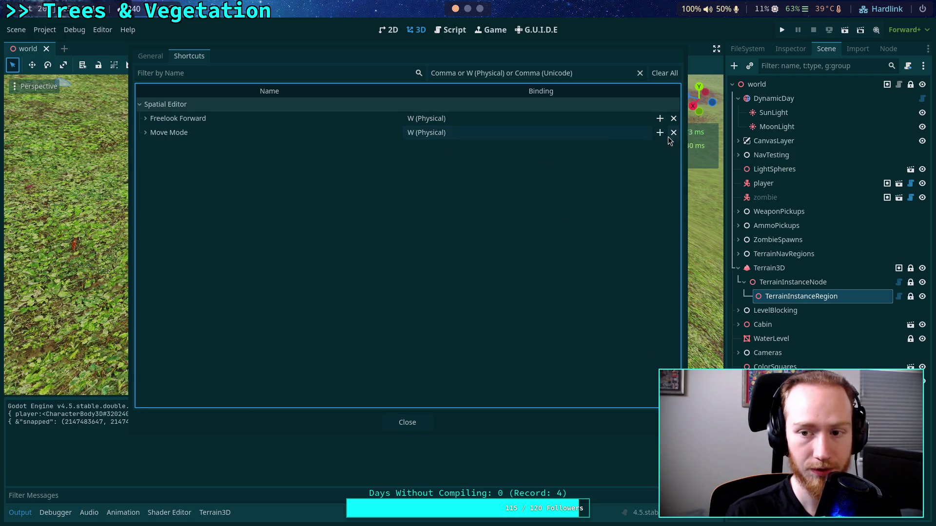
click(673, 133)
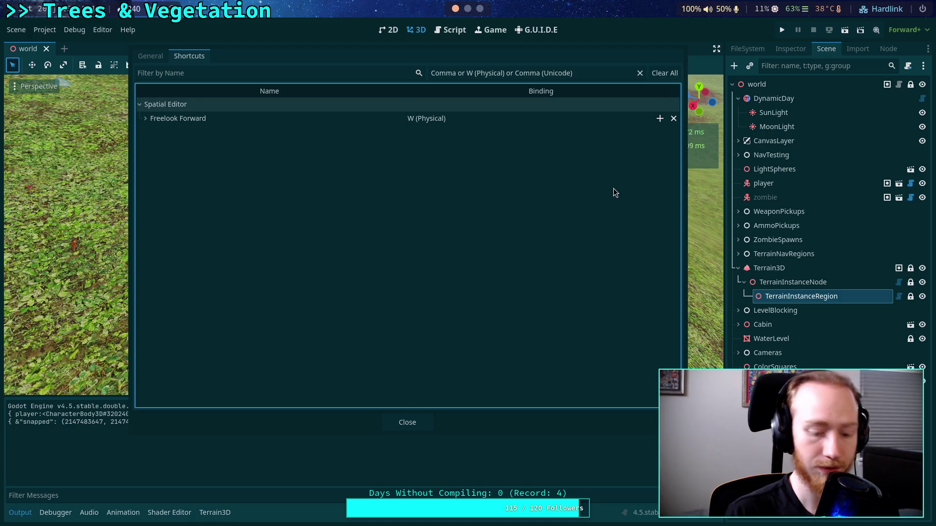
key(ctrl+z)
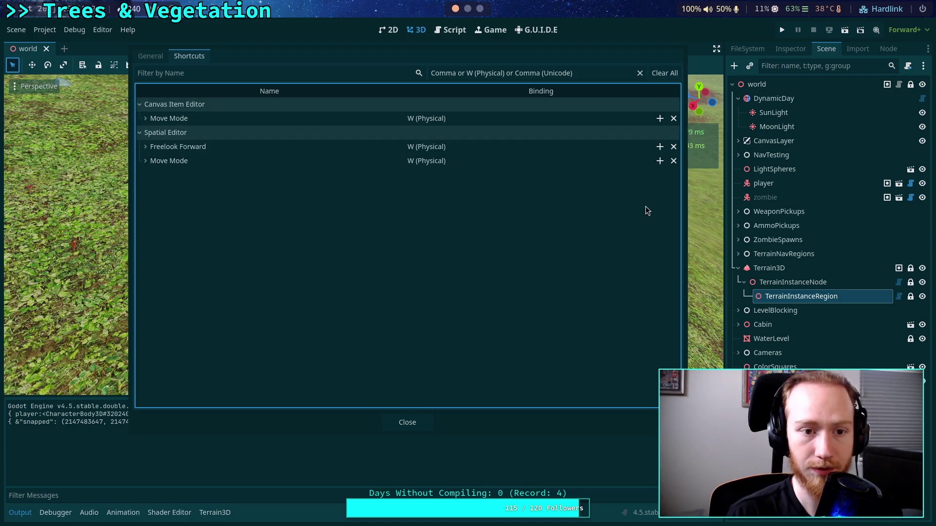
click(674, 119)
click(673, 133)
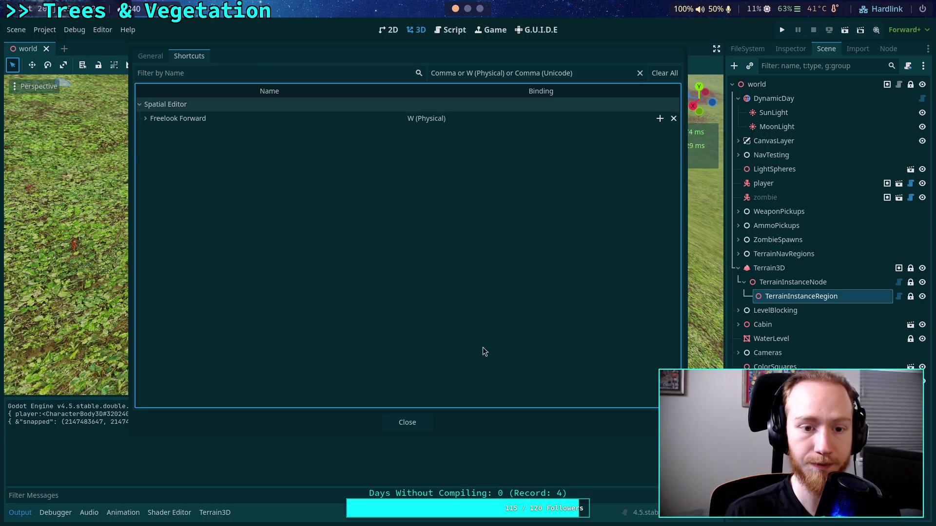
click(425, 418)
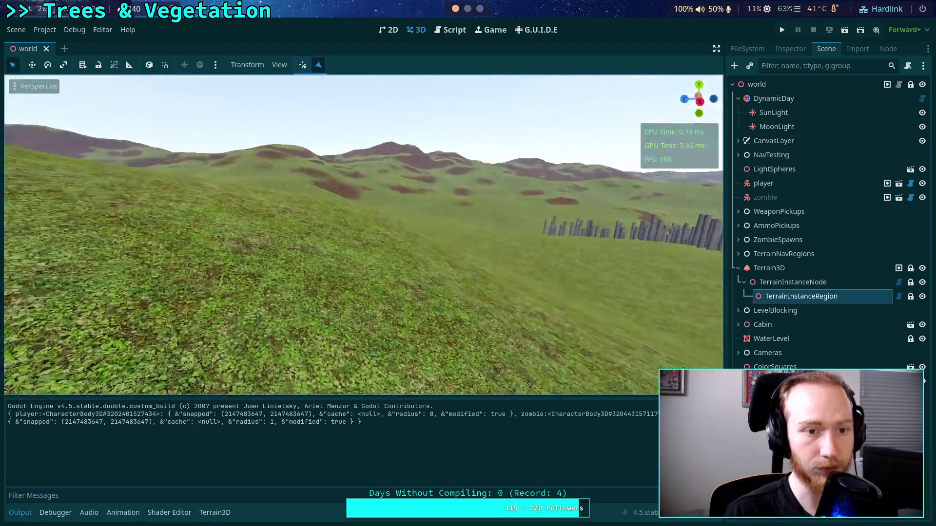
- Test freelook flying across the hills with the W, D and E keys
key(w)
key(d)
key(e)
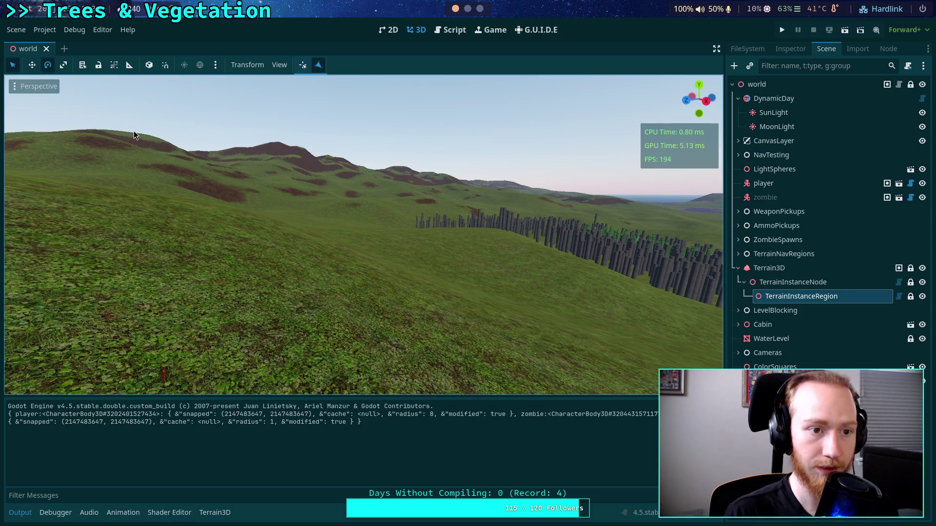
- Remove the 2D and 3D Select Mode bindings that share the Q key
click(102, 29)
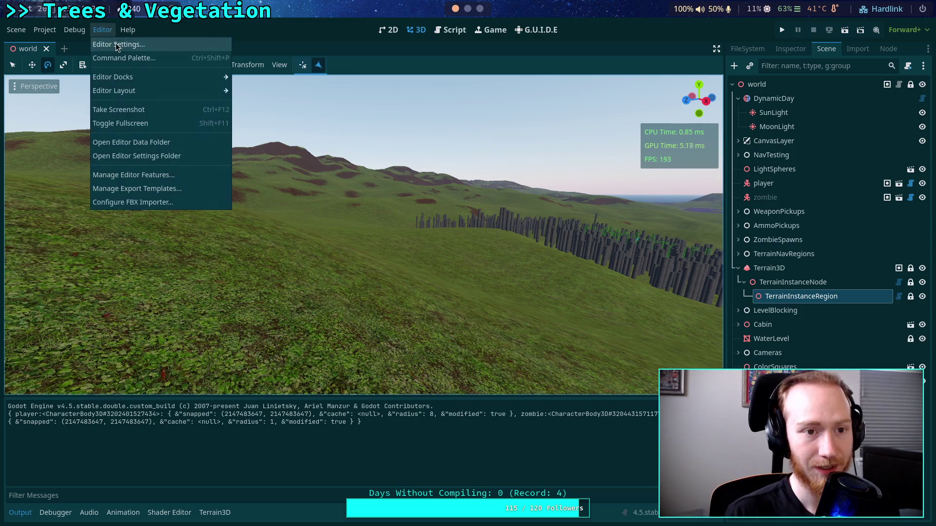
click(109, 43)
click(507, 78)
key(apostrophe)
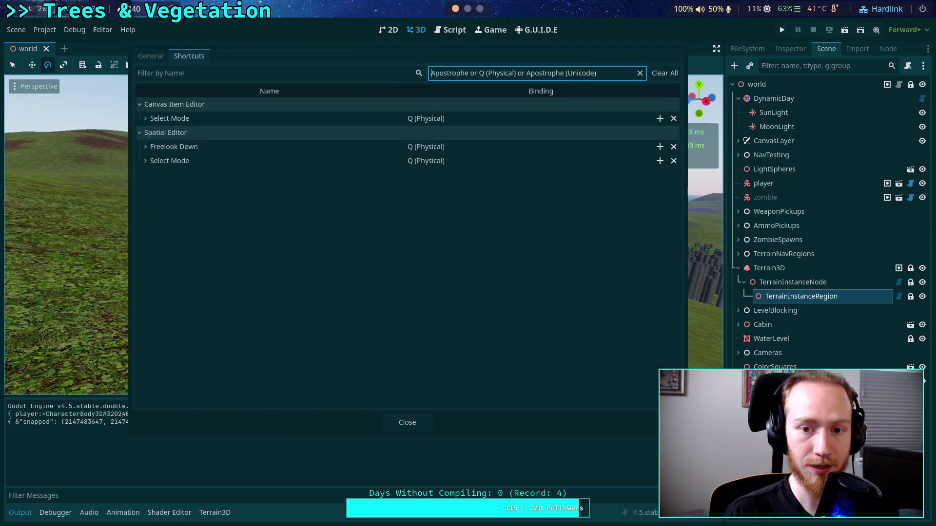
click(672, 119)
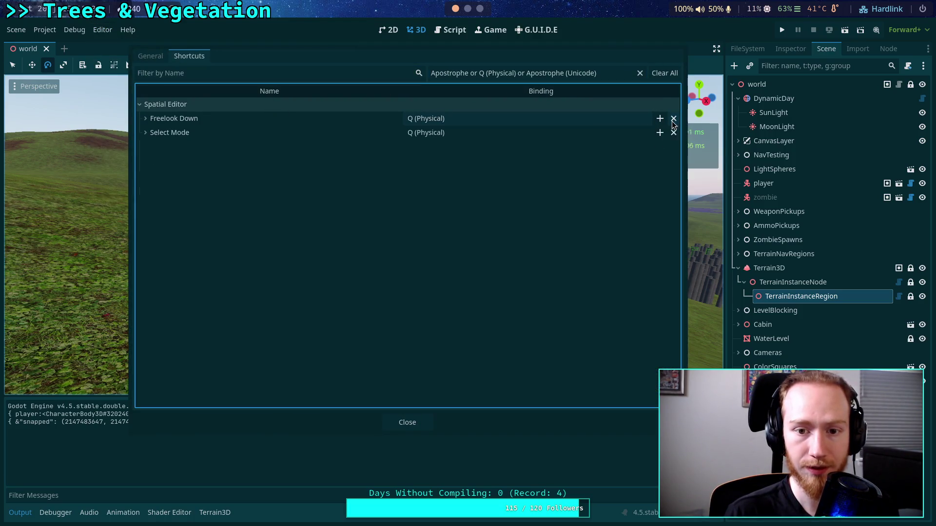
click(673, 133)
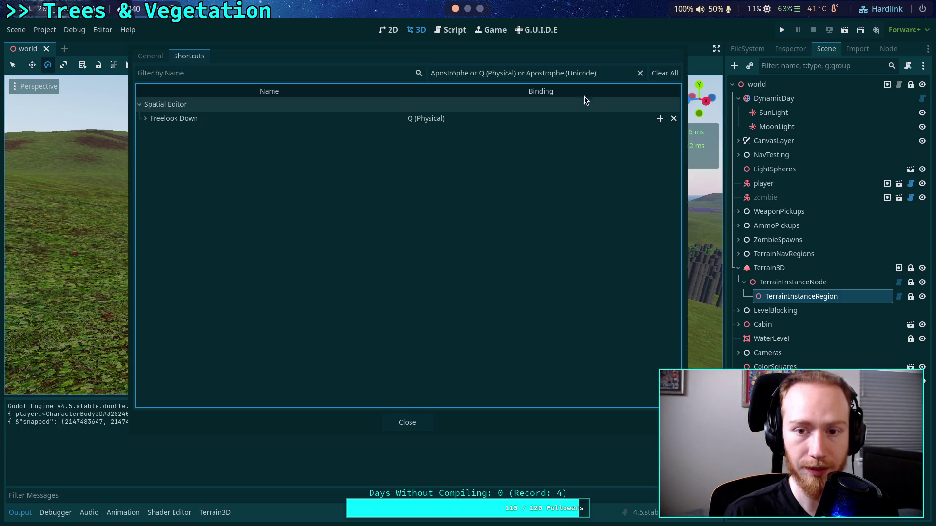
- Remove the 2D and 3D Rotate Mode bindings on the E key and close Editor Settings
click(558, 73)
key(period)
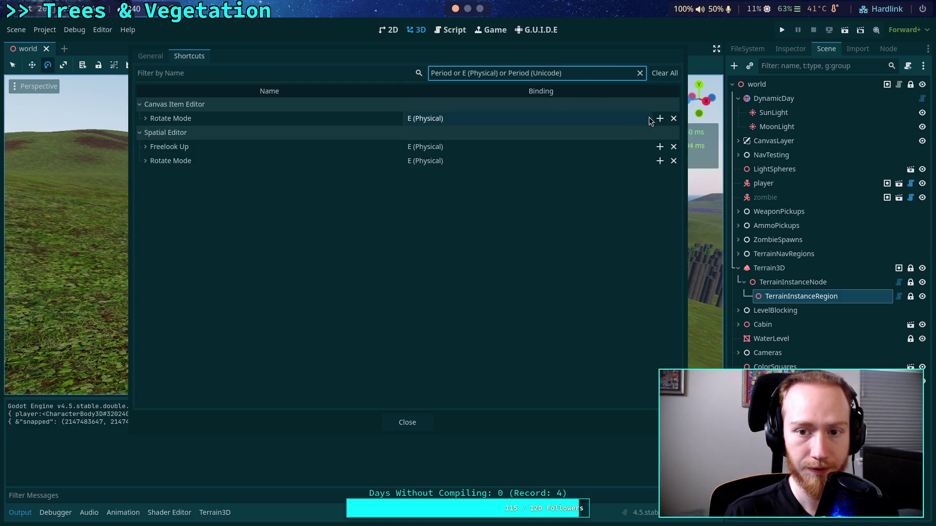
click(674, 119)
click(673, 132)
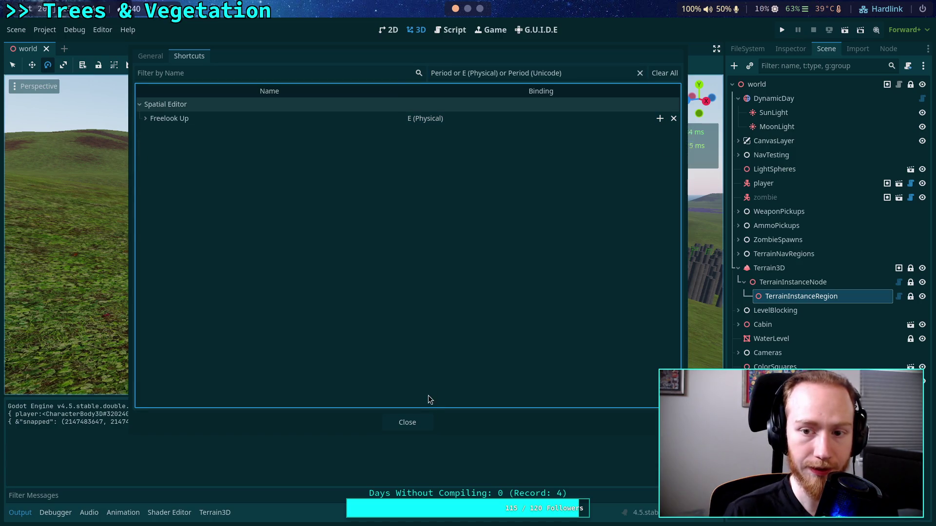
click(414, 421)
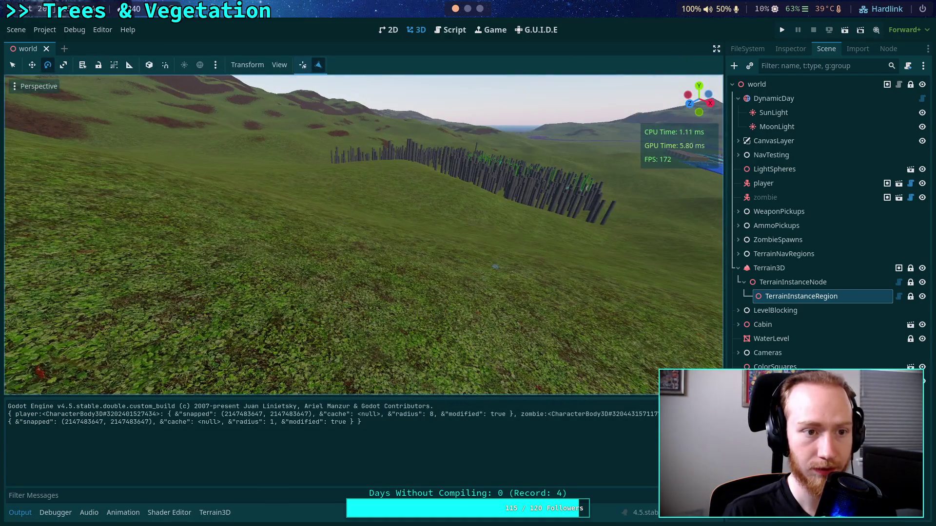
click(19, 65)
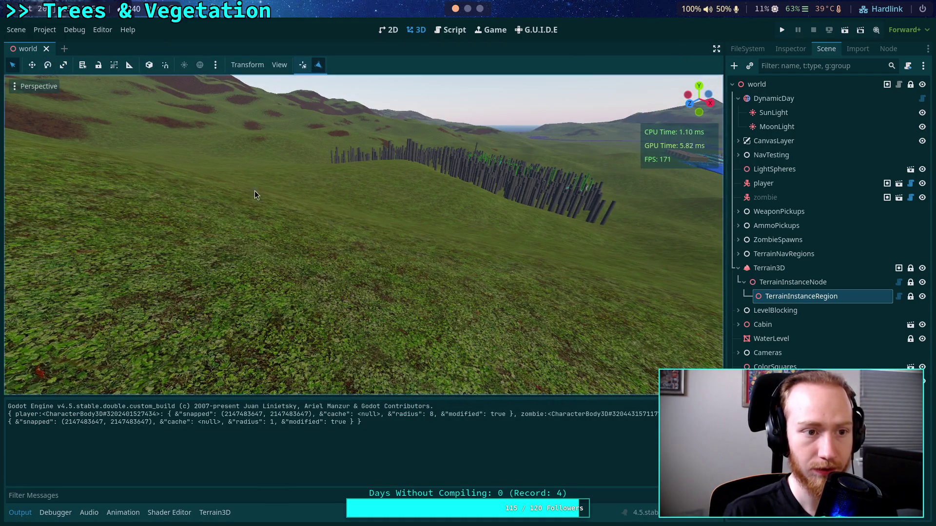
drag(249, 210, 366, 185)
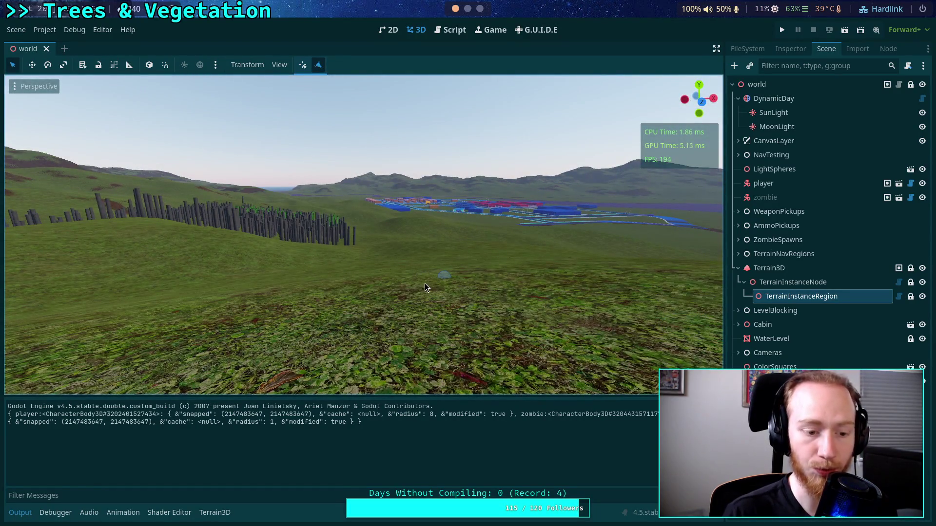
drag(422, 284, 468, 277)
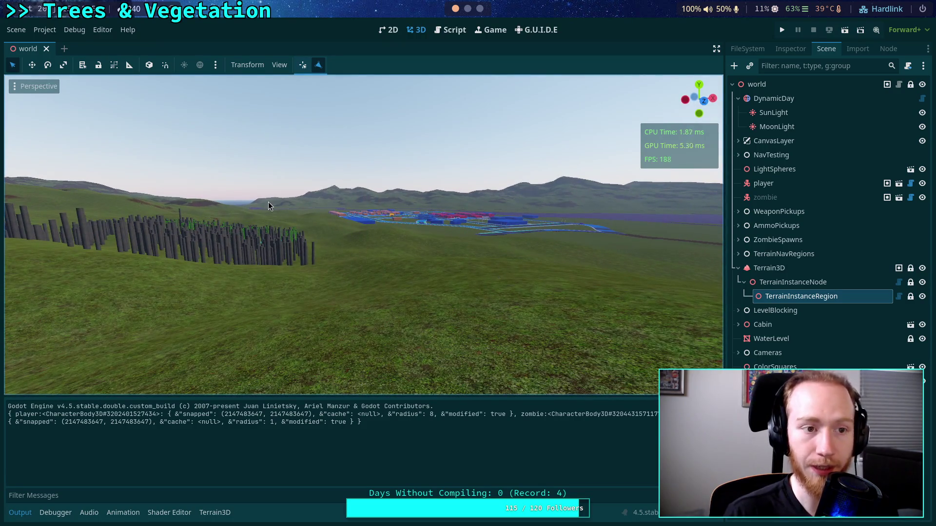
mouse_move(363, 234)
mouse_down()
mouse_move(343, 232)
mouse_move(468, 225)
mouse_move(361, 219)
mouse_move(389, 221)
mouse_move(390, 213)
mouse_up()
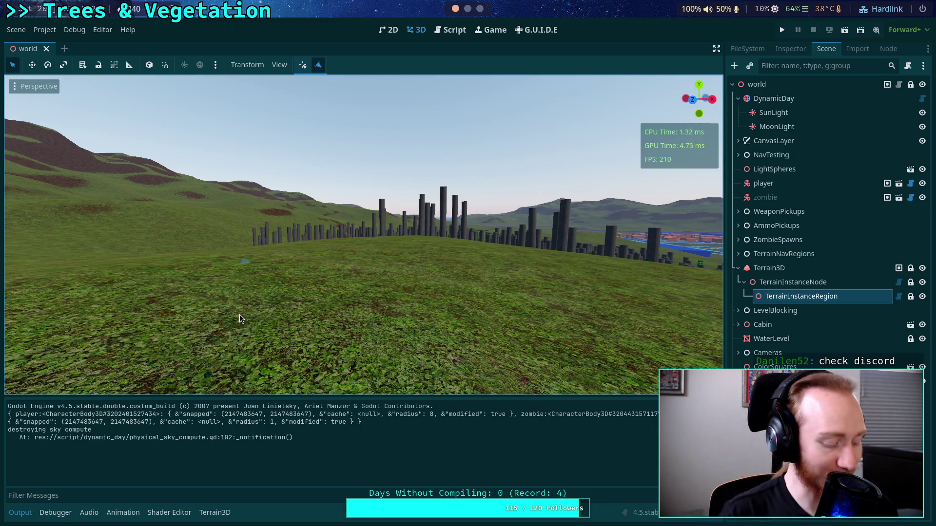
mouse_move(226, 313)
mouse_down()
mouse_move(186, 312)
mouse_move(210, 273)
mouse_move(199, 230)
mouse_move(300, 283)
mouse_move(341, 247)
mouse_move(400, 105)
mouse_move(335, 246)
mouse_move(658, 319)
mouse_move(286, 338)
mouse_move(271, 324)
mouse_move(146, 385)
mouse_move(300, 285)
mouse_up()
scroll(271, 324, down, 2)
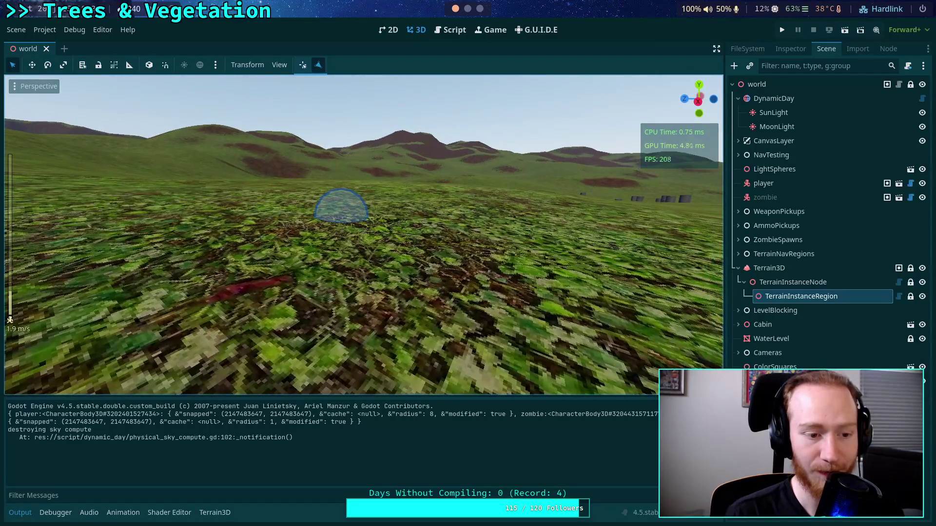
drag(580, 308, 299, 206)
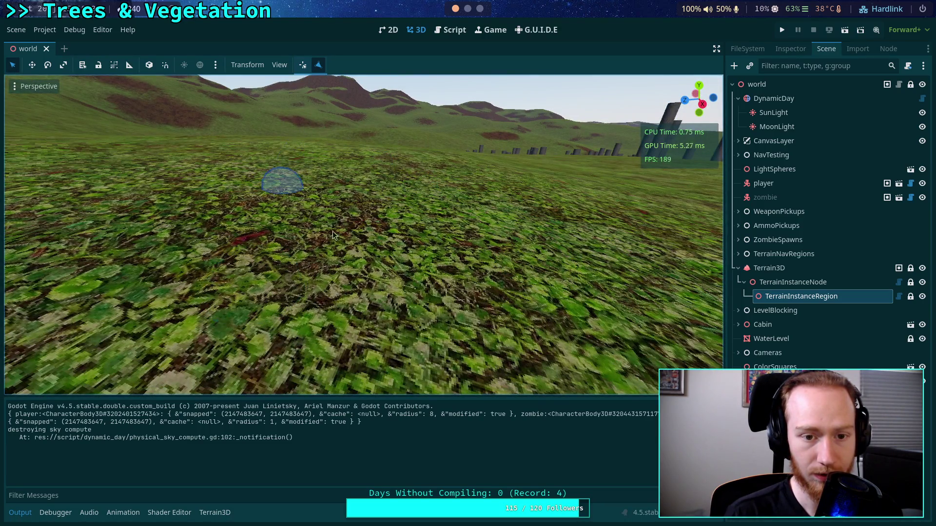
mouse_move(386, 283)
mouse_down()
mouse_move(380, 215)
mouse_move(413, 312)
mouse_move(390, 235)
mouse_move(341, 229)
mouse_move(371, 224)
mouse_move(373, 210)
mouse_move(467, 276)
mouse_up()
drag(329, 236, 265, 209)
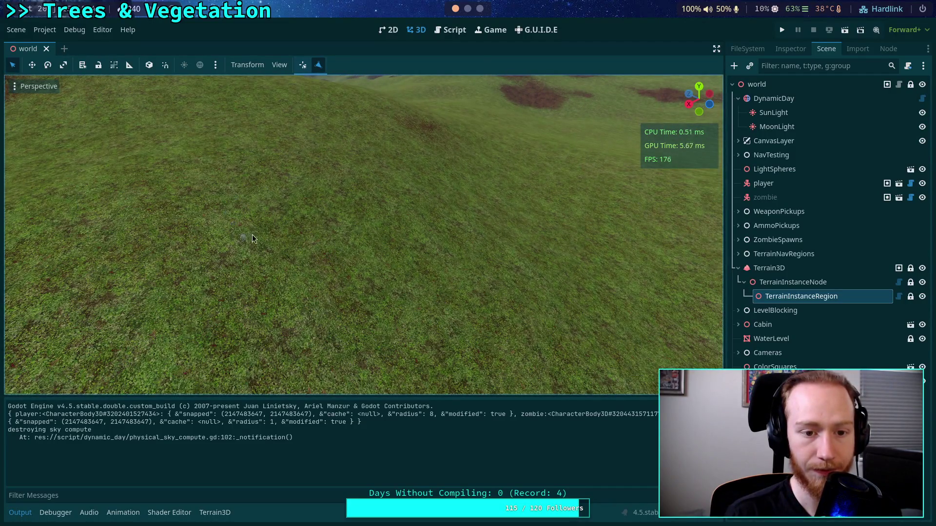
mouse_move(583, 244)
mouse_down()
mouse_move(286, 244)
mouse_move(348, 227)
mouse_move(331, 234)
mouse_move(322, 266)
mouse_move(331, 241)
mouse_move(321, 224)
mouse_move(457, 274)
mouse_up()
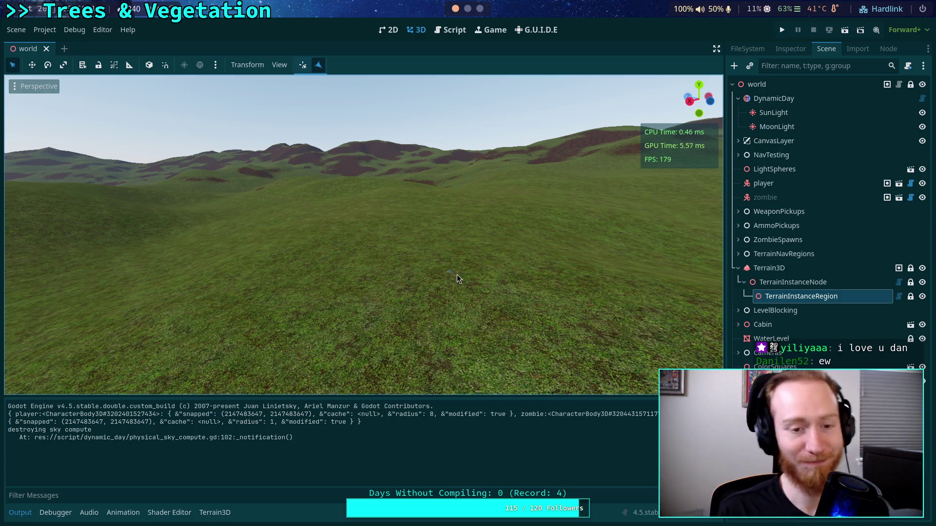
- Fly past the tree cluster and place three triangle test points on the terrain
right_click(457, 274)
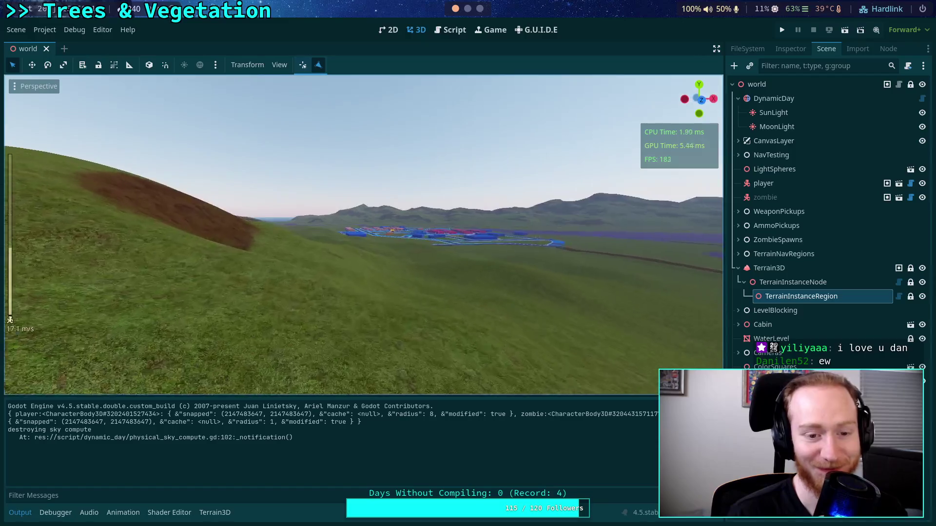
scroll(363, 234, up, 3)
key(w)
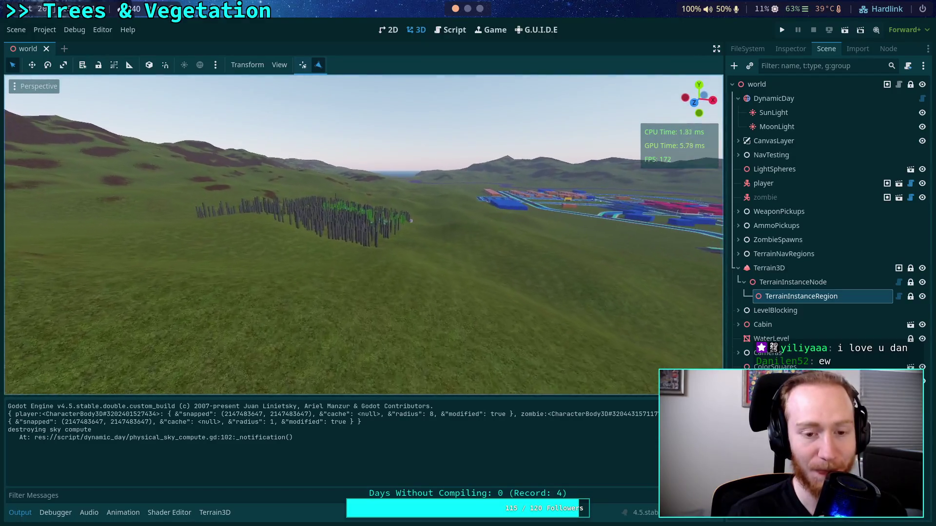
key(e)
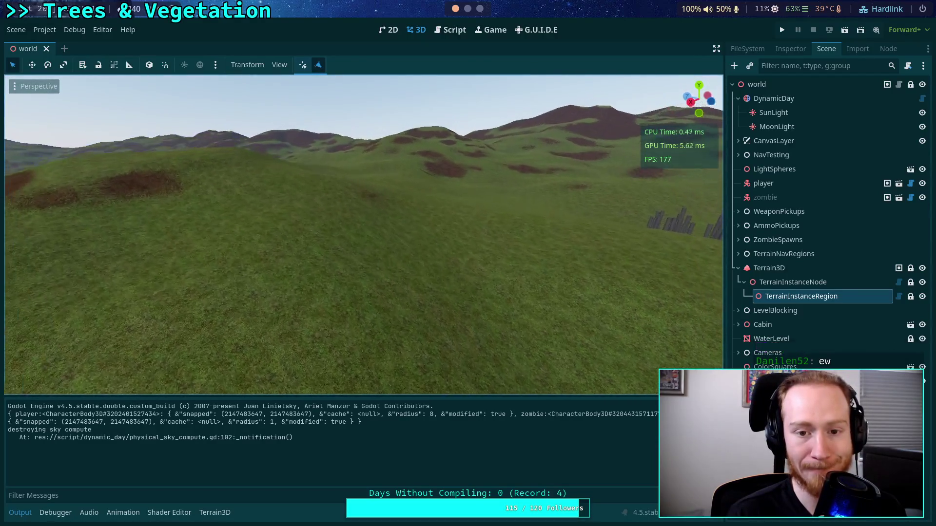
click(277, 209)
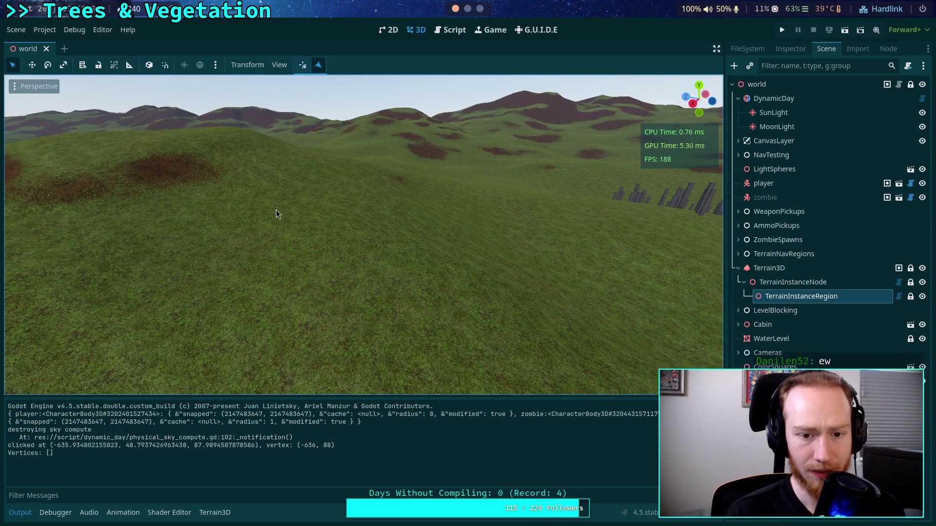
click(253, 311)
click(427, 271)
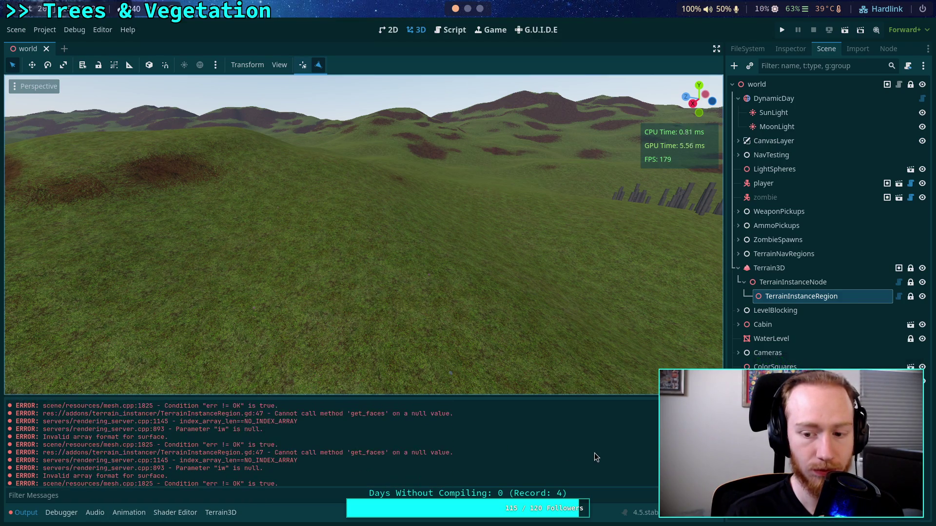
- Enlarge the Output log to read the empty Vertices/Indexes printouts, then return to the script
scroll(595, 457, up, 10)
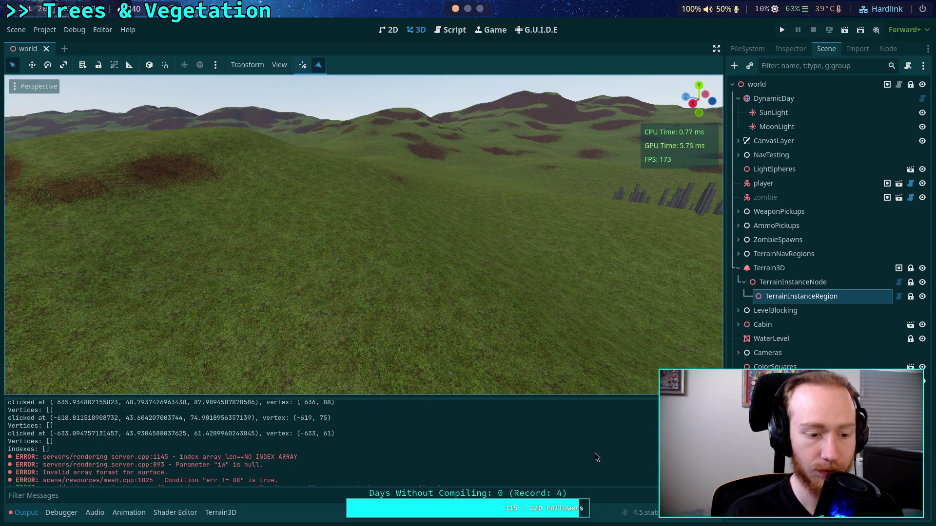
scroll(595, 454, up, 1)
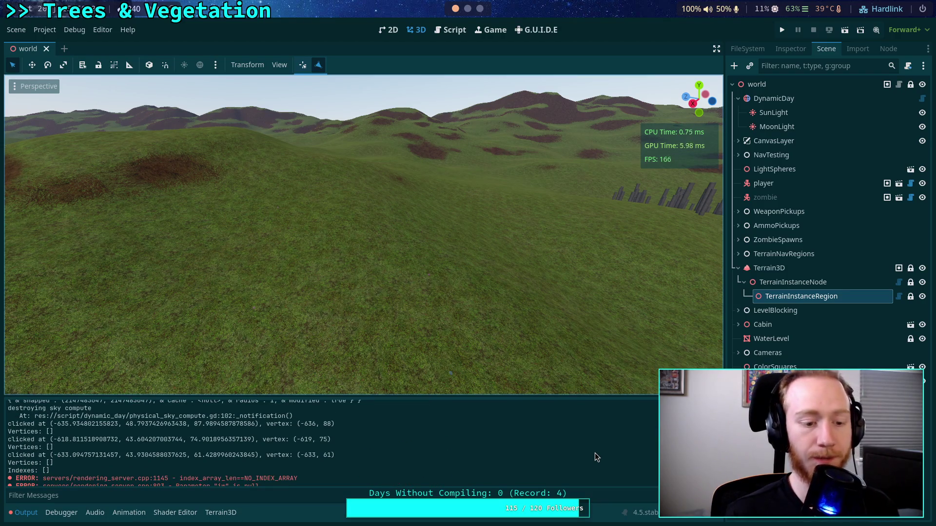
scroll(267, 449, up, 3)
drag(308, 395, 309, 364)
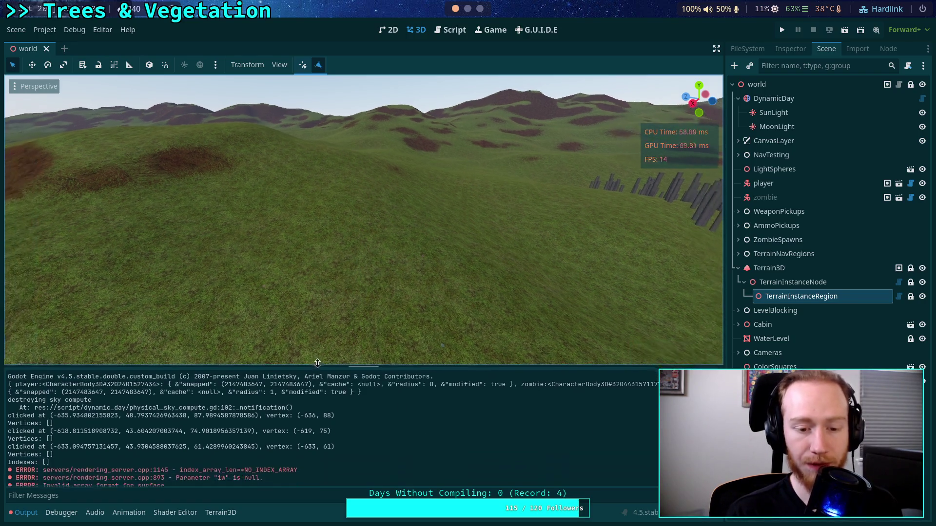
click(451, 30)
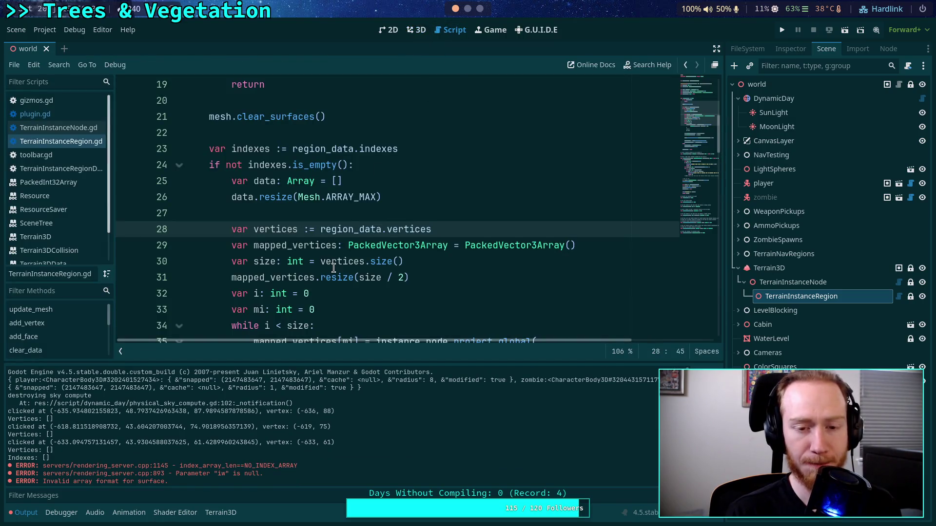
- In plugin.gd, highlight edited_region's uses in the add_vertex/add_face triangle code, then go back to 3D
click(35, 114)
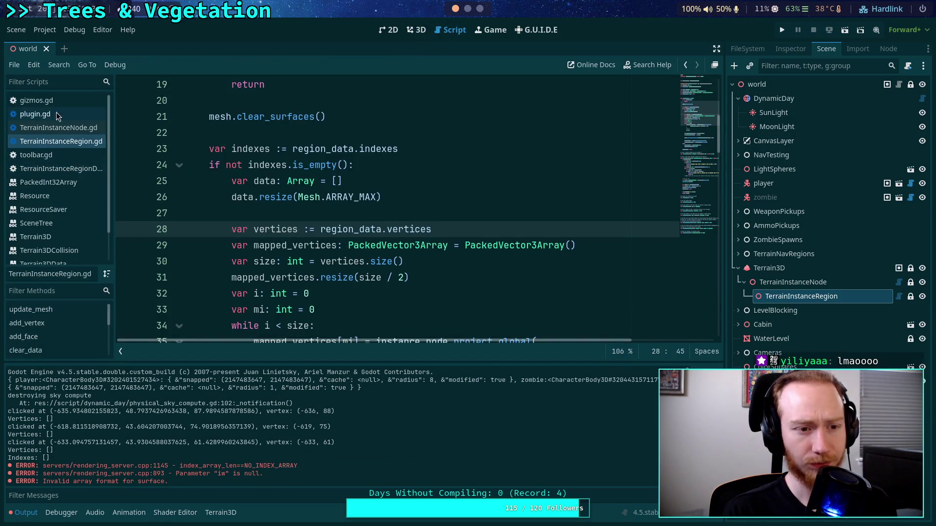
scroll(356, 266, up, 10)
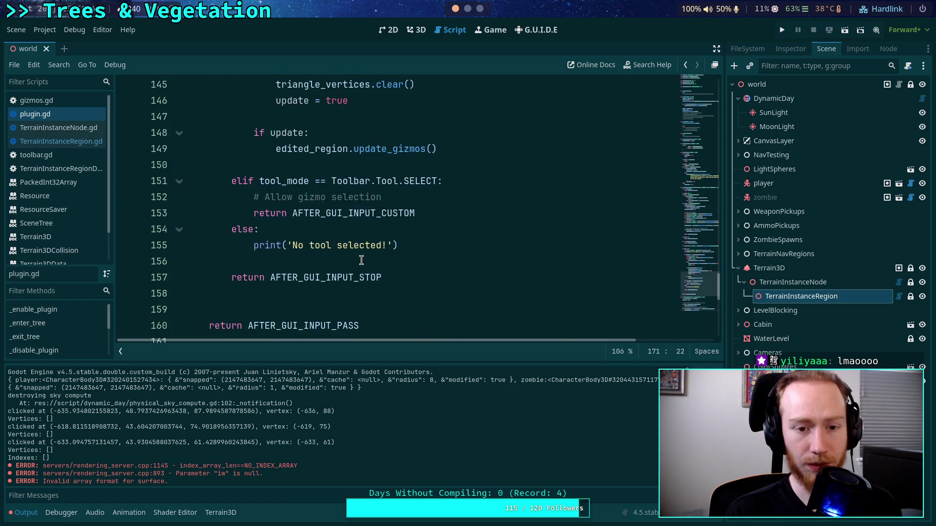
double_click(312, 261)
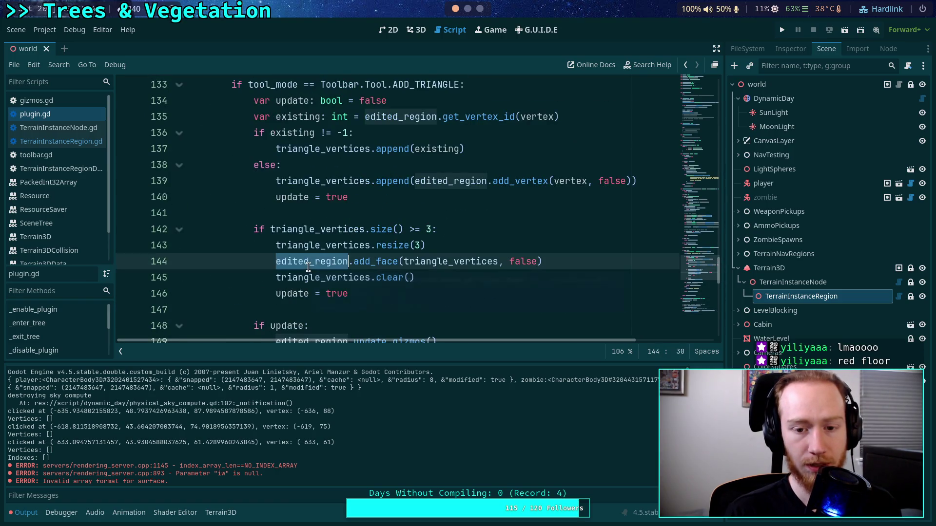
scroll(306, 244, up, 1)
mouse_move(306, 236)
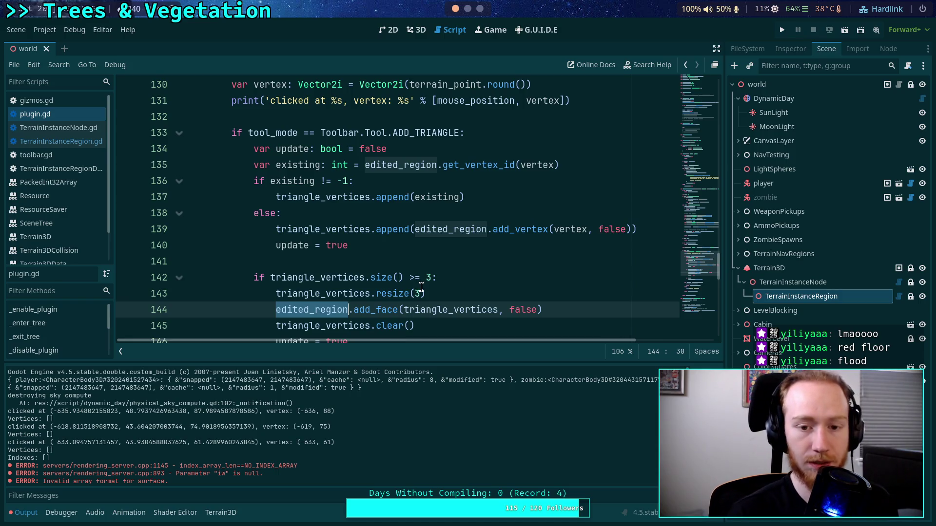
click(416, 30)
- Place one more test point on the terrain, clear the Output log, and return to plugin.gd
scroll(392, 229, up, 5)
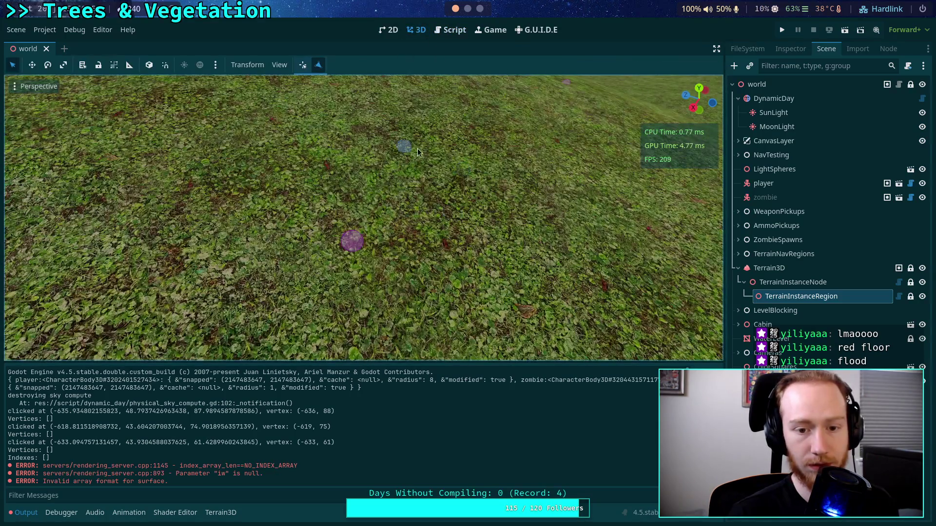
scroll(390, 161, down, 3)
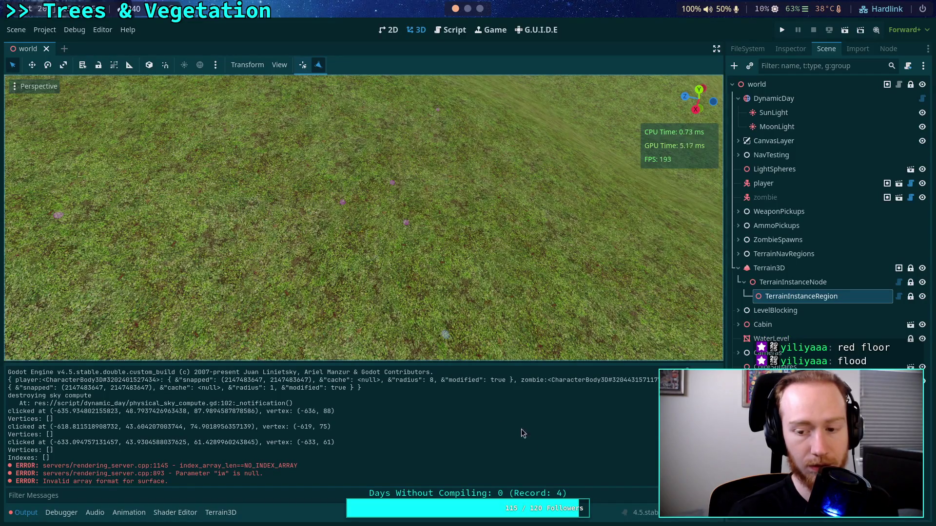
click(358, 180)
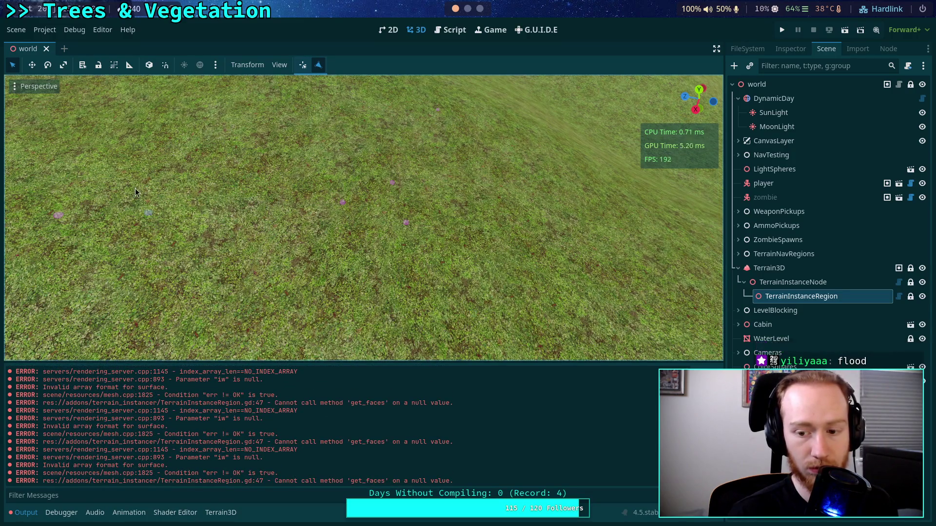
key(ctrl+alt+k)
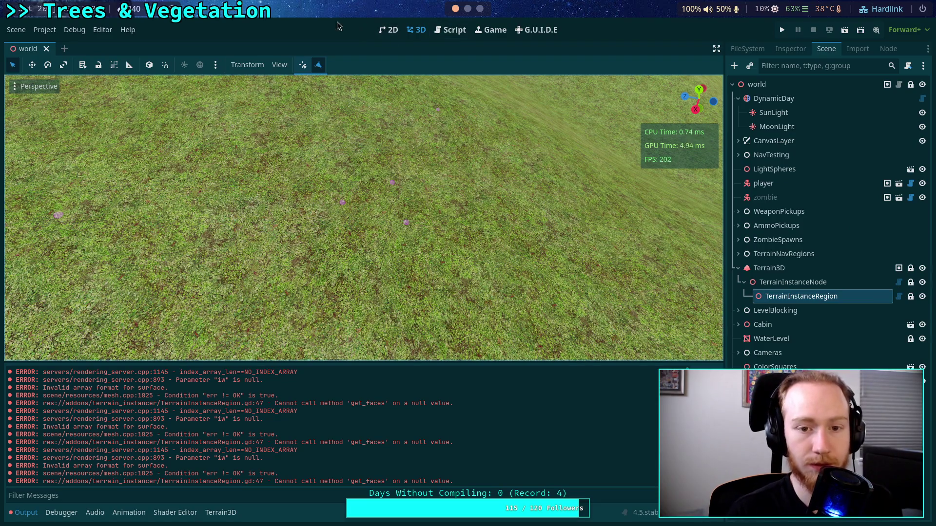
key(ctrl+F3)
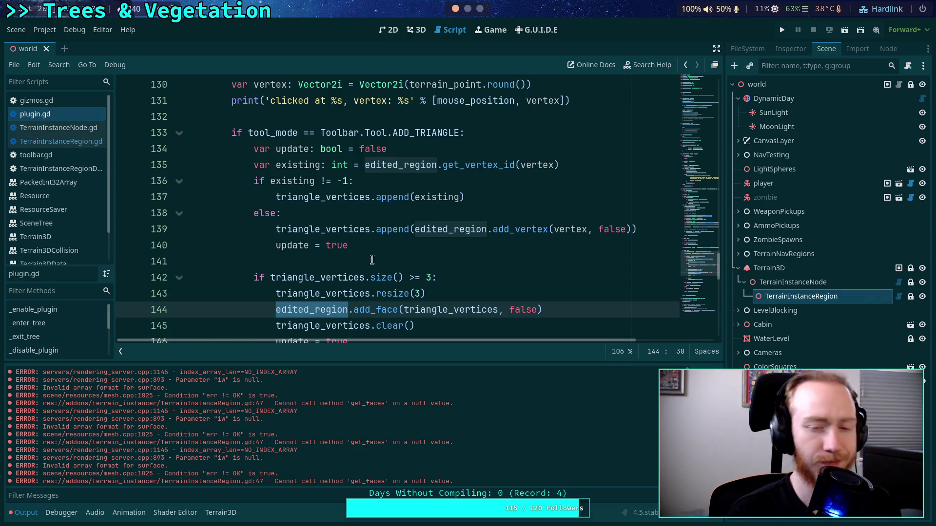
click(368, 261)
scroll(359, 229, down, 3)
click(352, 213)
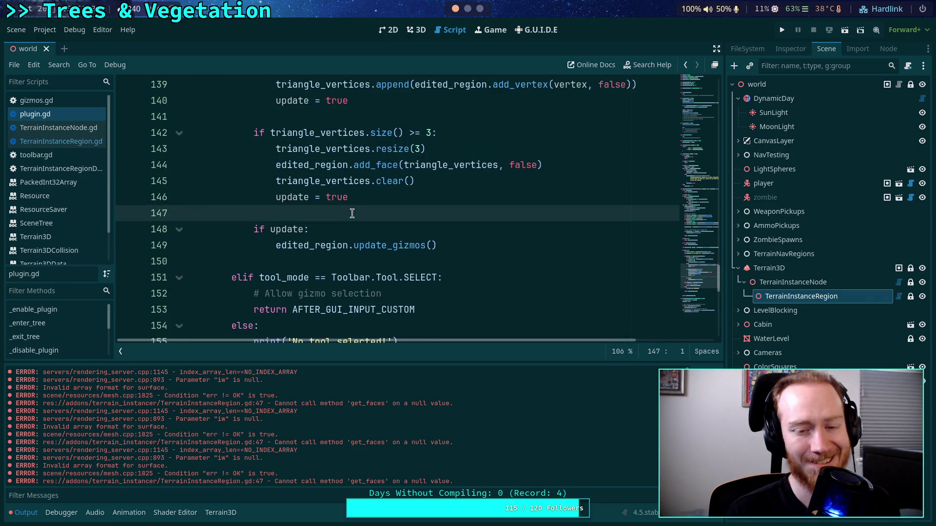
scroll(352, 213, up, 7)
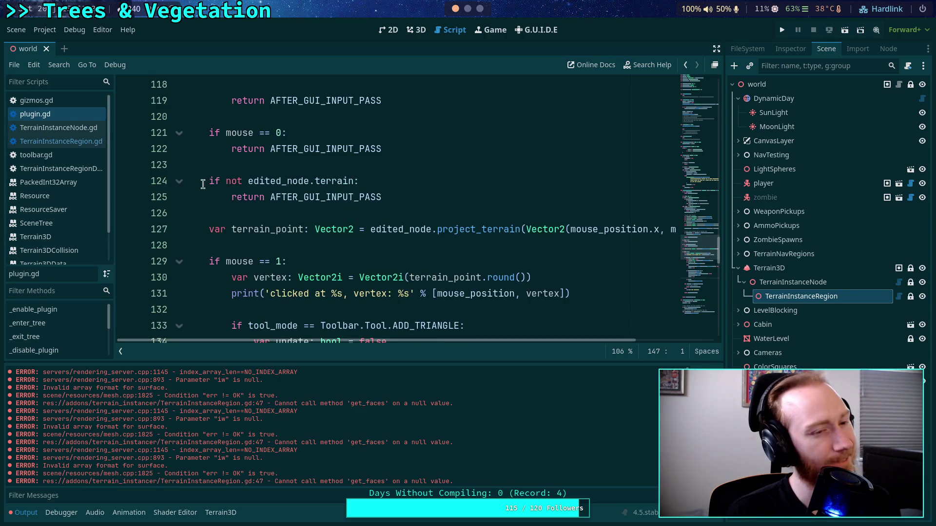
click(69, 142)
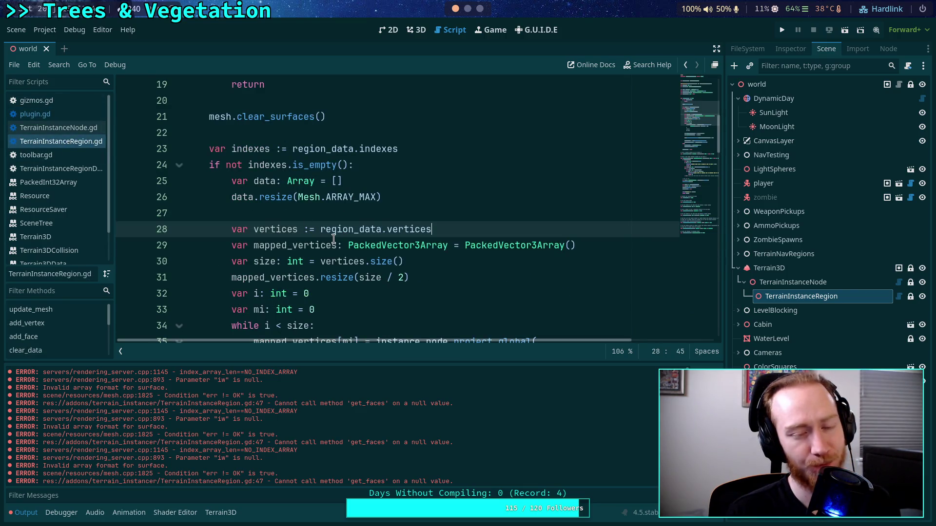
scroll(350, 250, down, 4)
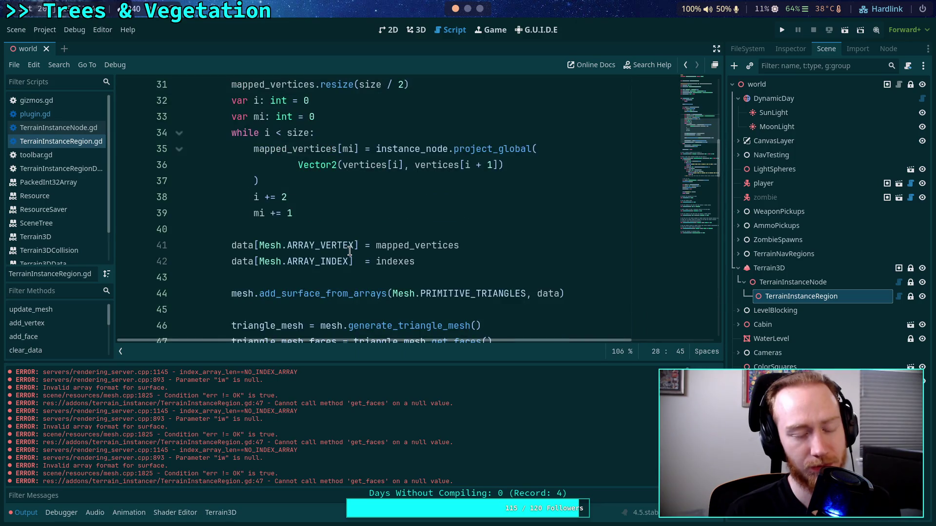
scroll(350, 250, down, 4)
scroll(349, 250, up, 3)
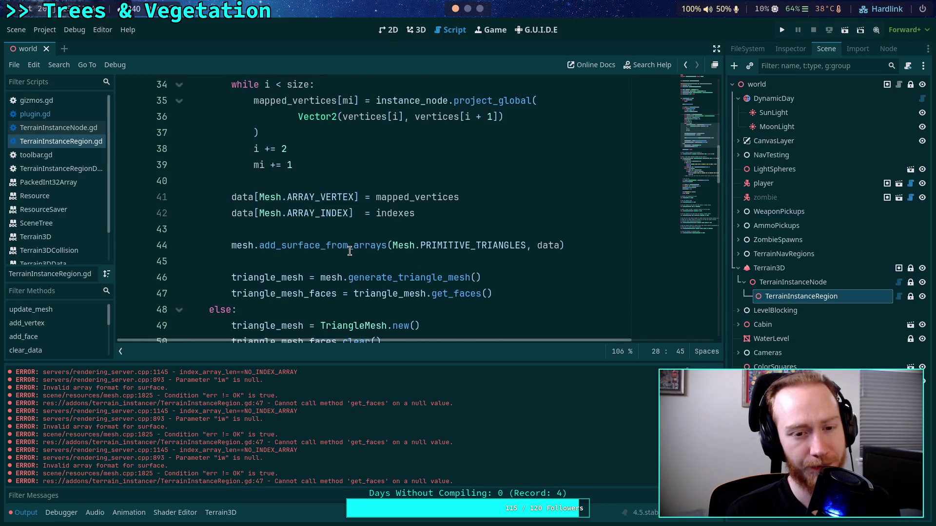
scroll(350, 250, up, 3)
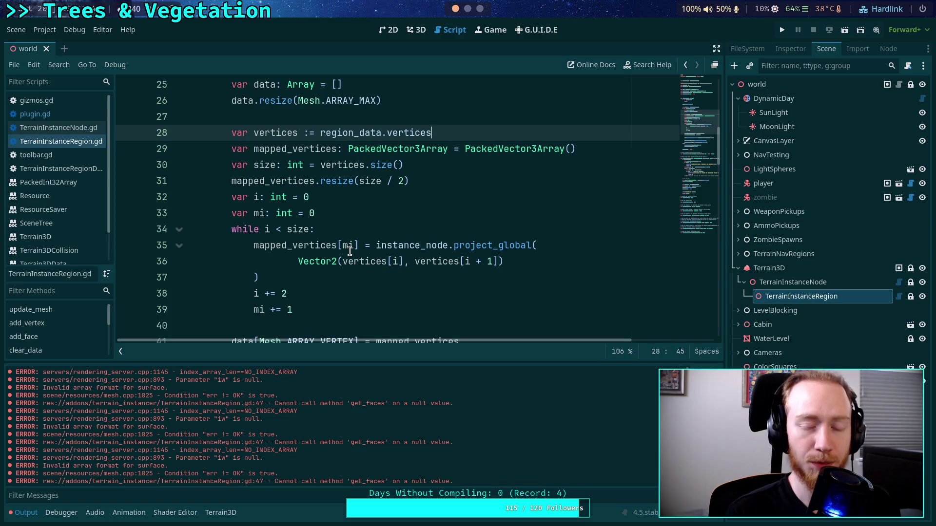
click(747, 49)
scroll(804, 341, down, 5)
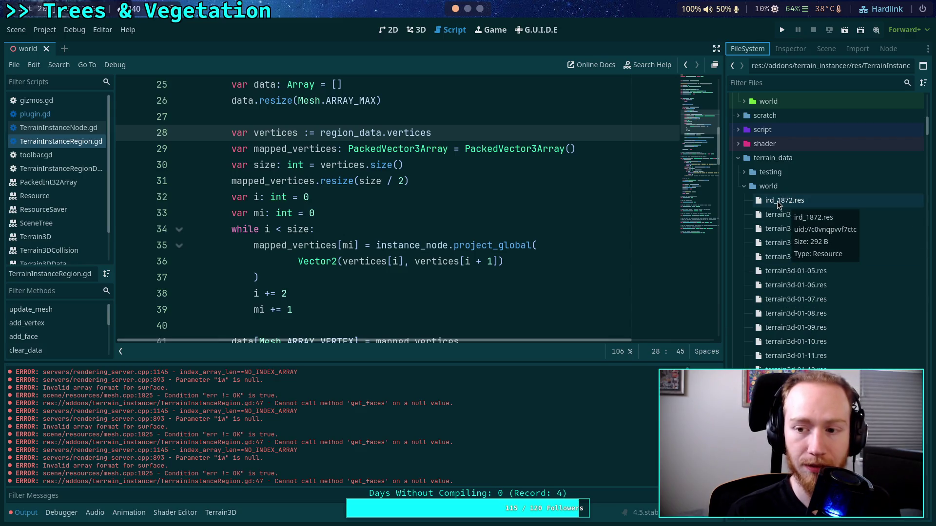
click(824, 51)
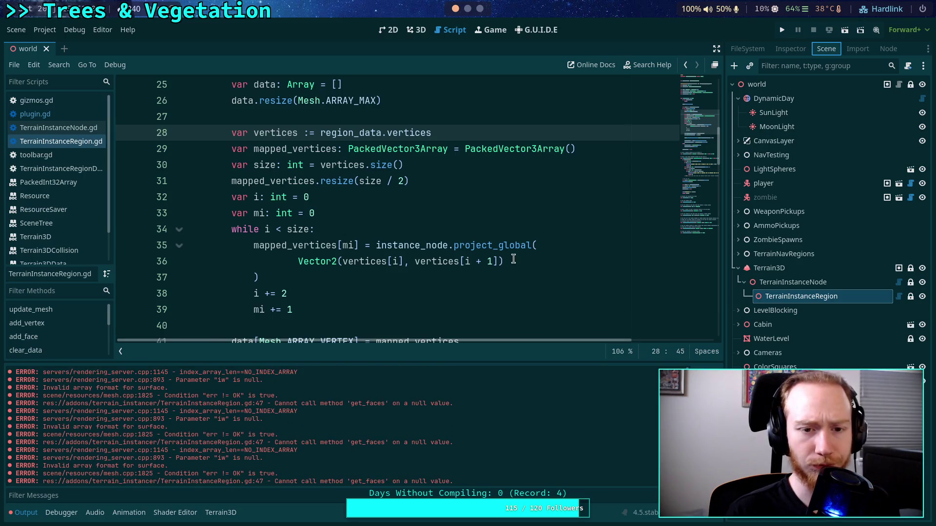
scroll(515, 255, up, 5)
scroll(459, 250, down, 2)
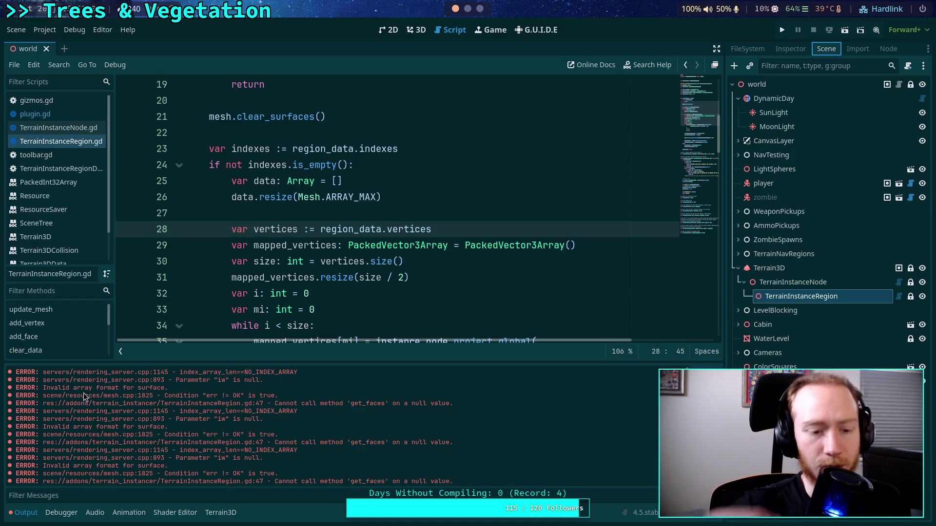
key(alt+Left)
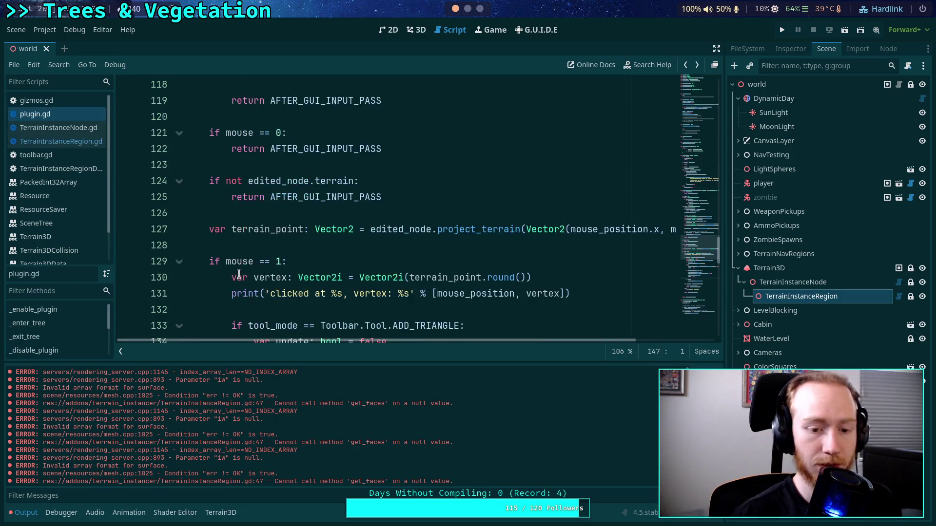
click(360, 262)
scroll(360, 262, up, 5)
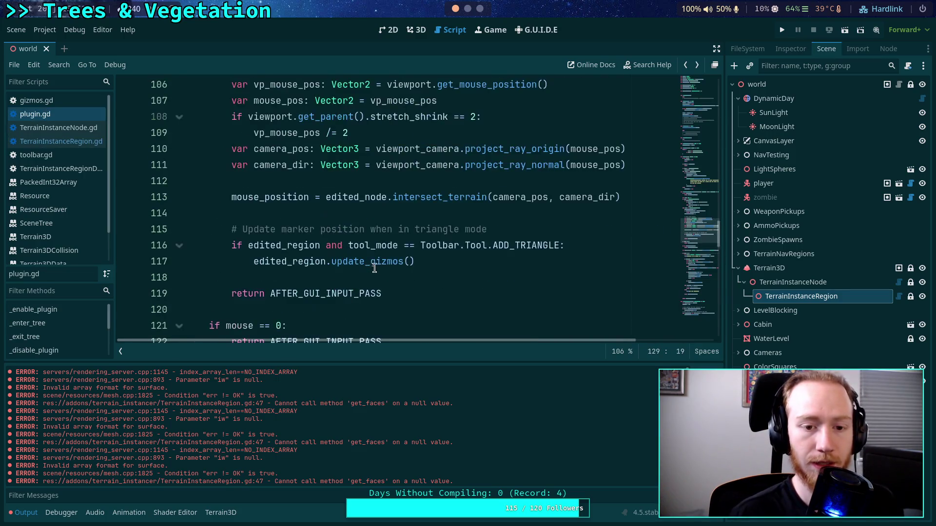
scroll(382, 281, up, 13)
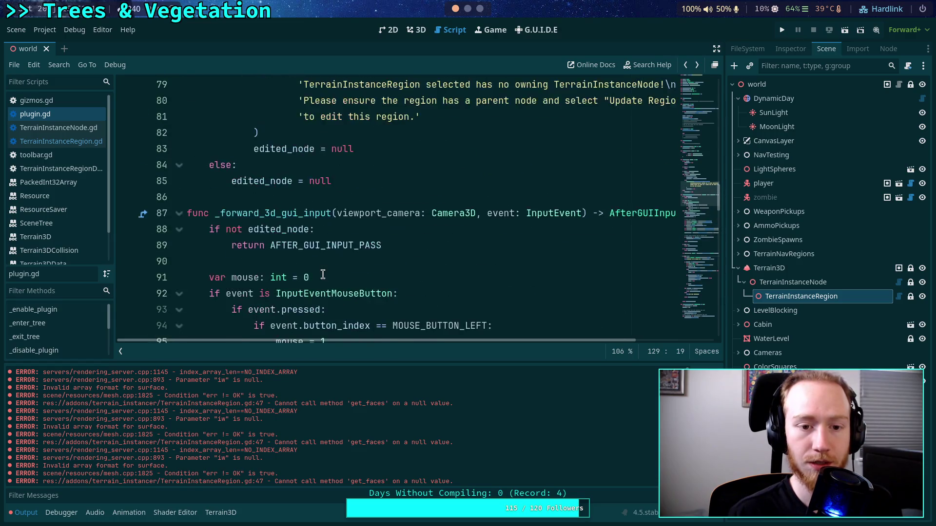
click(69, 144)
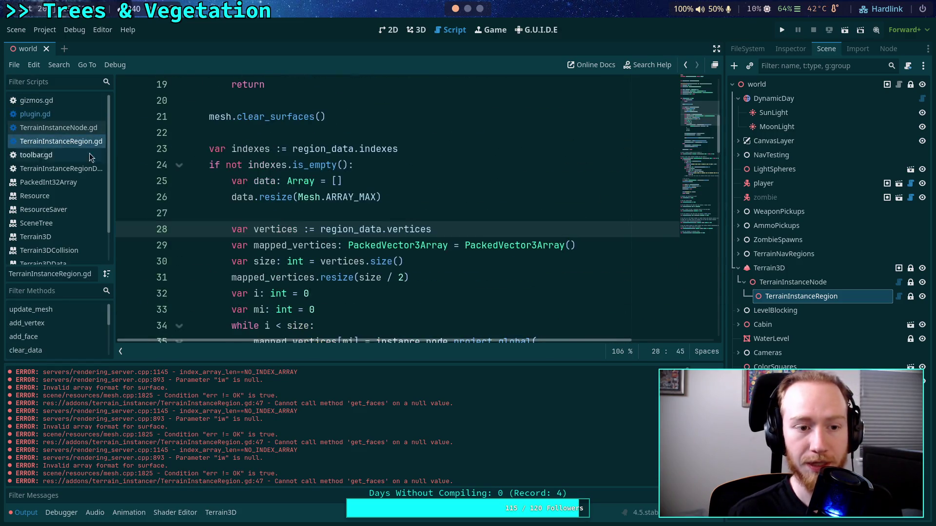
- Check the add_surface_from_arrays docs, then insert a blank line after line 42's ARRAY_INDEX assignment
scroll(335, 225, down, 4)
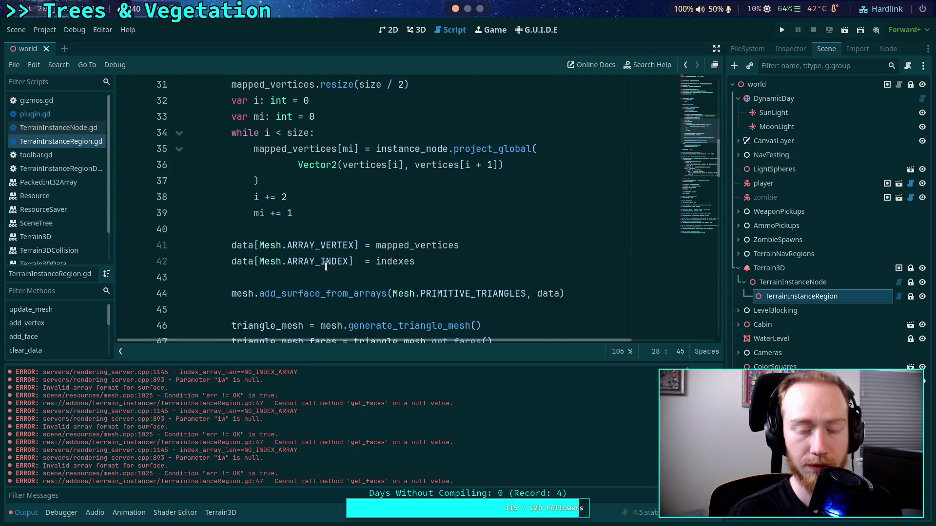
double_click(334, 292)
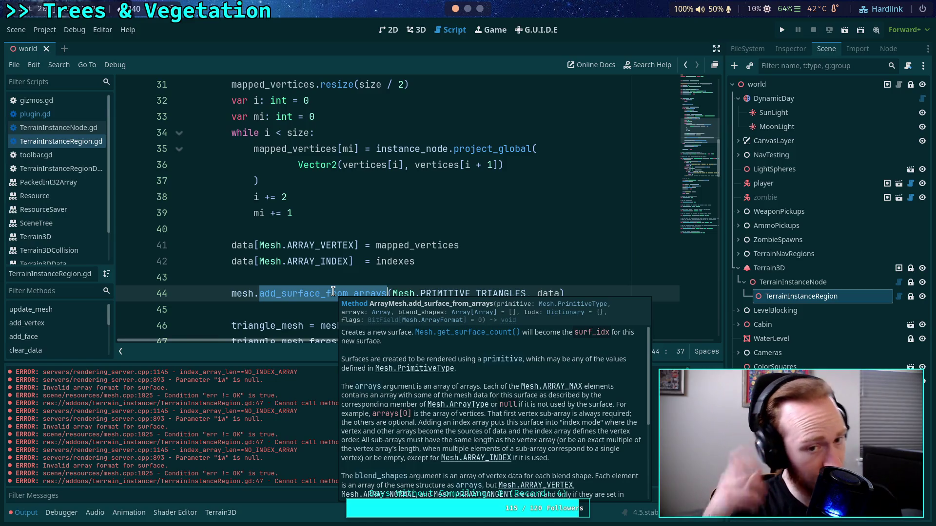
double_click(390, 262)
scroll(401, 250, up, 4)
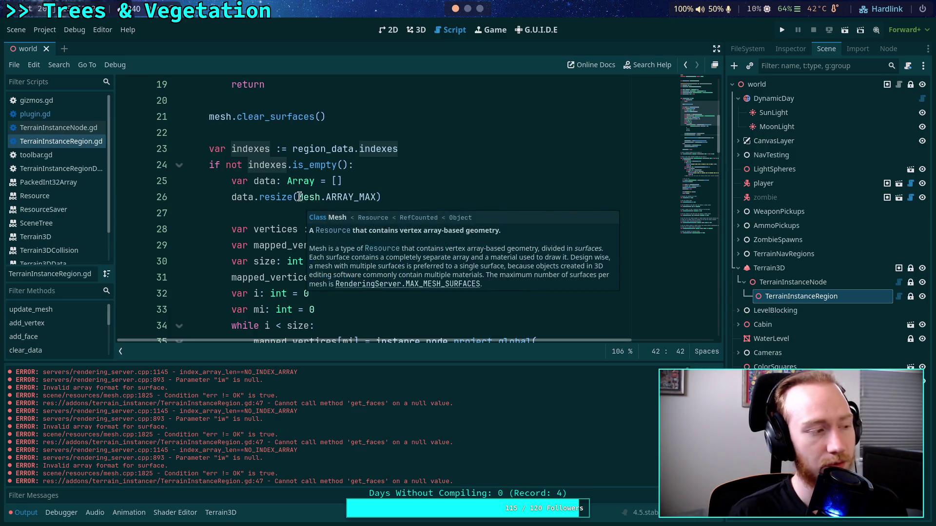
mouse_move(368, 151)
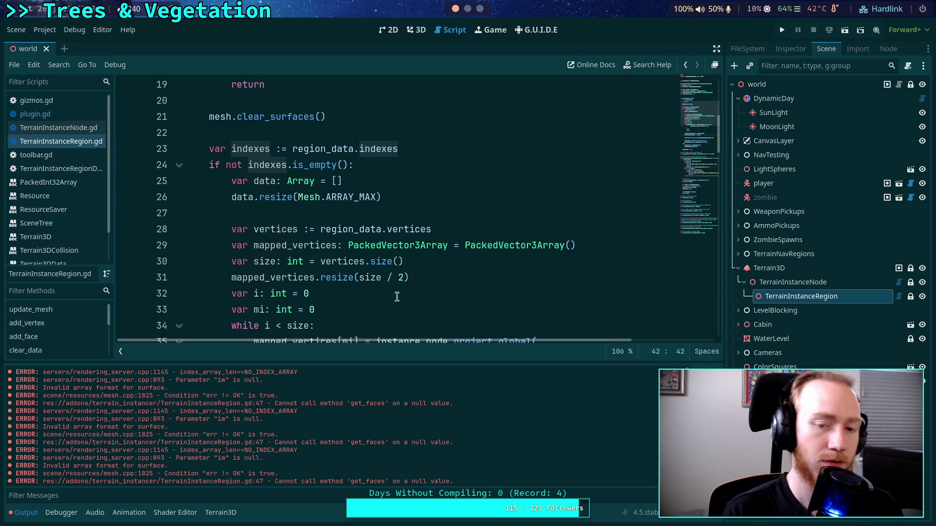
scroll(314, 246, down, 4)
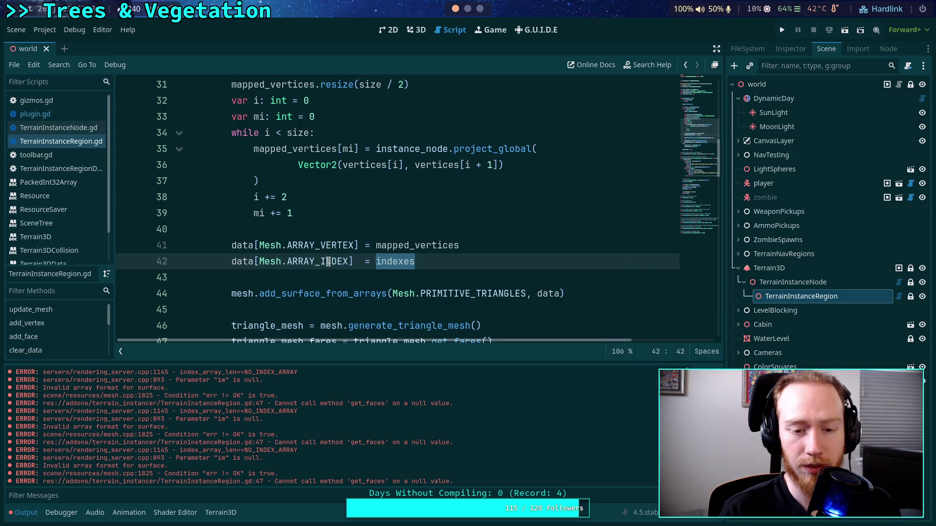
mouse_move(328, 262)
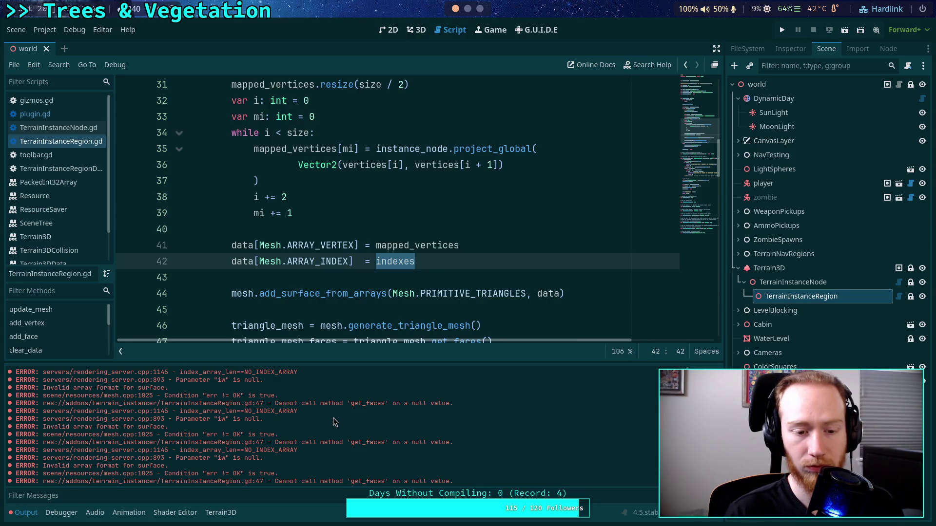
scroll(331, 197, up, 3)
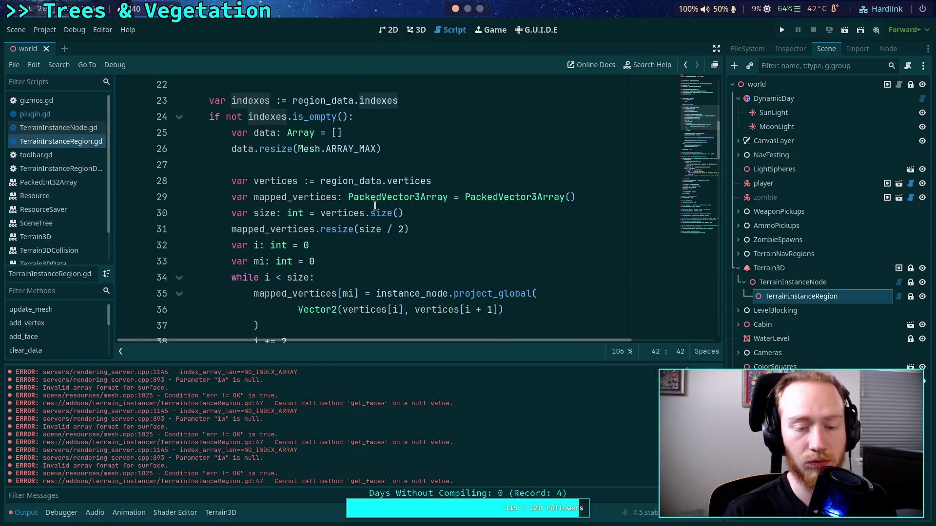
scroll(429, 228, down, 1)
scroll(431, 229, down, 2)
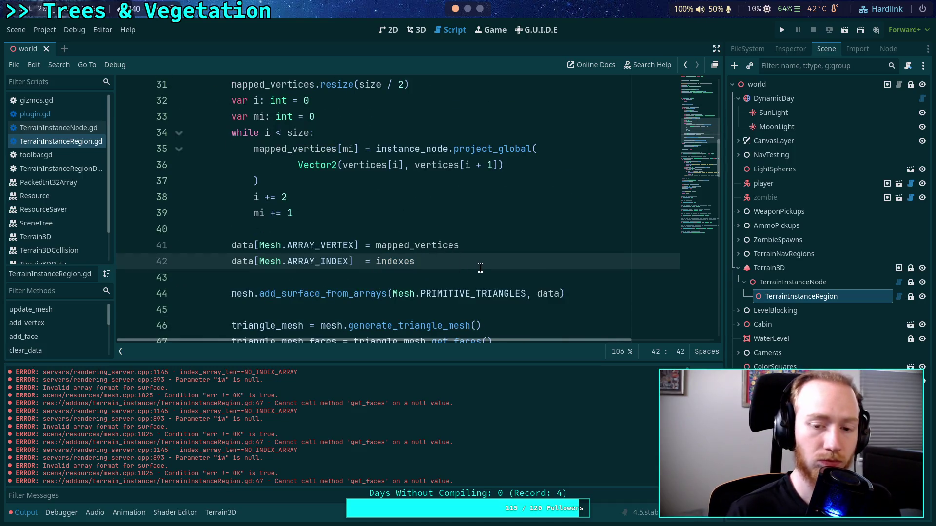
key(Return)
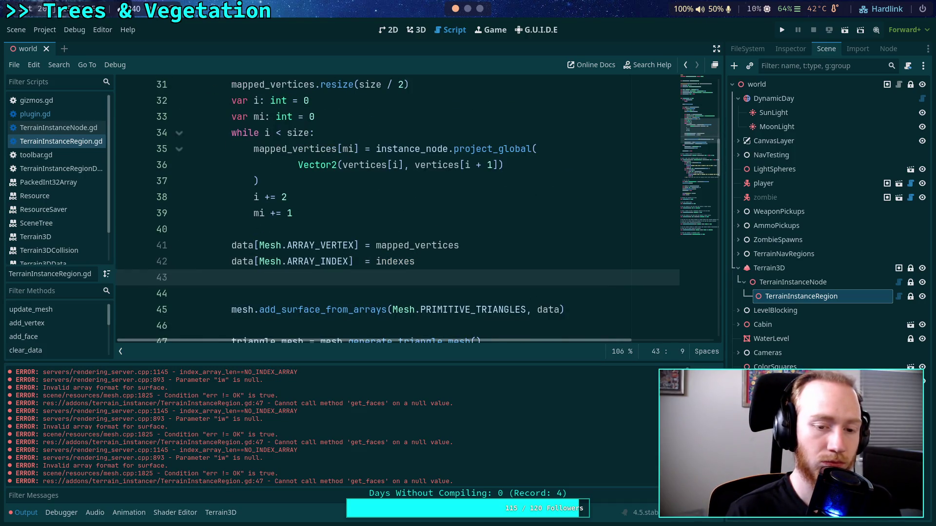
- Add print('indexes: %s\nvertices: %s' % [indexes, vertices]) on line 43
text(print('ind)
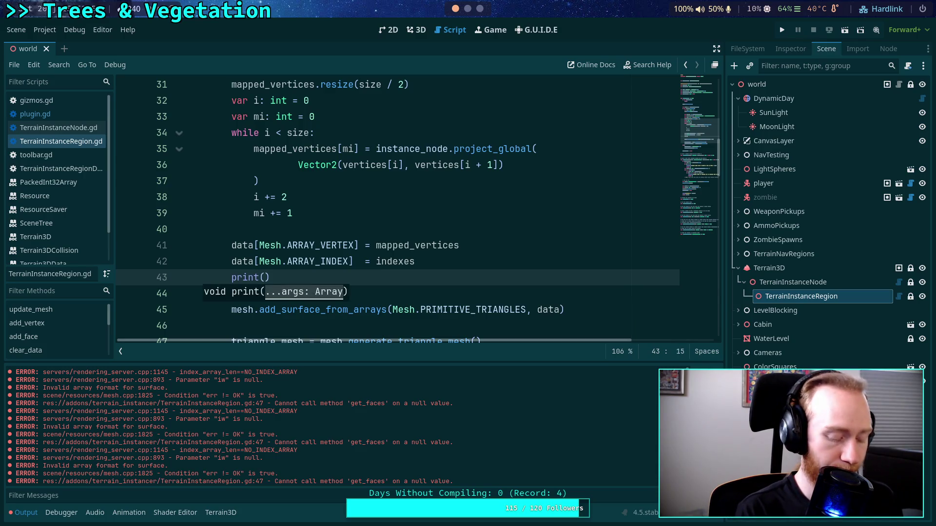
text(exes: %s)
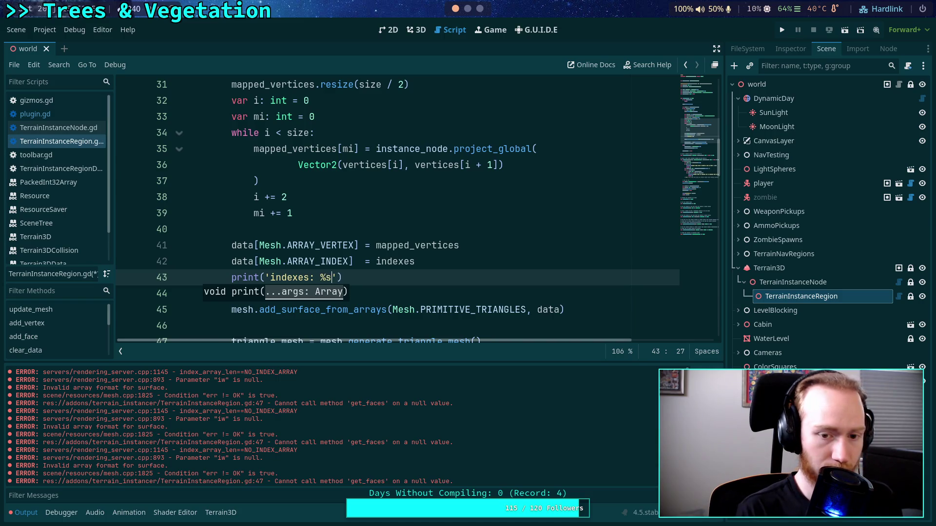
text( vertices)
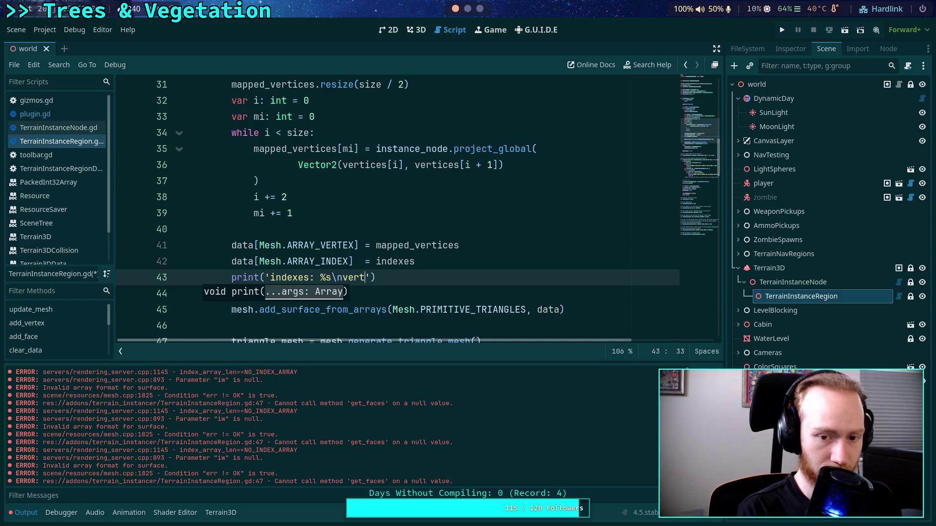
text(%s)
text(% [)
text(indexes, verti)
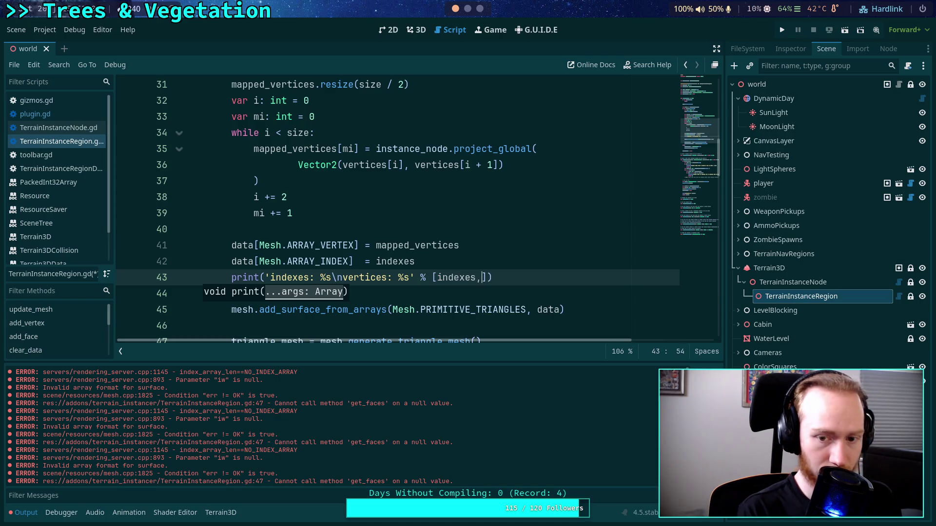
text(ces)
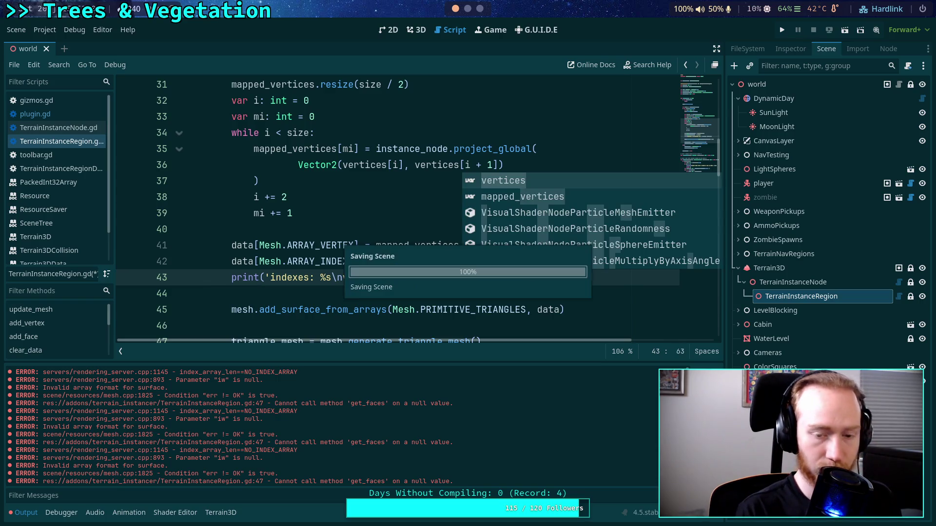
click(367, 219)
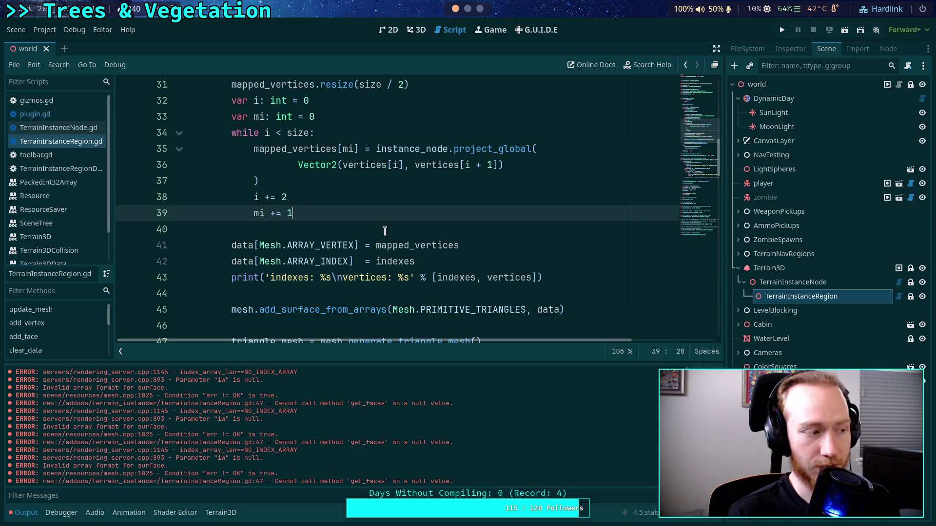
scroll(385, 231, up, 2)
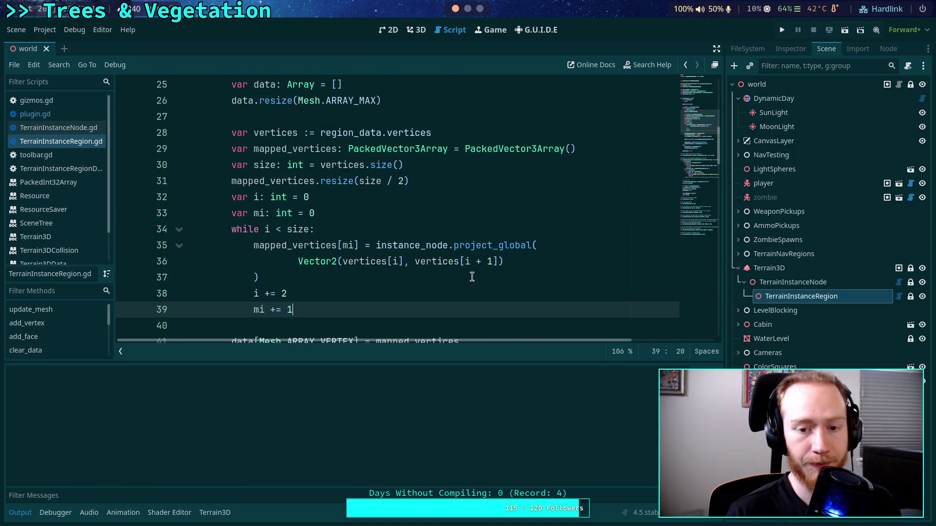
- Switch to the 3D view and reload the current project to test the print
click(415, 31)
click(44, 30)
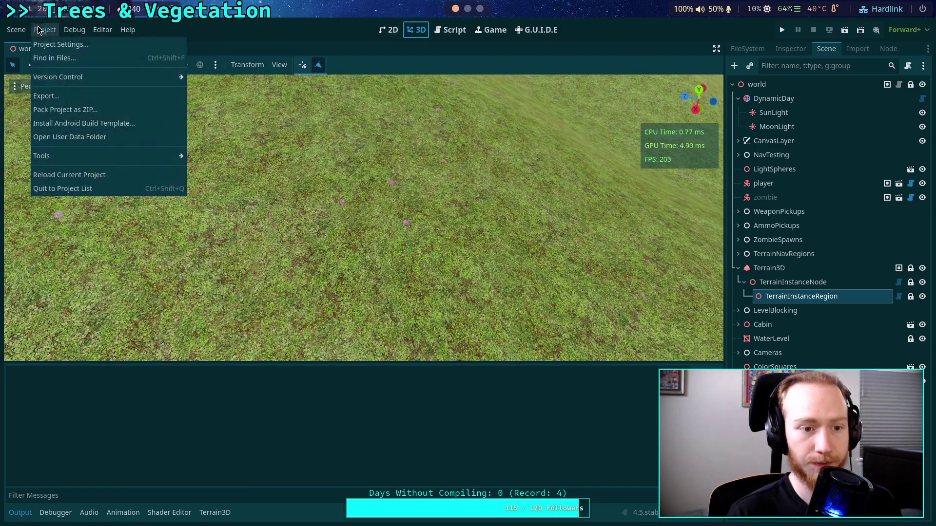
click(82, 175)
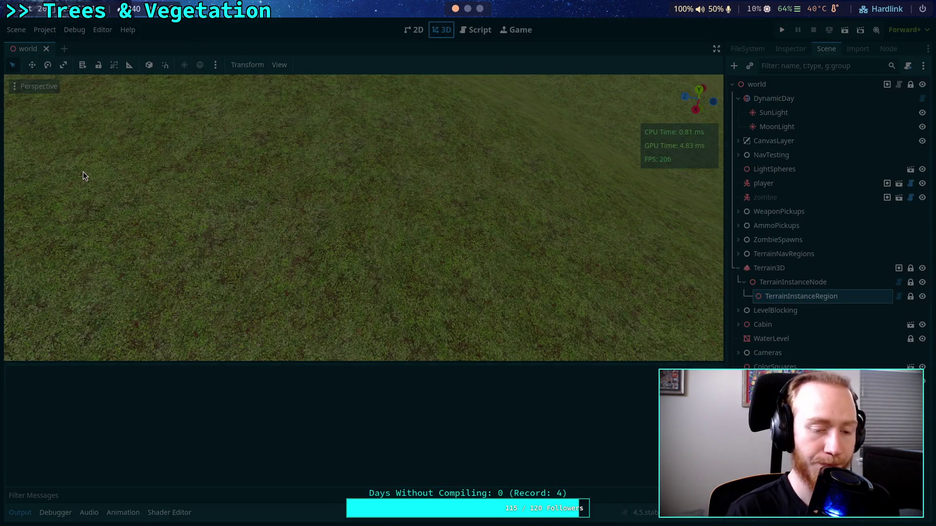
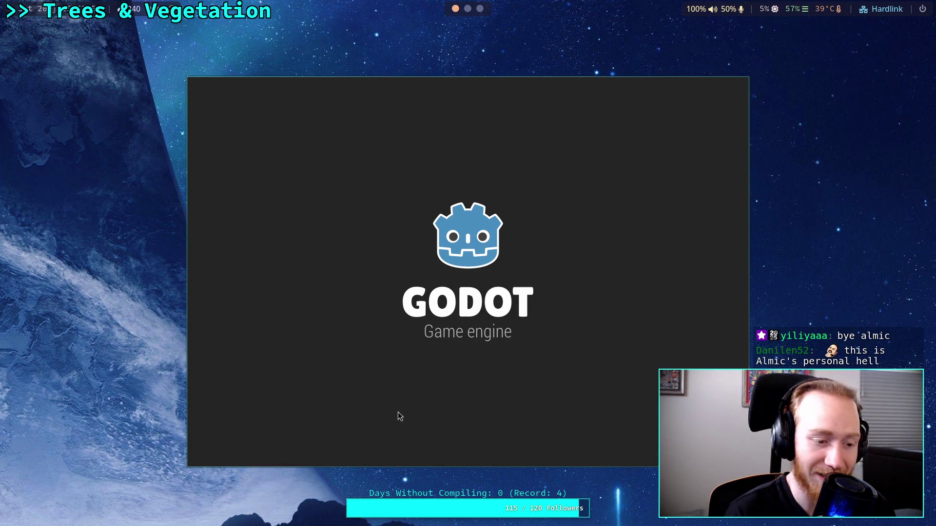
- Open the Zombie Game project from the Project Manager in the editor
click(592, 150)
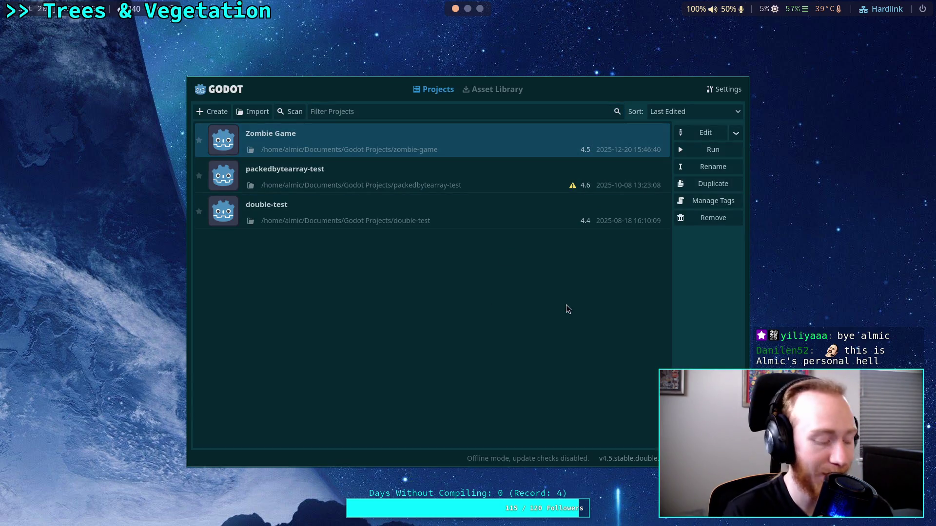
click(680, 138)
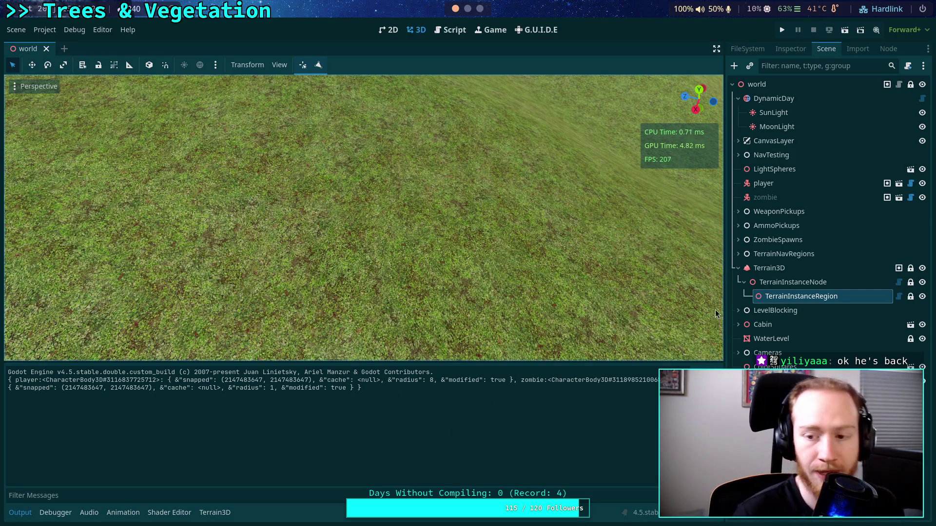
- Enable region placement, put three test points on the terrain, then open TerrainInstanceRegion.gd
click(319, 65)
drag(350, 216, 423, 265)
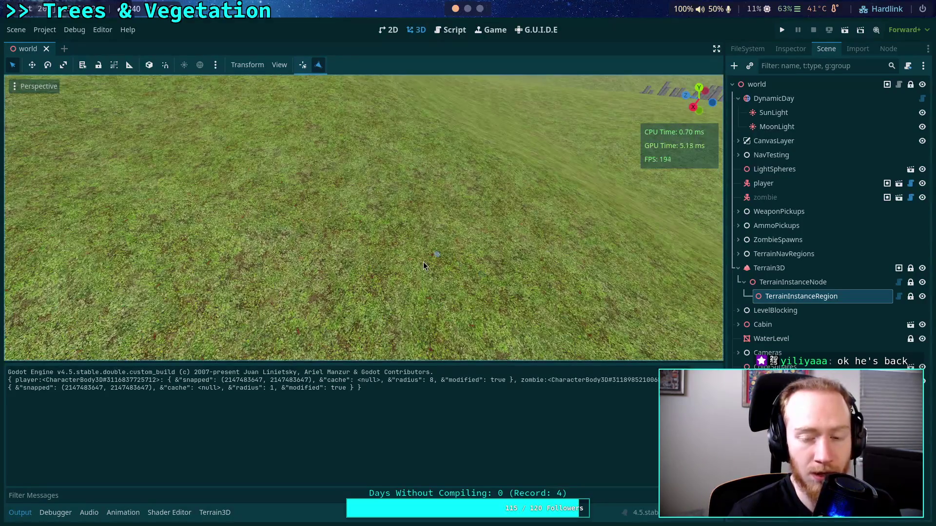
click(341, 190)
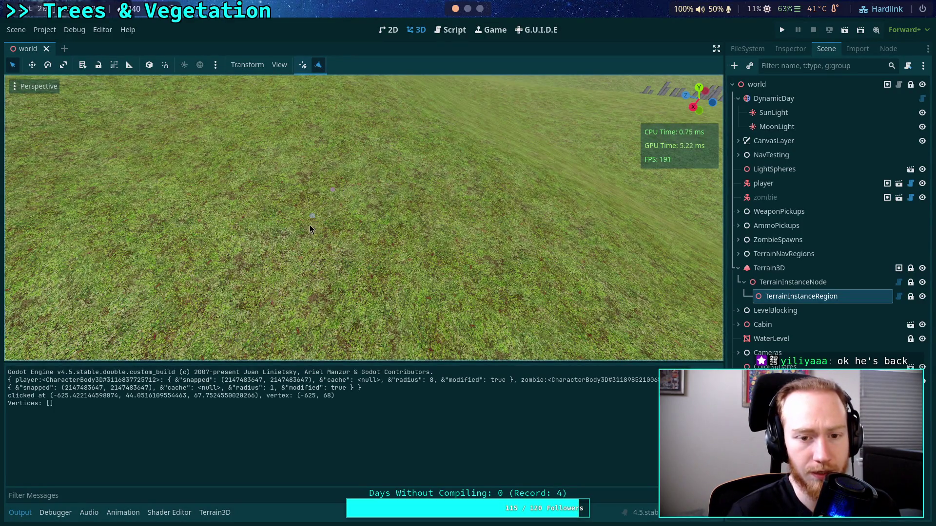
click(272, 268)
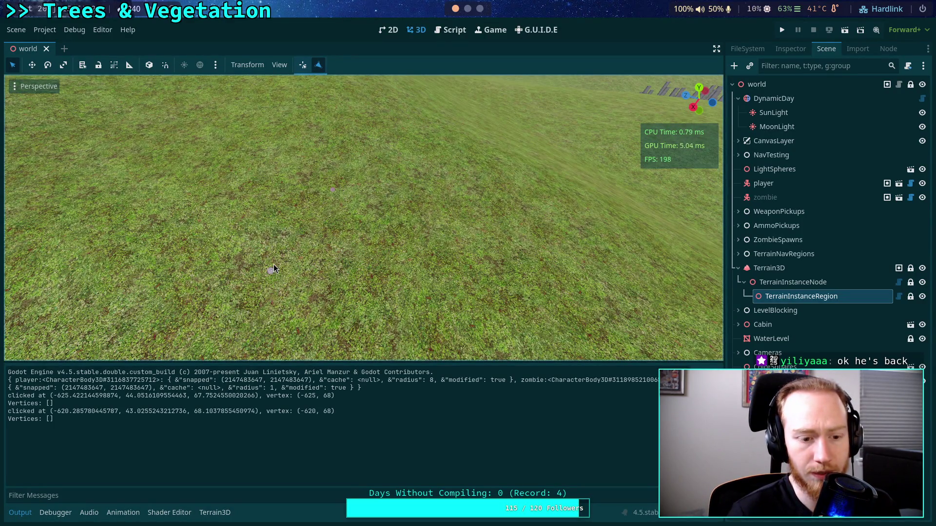
click(411, 286)
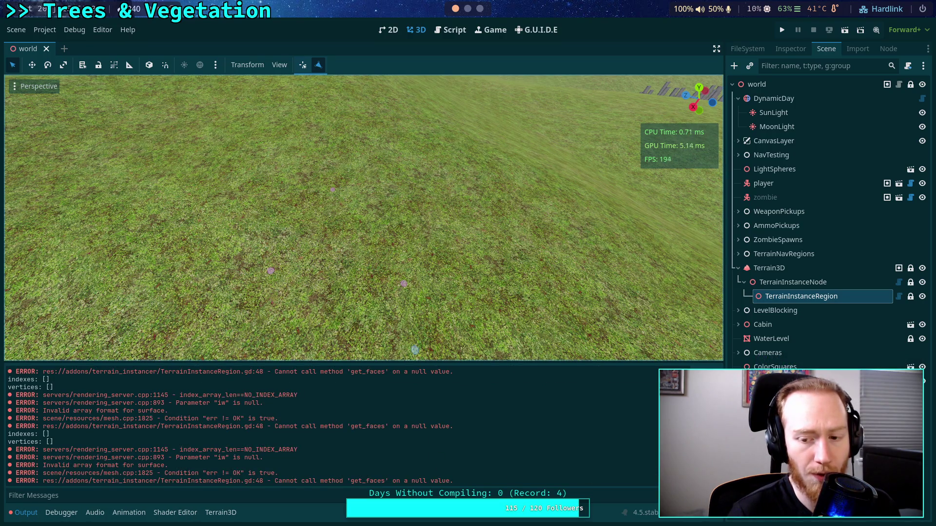
scroll(649, 439, up, 10)
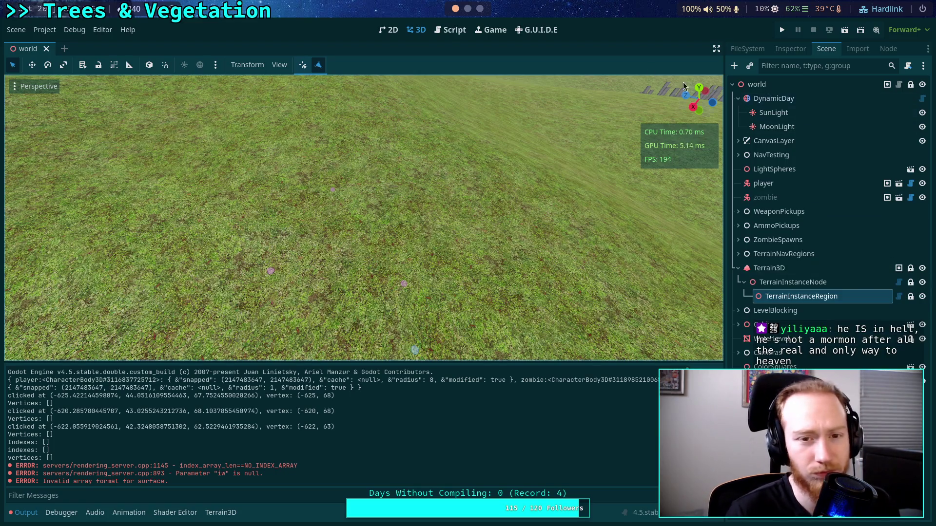
click(440, 32)
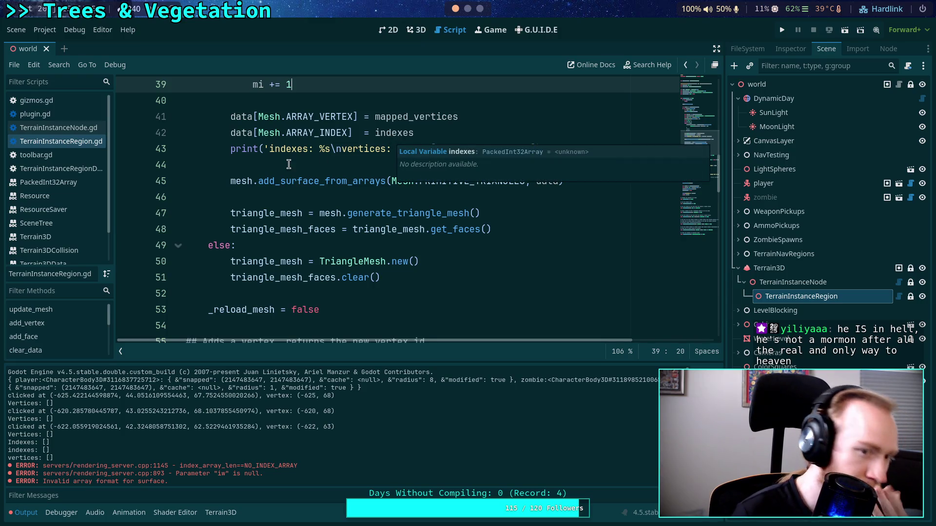
click(60, 170)
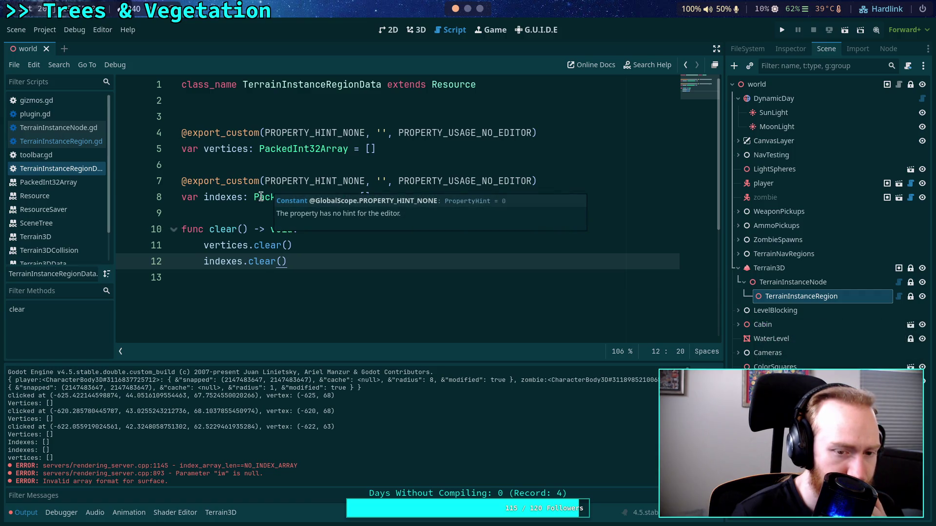
click(232, 225)
click(57, 141)
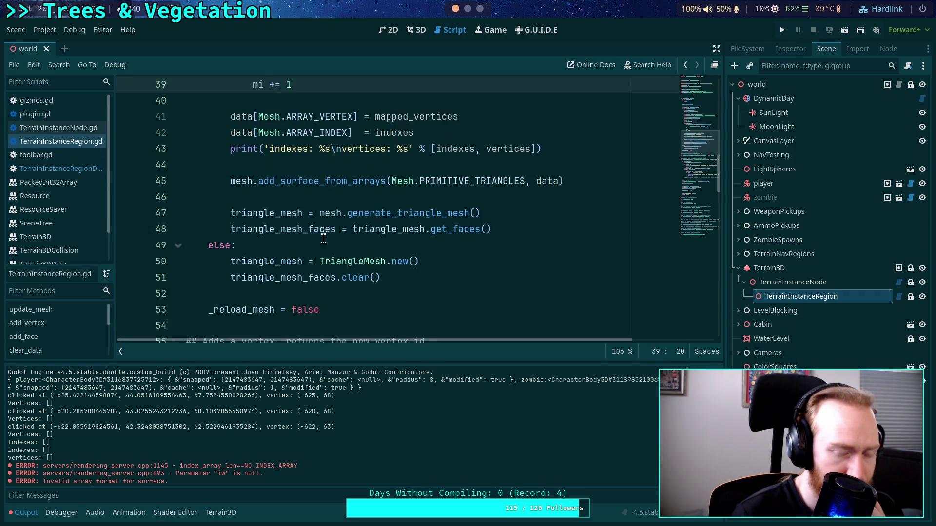
scroll(334, 234, down, 14)
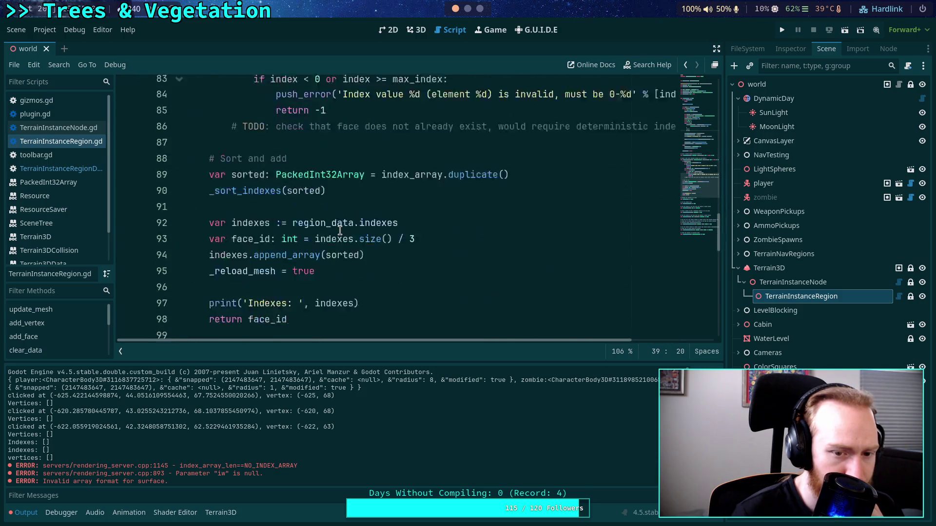
scroll(340, 230, down, 13)
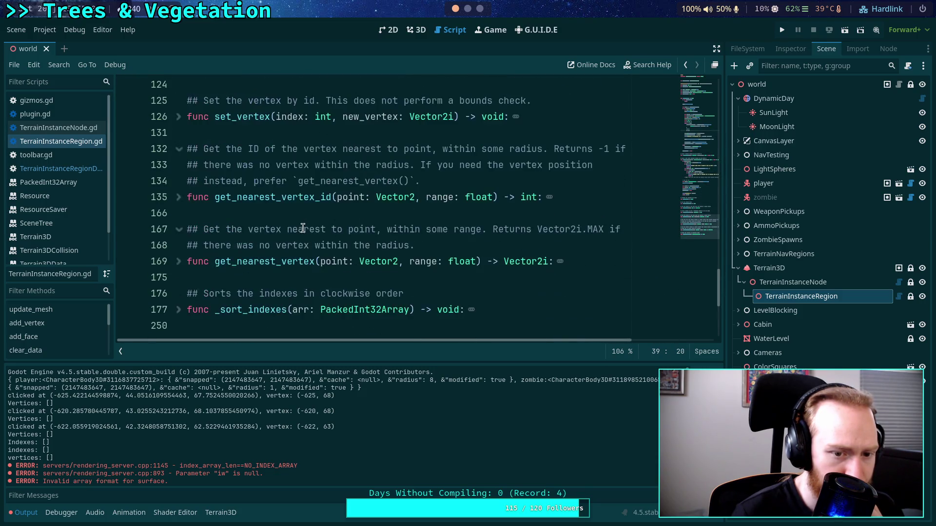
scroll(234, 230, up, 5)
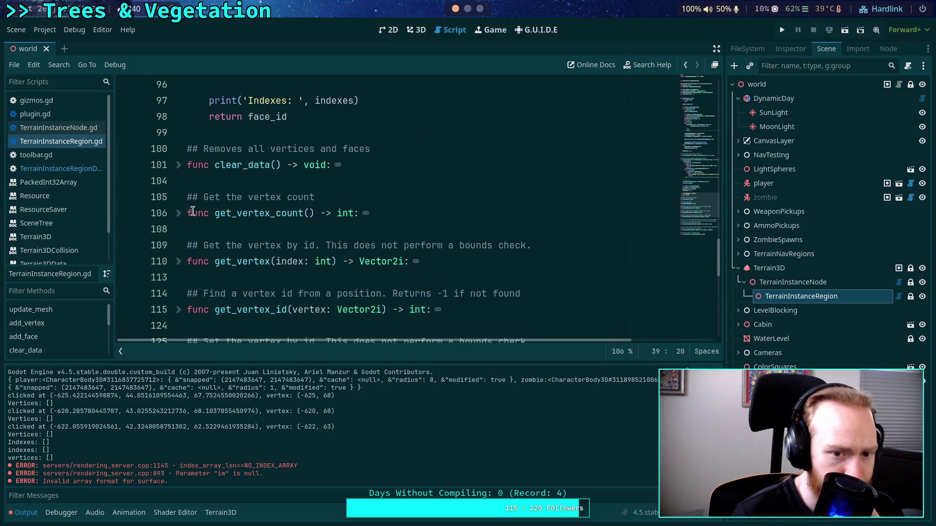
scroll(193, 211, up, 4)
scroll(192, 211, up, 5)
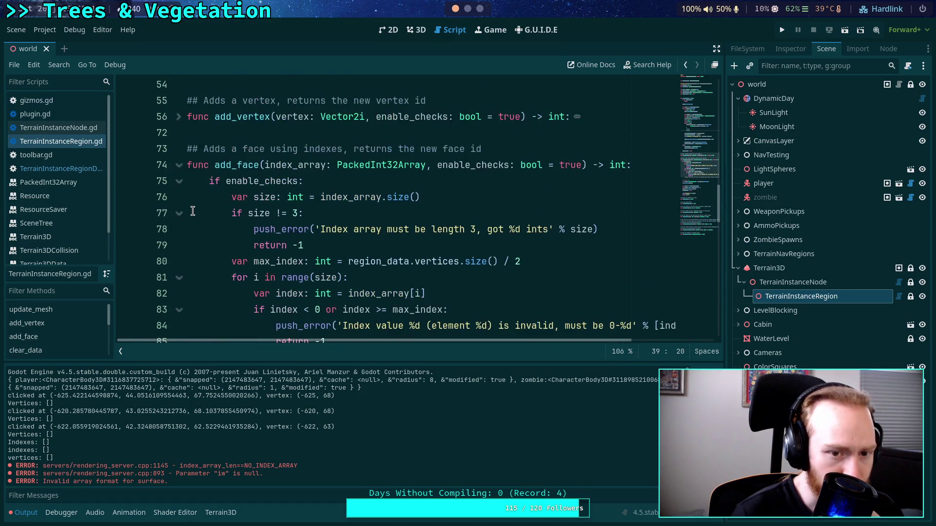
scroll(192, 211, down, 2)
scroll(244, 205, up, 1)
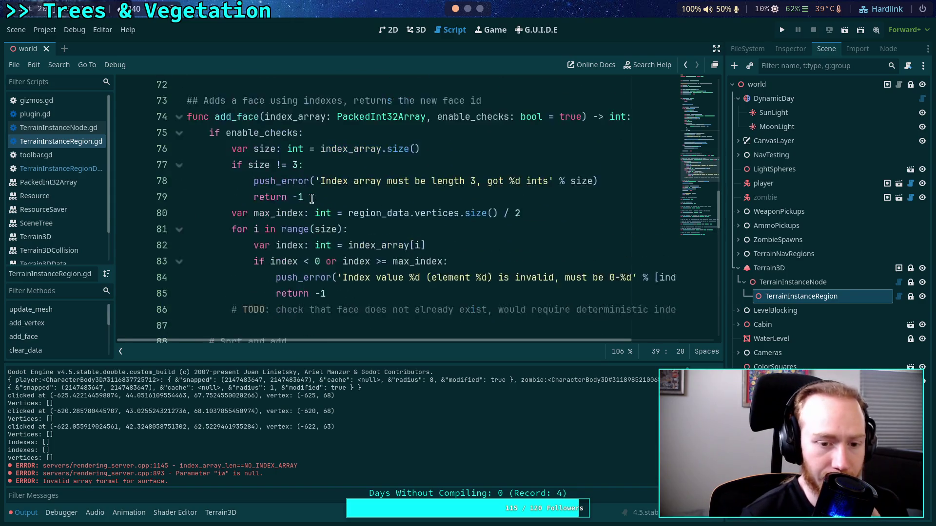
scroll(304, 200, down, 4)
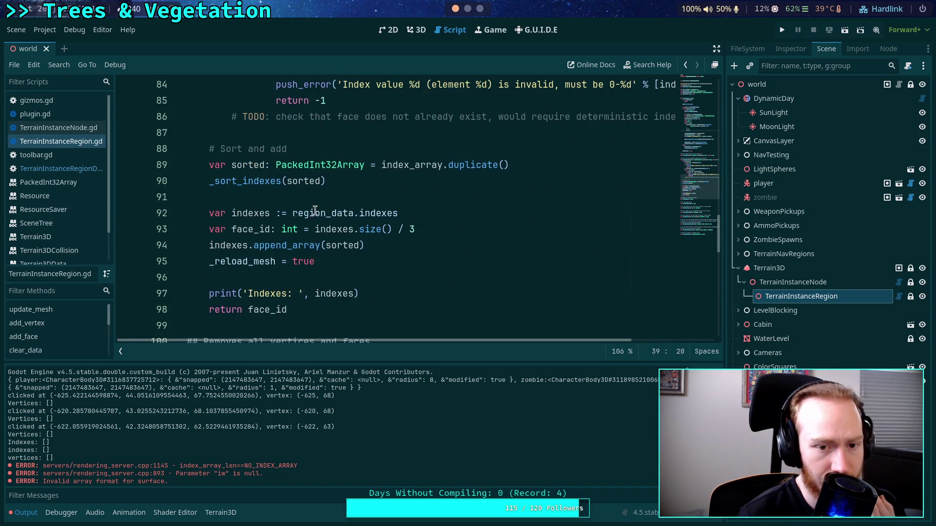
double_click(317, 211)
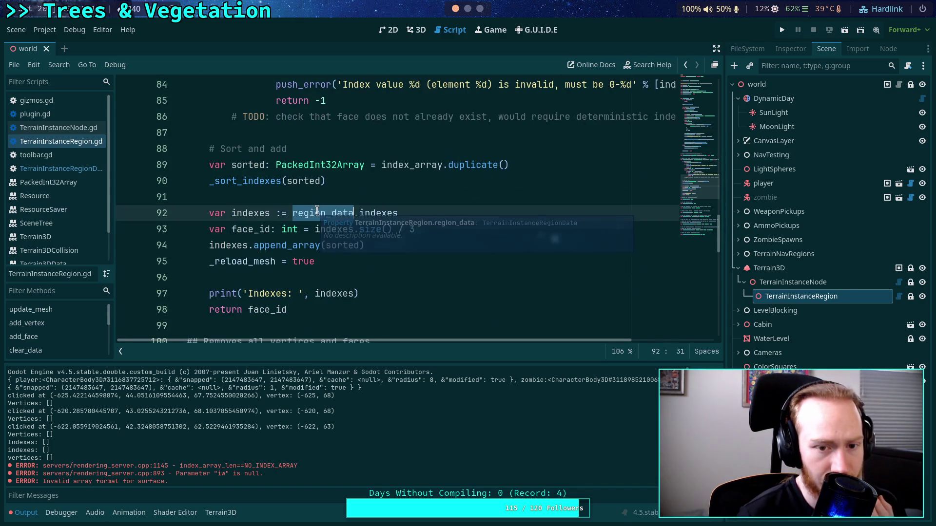
click(371, 212)
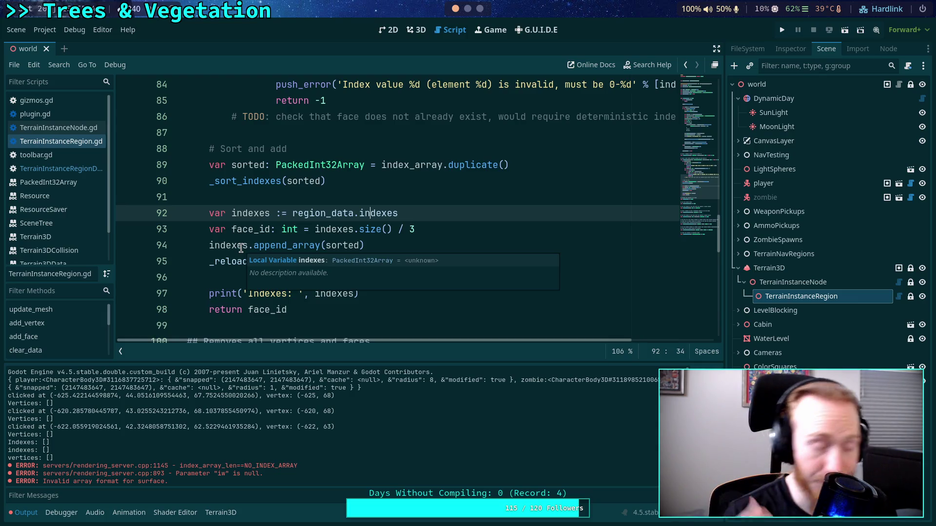
drag(689, 199, 688, 80)
scroll(461, 190, down, 1)
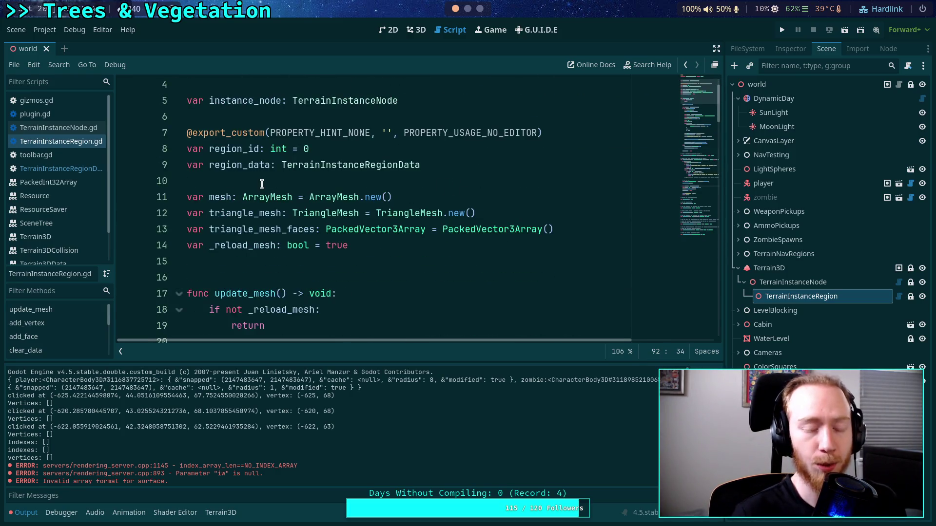
double_click(248, 166)
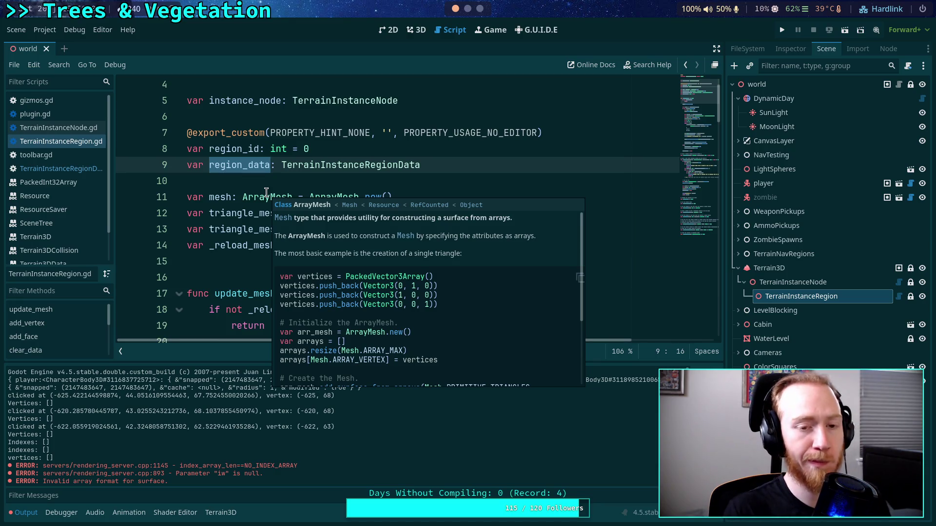
scroll(345, 135, down, 2)
scroll(386, 242, down, 3)
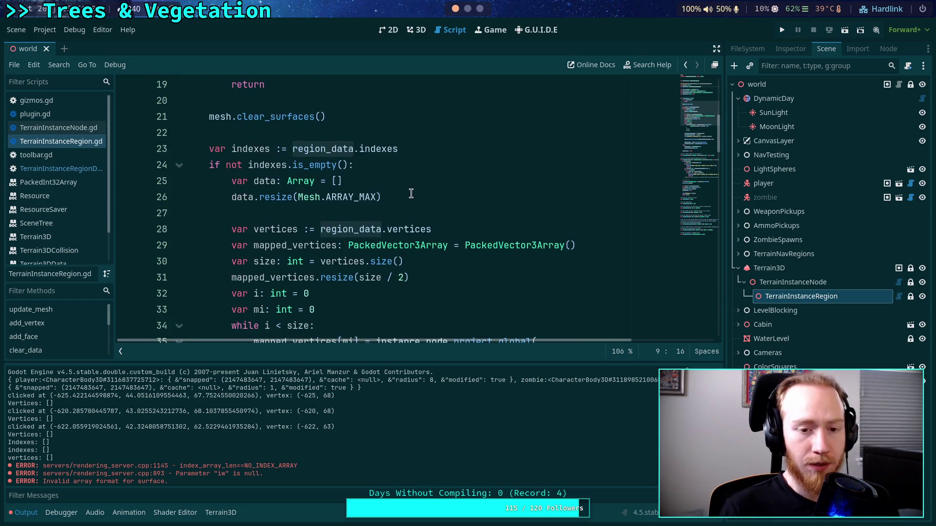
click(423, 147)
drag(293, 148, 421, 147)
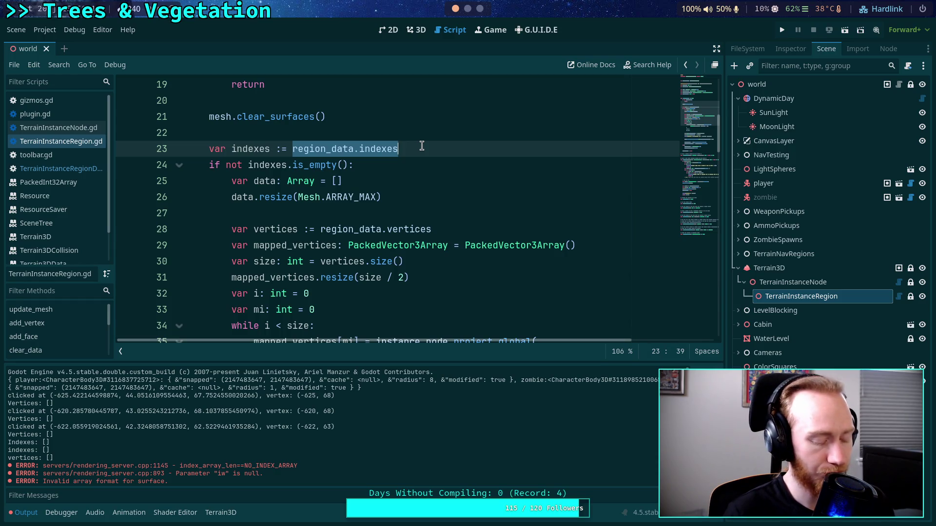
key(super+3)
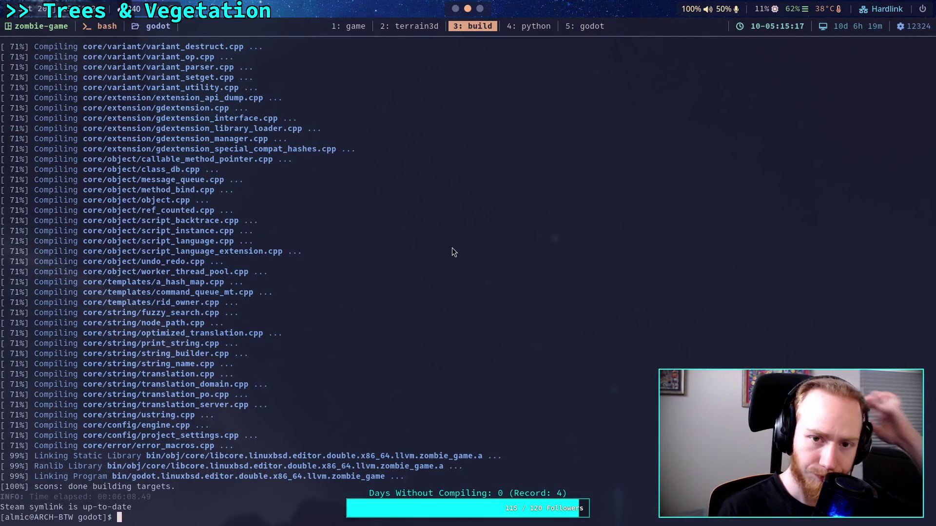
- In Neovim, undo the last vector.h change and save the file with :w
click(590, 27)
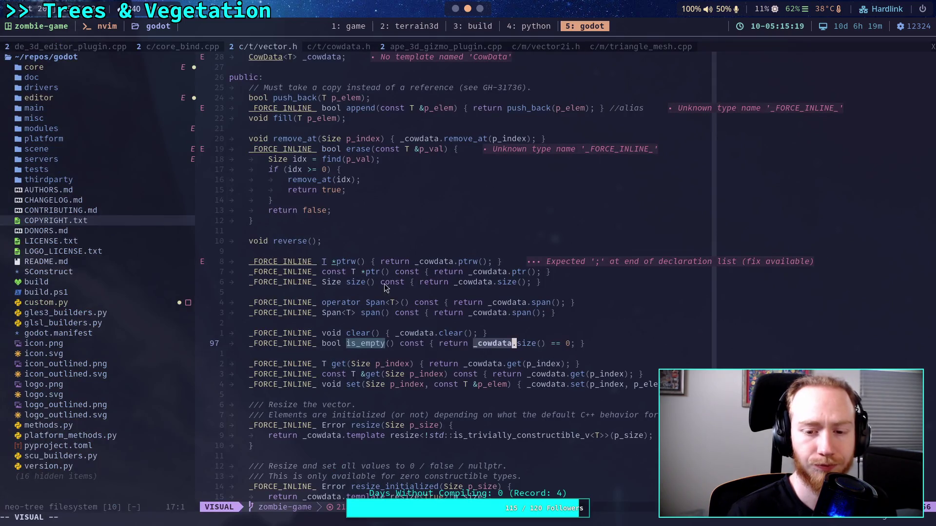
key(Escape)
key(u)
key(u)
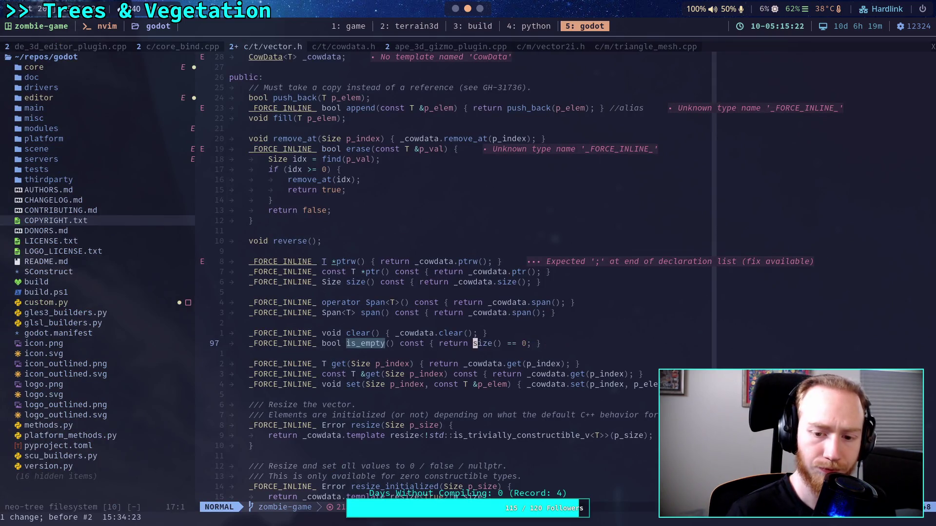
text(:w)
key(Return)
- Review the commit history with git log, then stage the core/ changes with git add
click(482, 34)
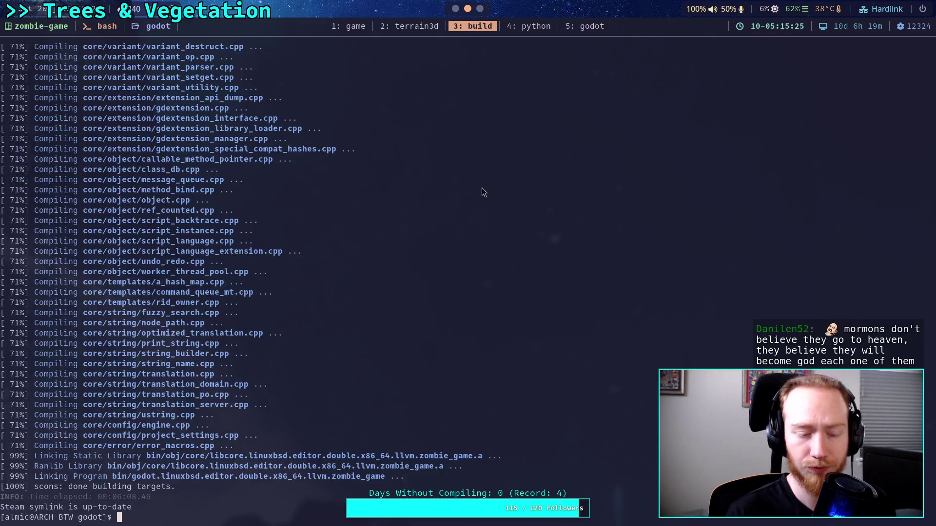
text(git log)
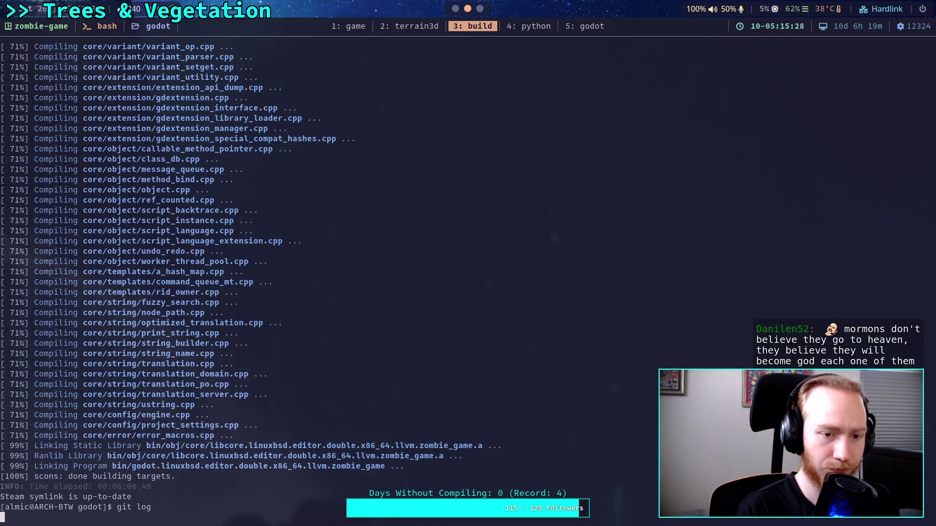
key(Return)
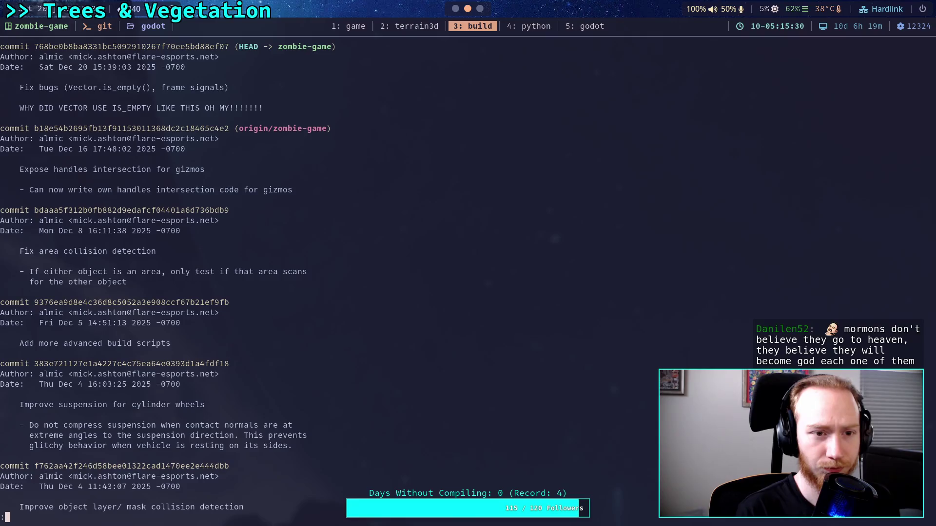
text(q)
text(git )
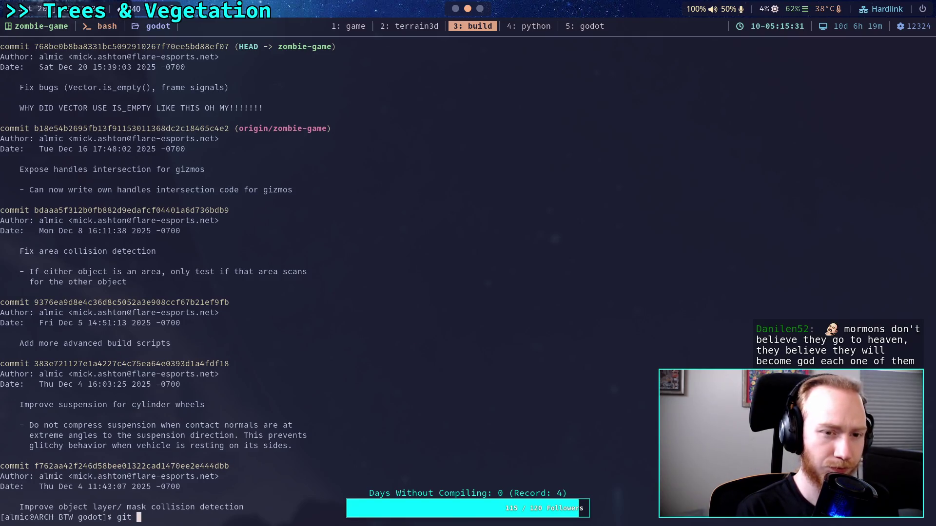
text(commit)
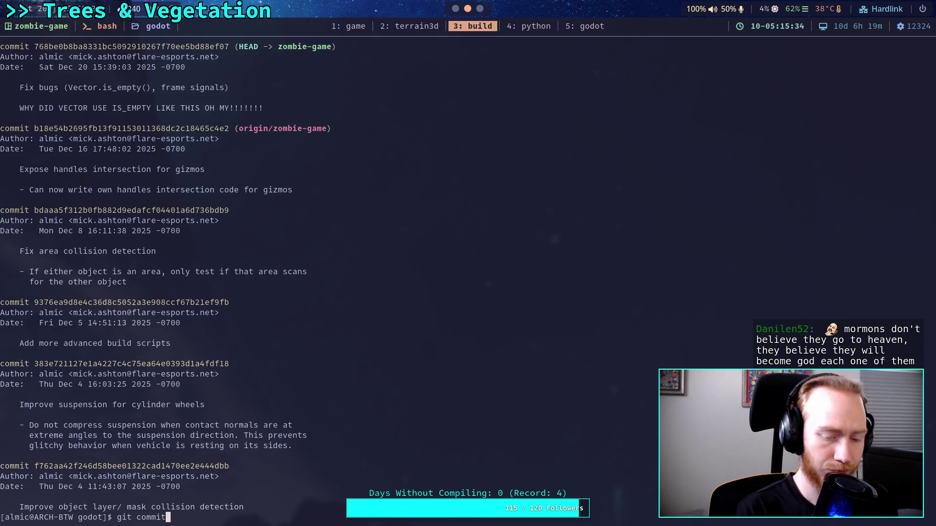
key(ctrl+w)
text(add core/)
key(Return)
- Show the staged diff with git diff --staged and run git commit --amend
text(git commit)
key(ctrl+w)
text(diff --staged)
key(Return)
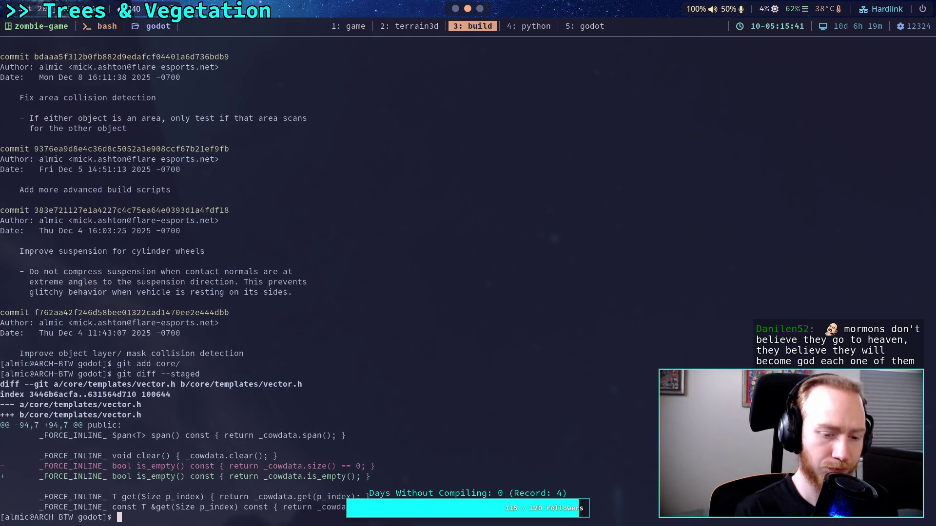
text(git )
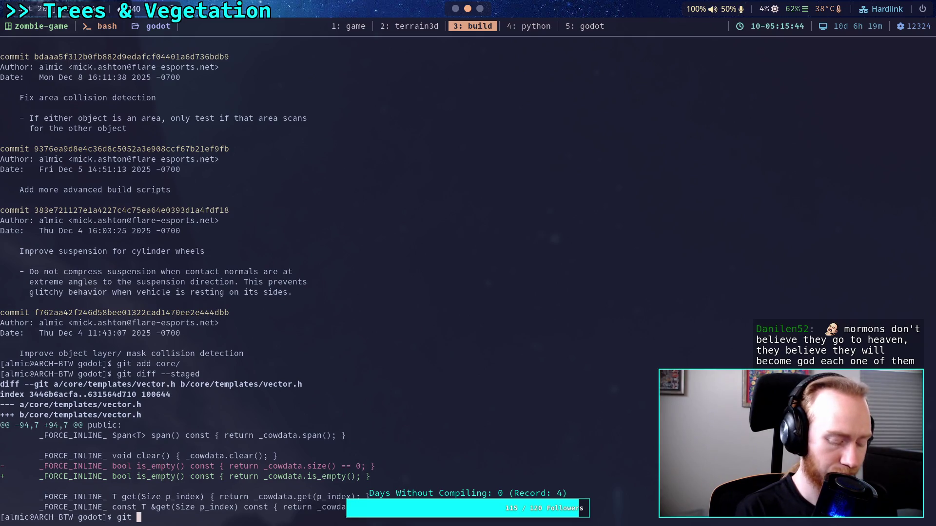
text(a)
key(BackSpace)
text(commit --amend)
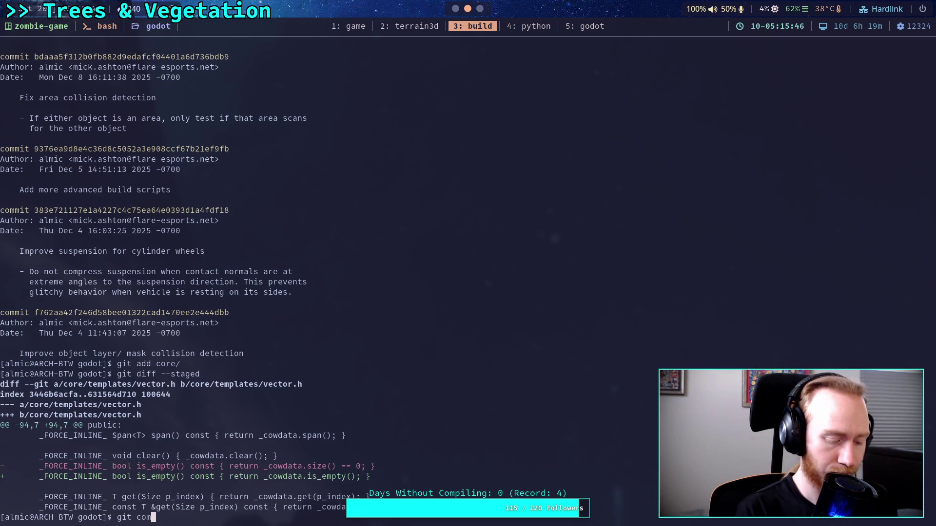
key(Return)
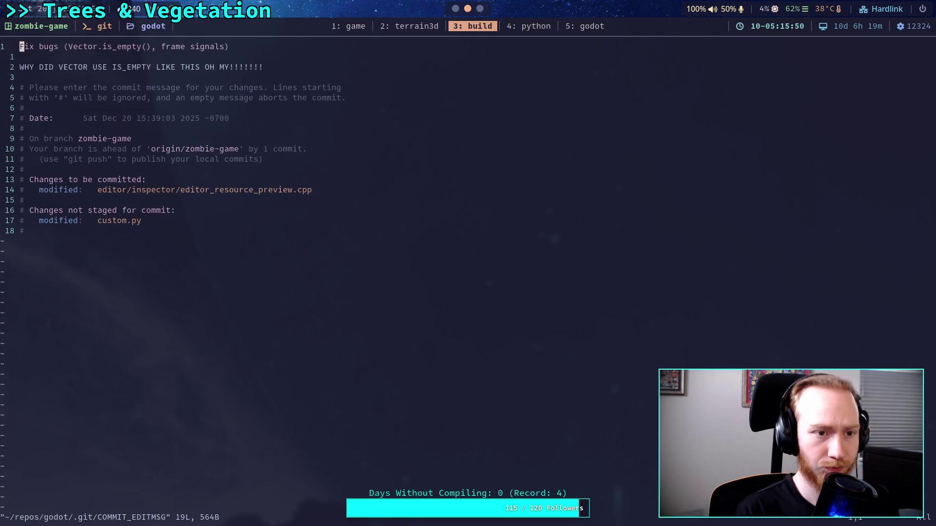
- Reword the commit subject to 'Fix frame draw signal bug', delete the second line, and :wq
key(ctrl+w)
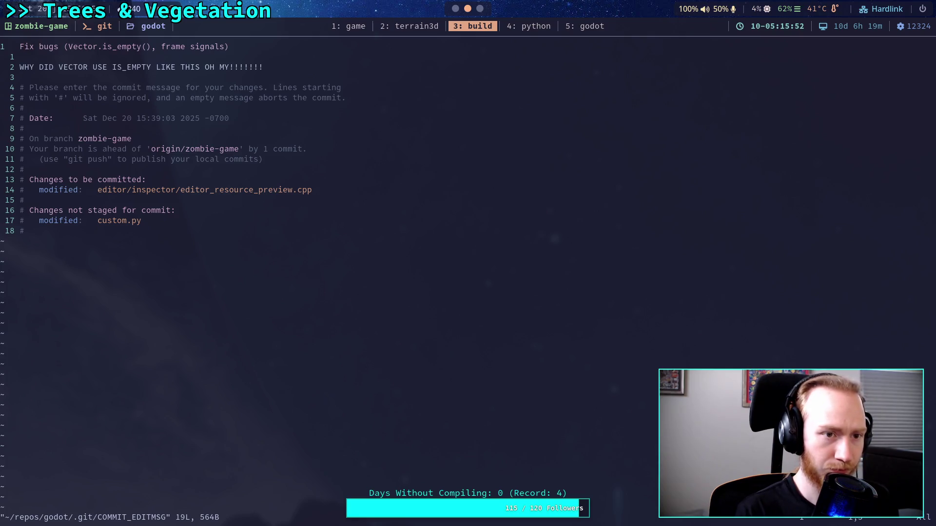
text(iw)
key(Escape)
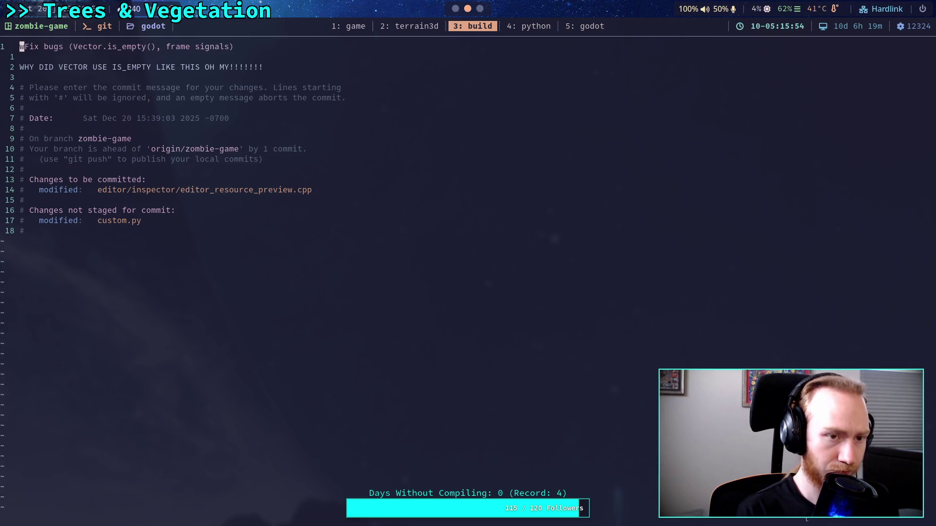
key(x)
text(C)
text(frame )
text(draw )
text(signal bu)
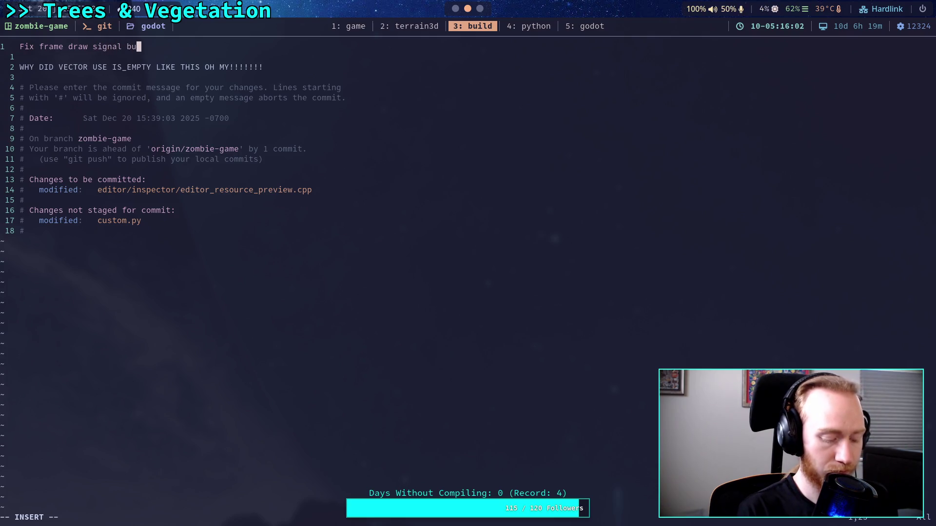
text(g)
key(Escape)
text(jjVd:wq)
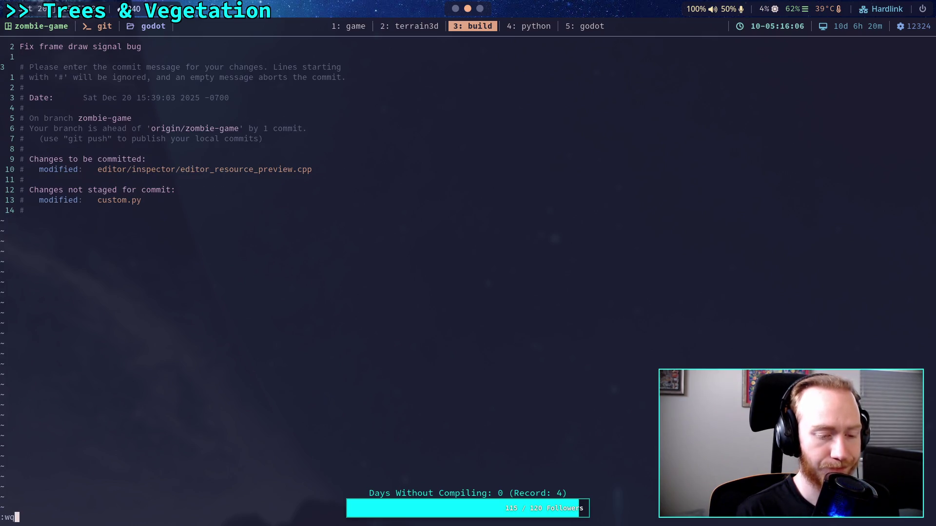
key(Return)
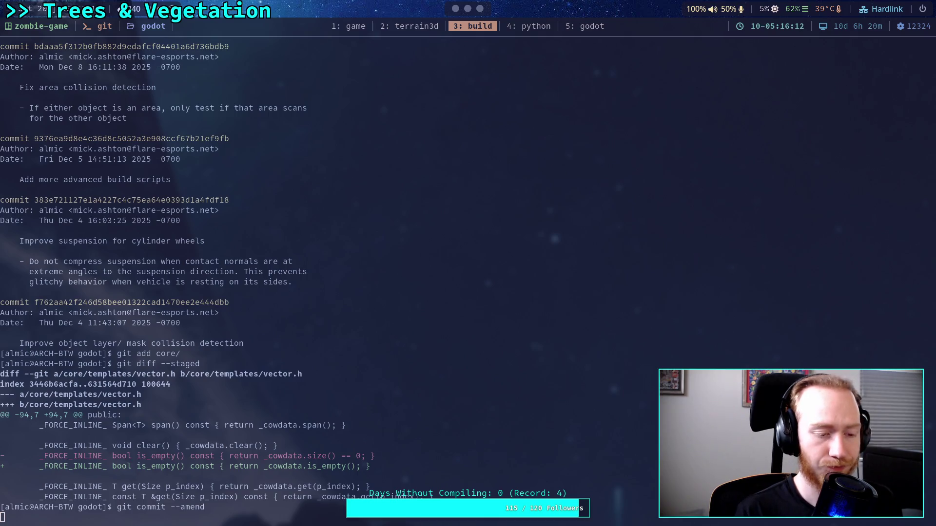
- Check git status and push the amended commit to origin zombie-game
text(git )
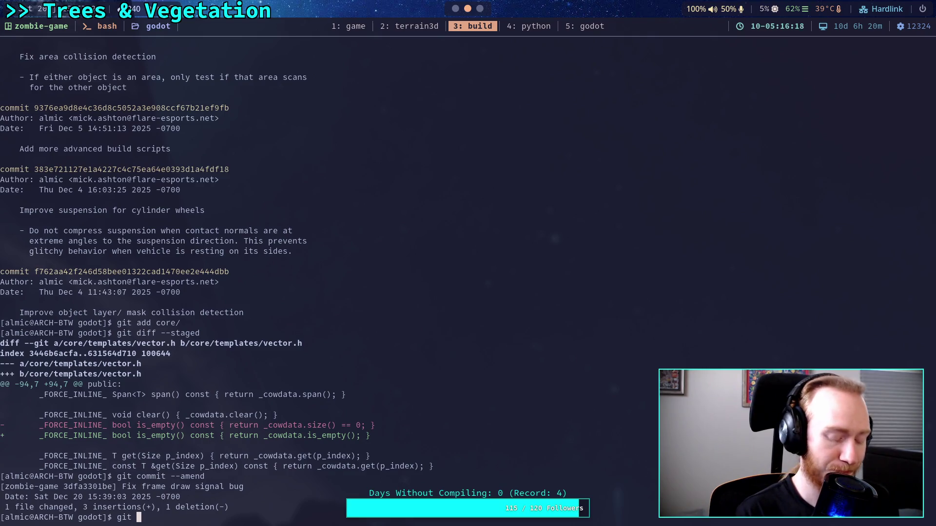
text(status)
key(Return)
text(g)
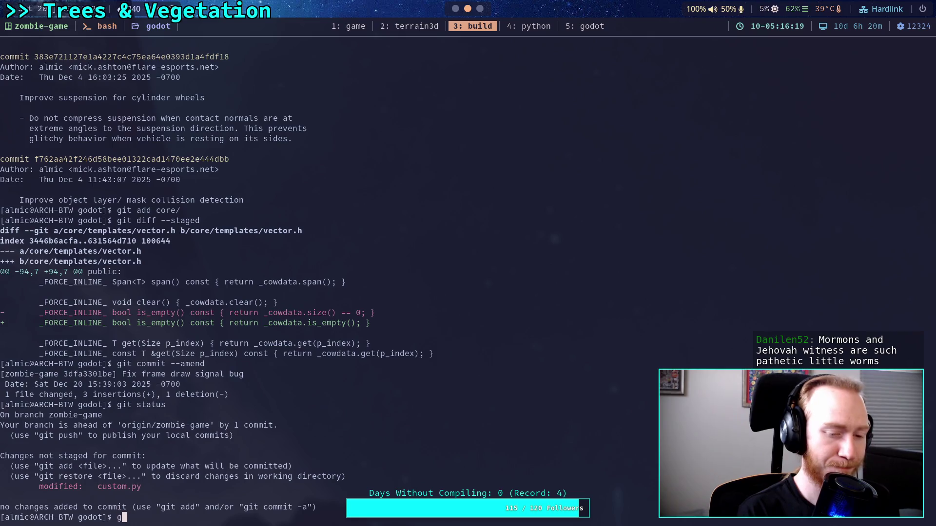
text(it push)
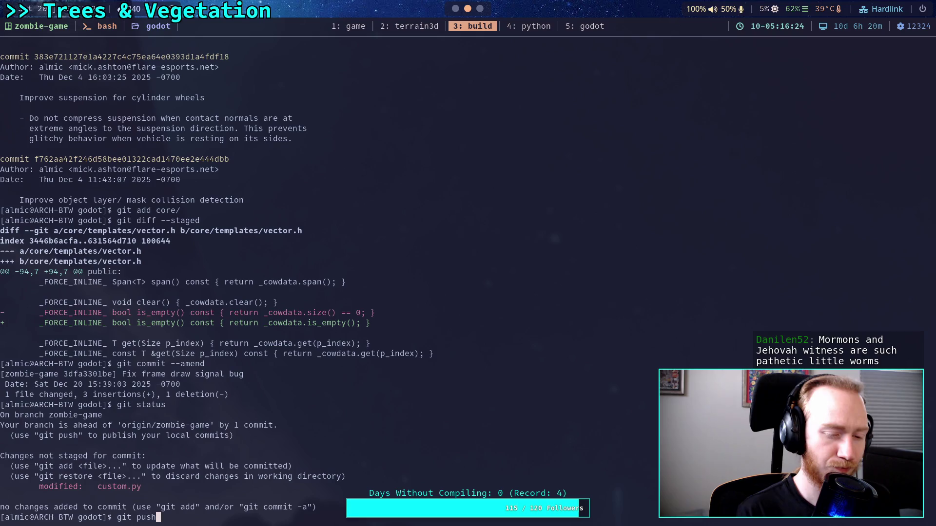
key(Return)
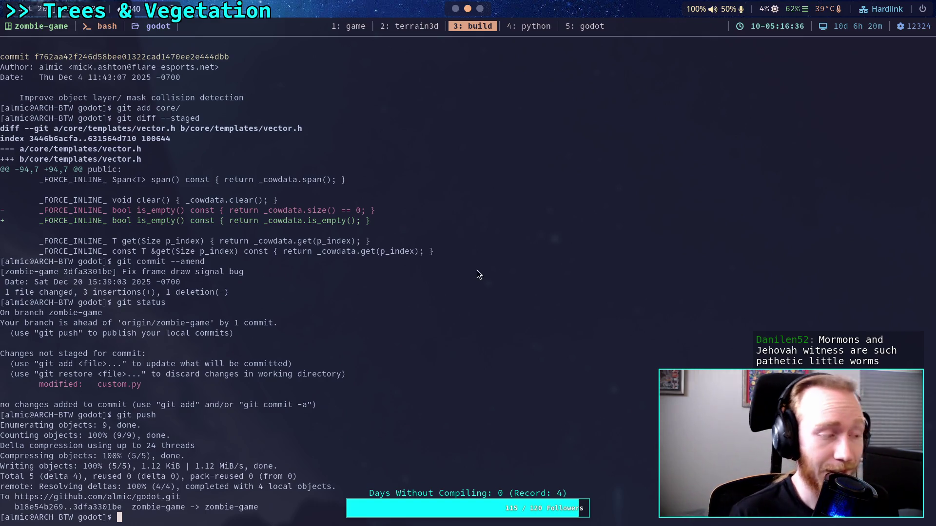
key(alt+Tab)
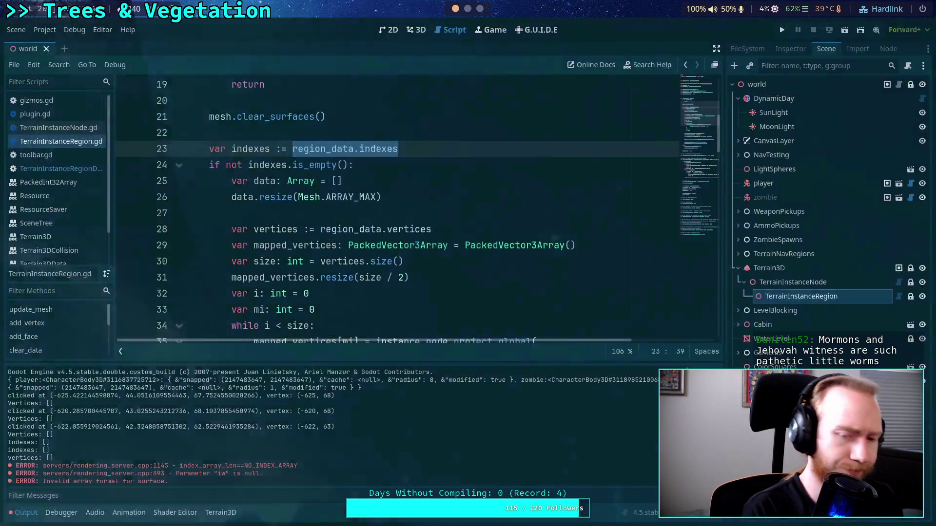
- Inspect update_mesh's use of region_data.indexes and is_empty(), then undo the declaration edits
scroll(398, 239, up, 2)
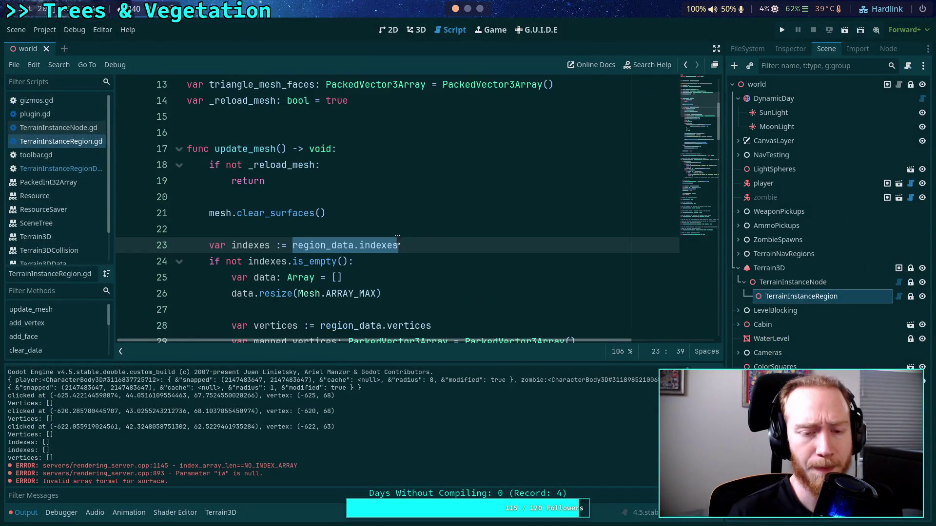
click(423, 234)
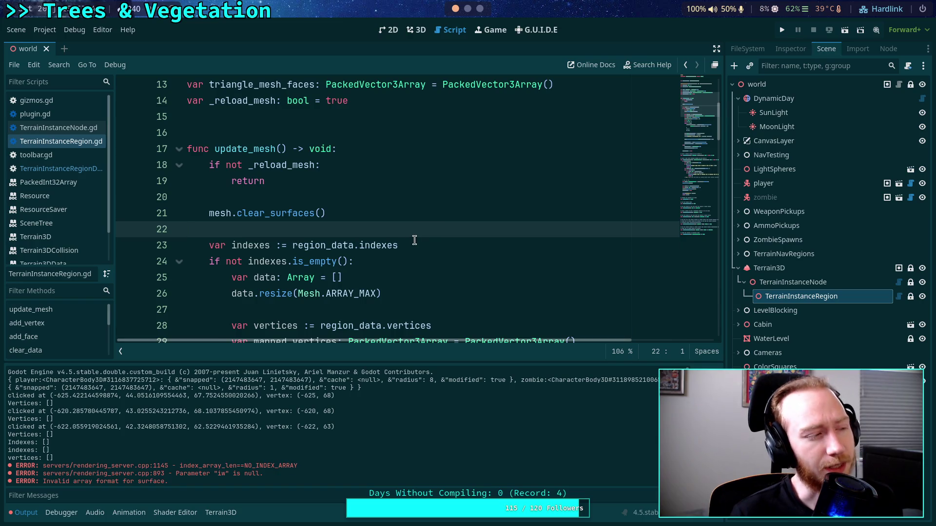
drag(422, 242, 290, 242)
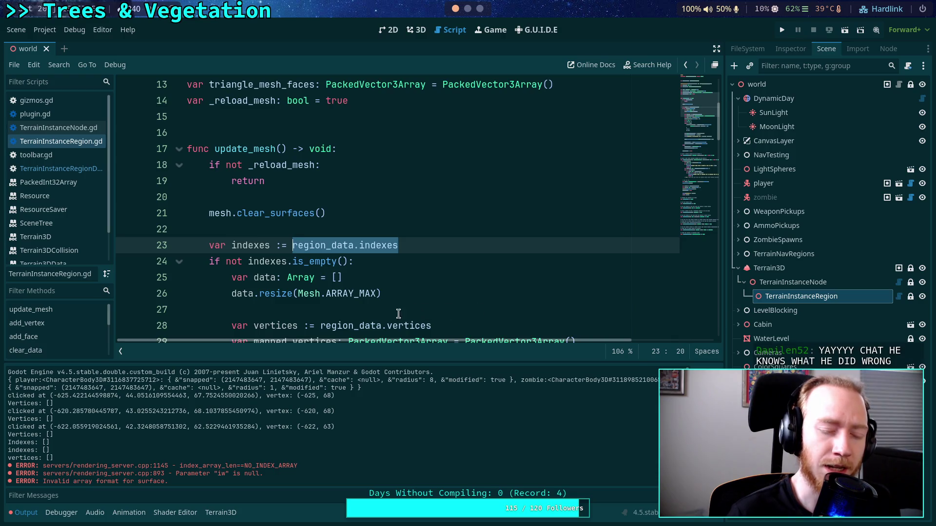
drag(293, 262, 349, 262)
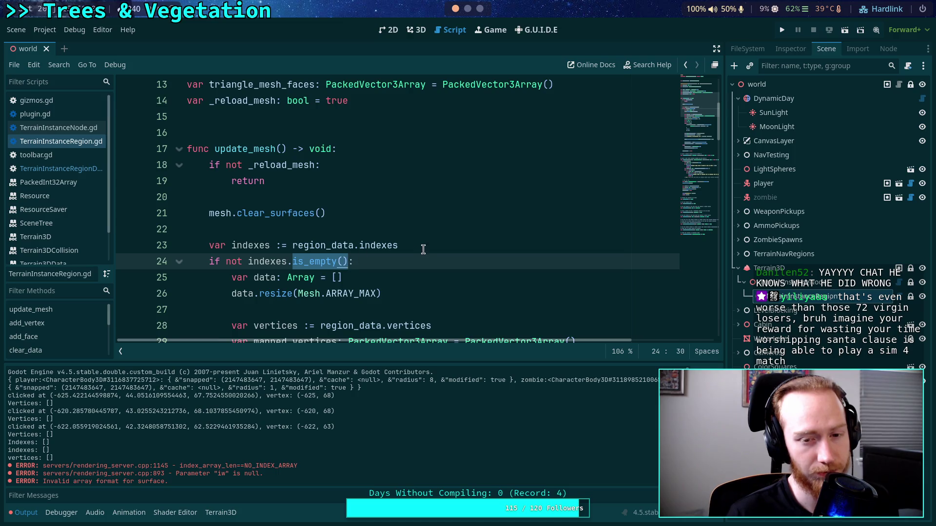
scroll(419, 245, up, 4)
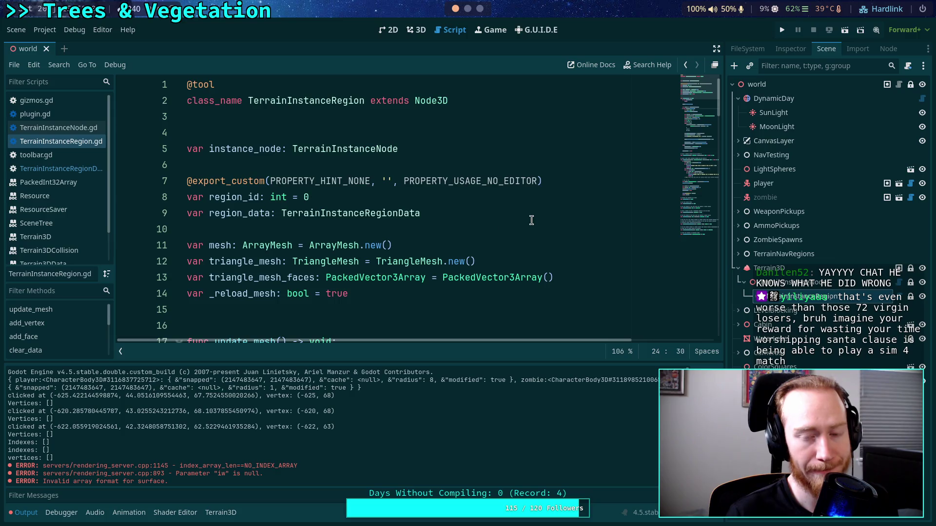
click(532, 221)
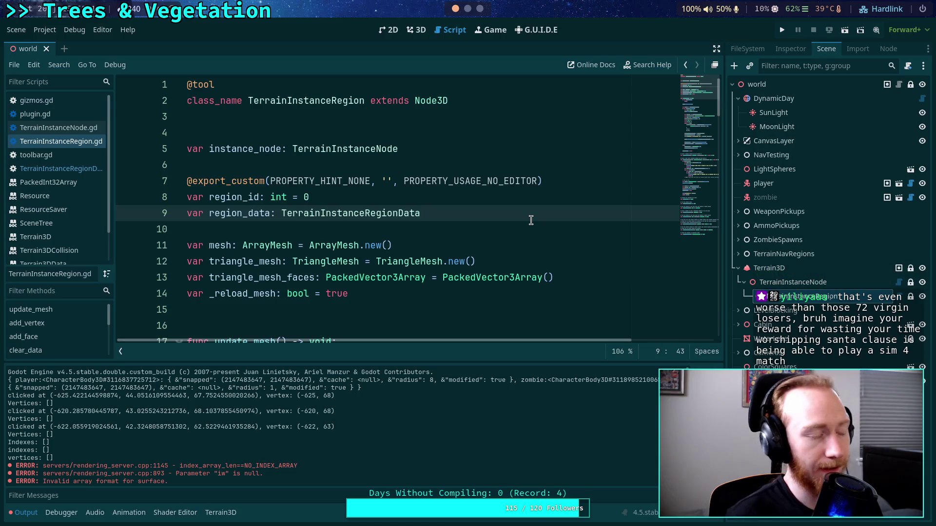
scroll(531, 221, down, 6)
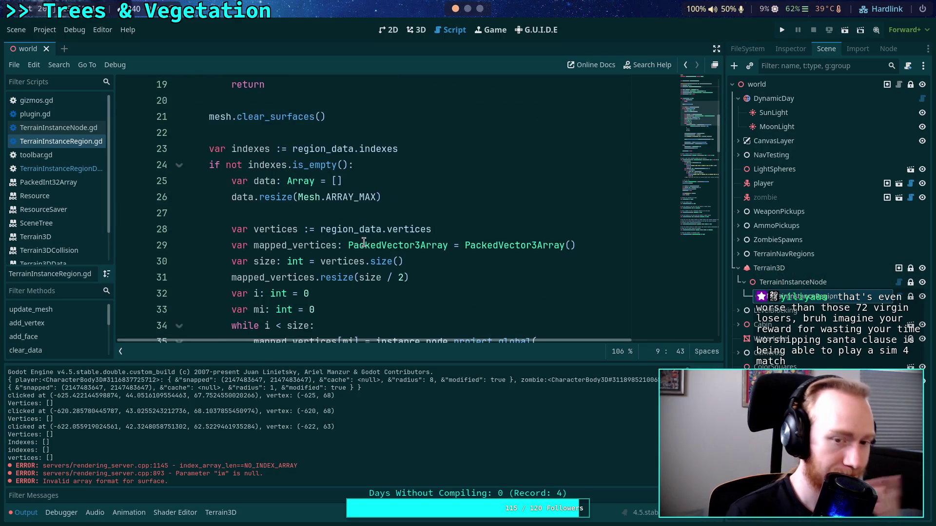
scroll(363, 242, down, 2)
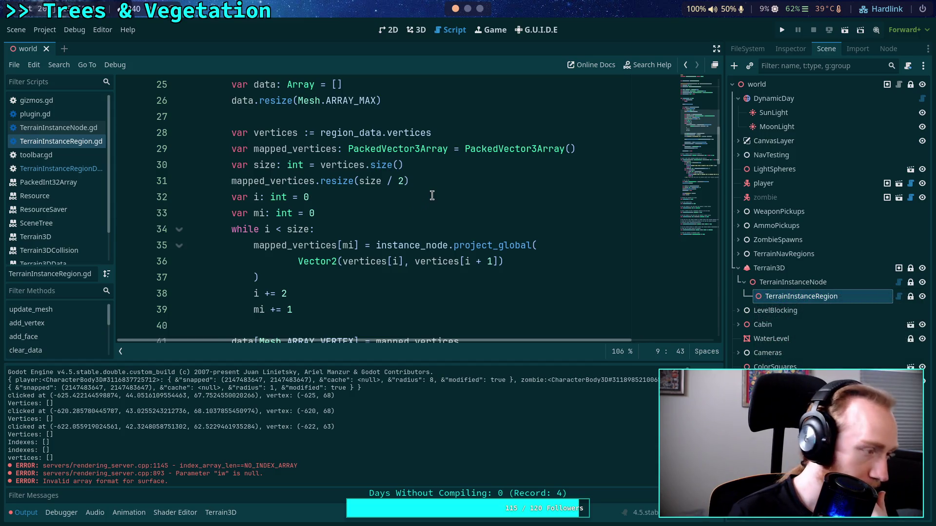
key(ctrl+z)
key(ctrl+z)
key(ctrl+z)
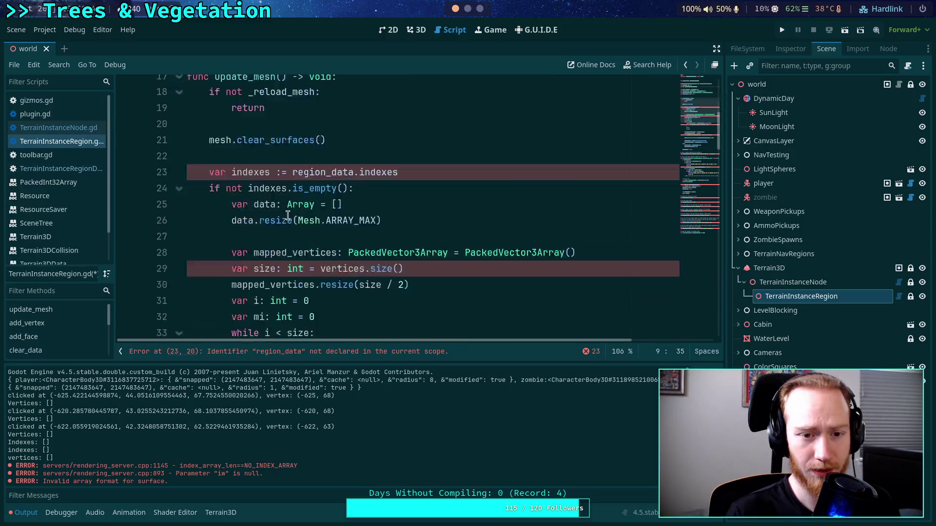
- Write set_data(data: TerrainInstanceRegionData) -> void that assigns _rd = data, and save the script
key(ctrl+z)
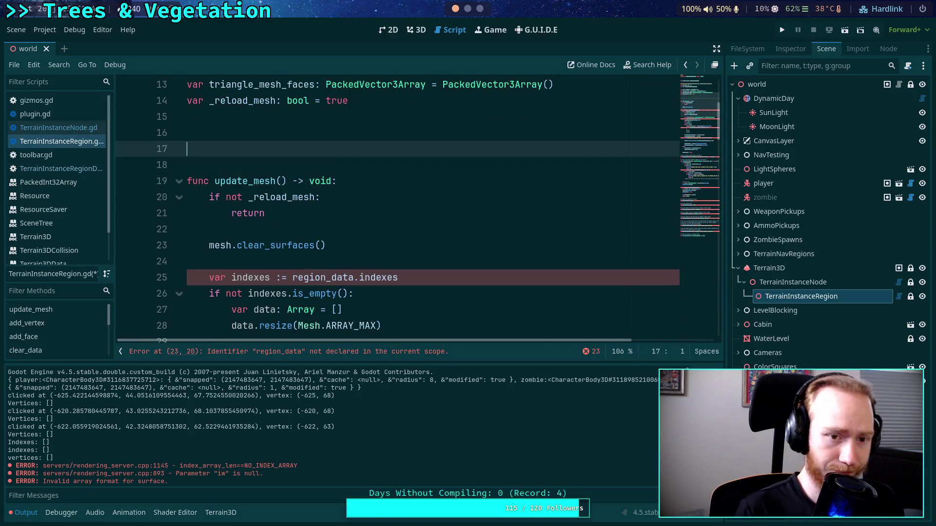
text(func set_data(d)
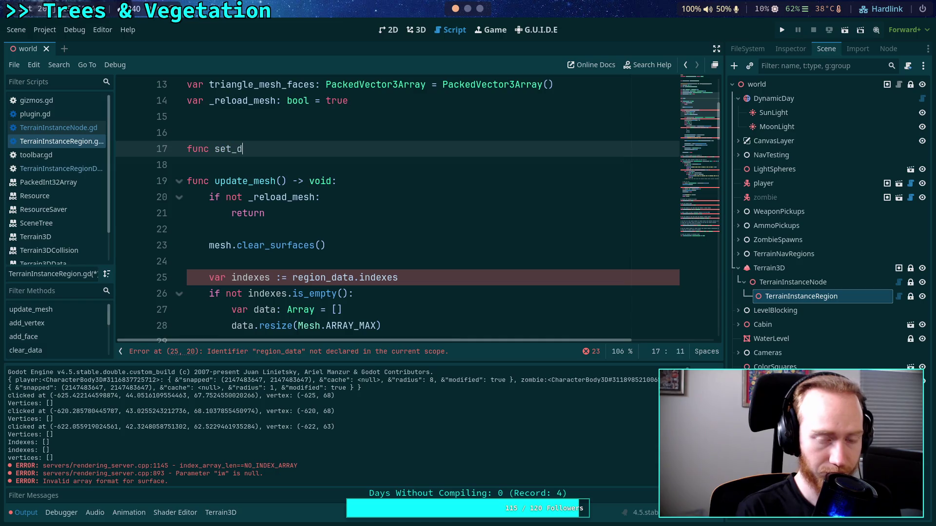
text(ata:Terr)
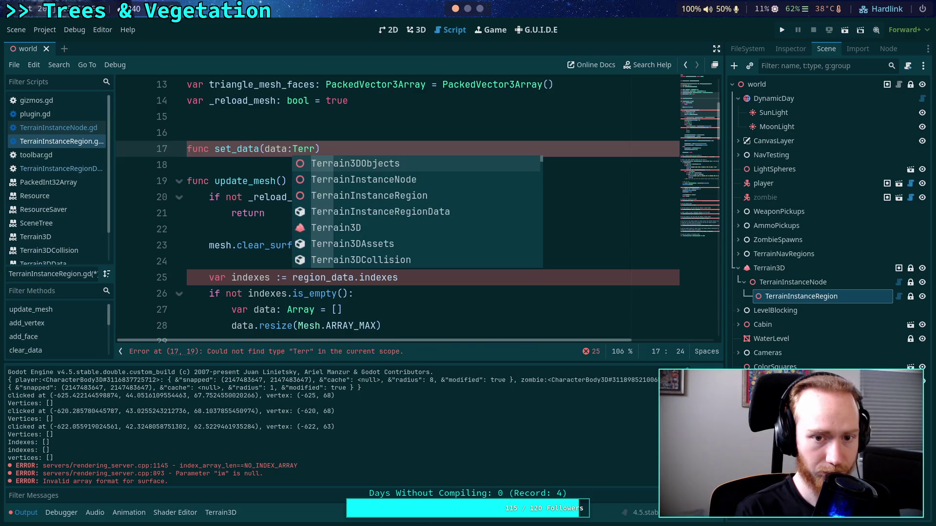
key(Down)
key(Down)
key(Down)
key(Return)
key(ctrl+Left)
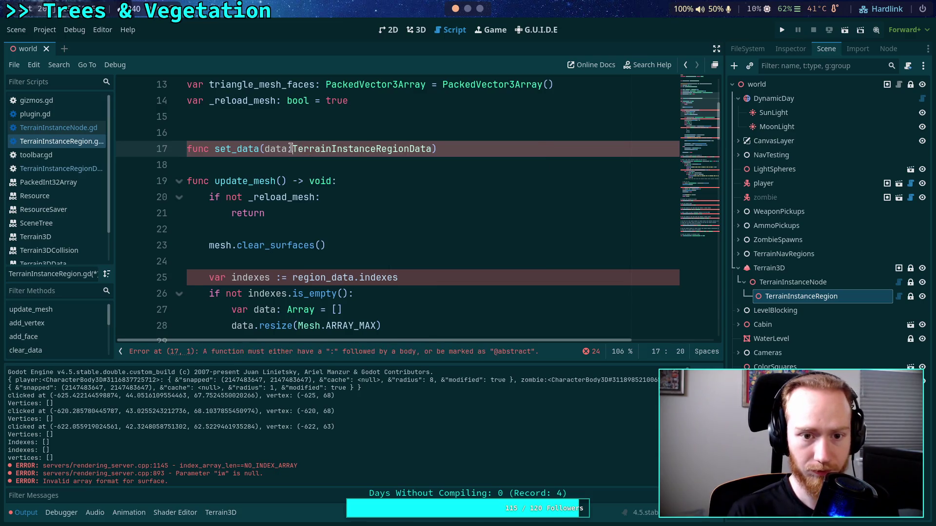
click(502, 152)
text(-> v)
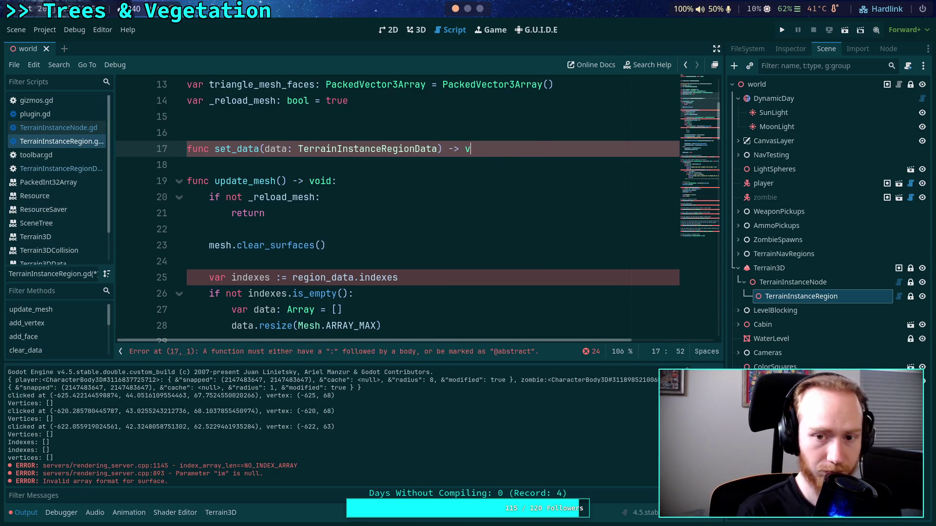
text(oid:)
key(Return)
text(_rd )
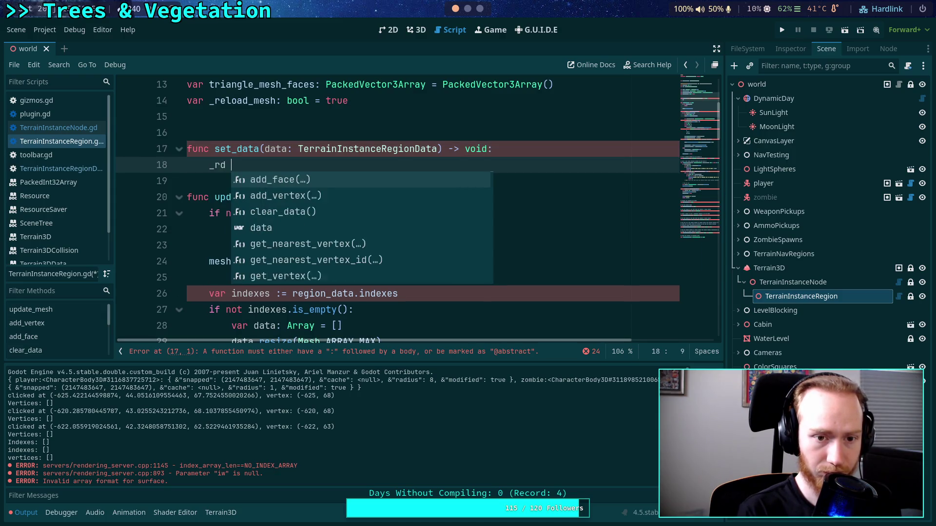
text(= data)
key(ctrl+s)
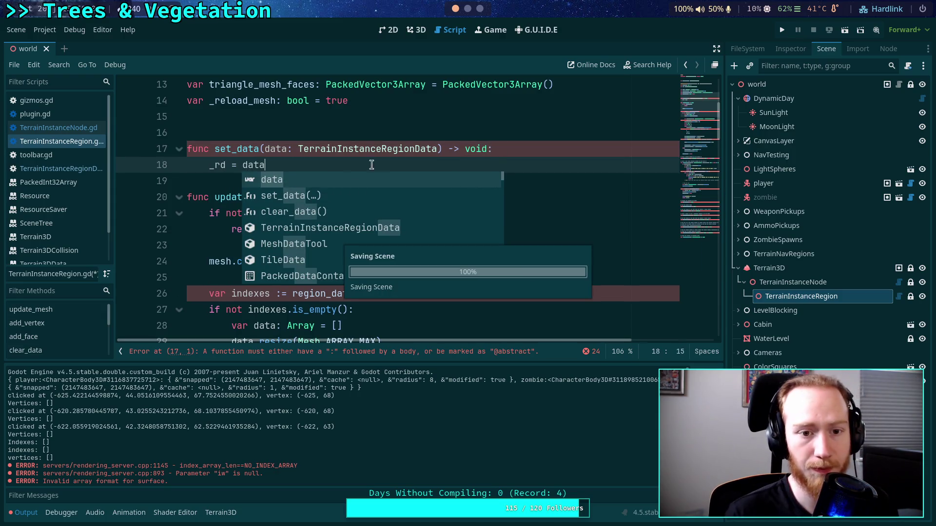
click(198, 182)
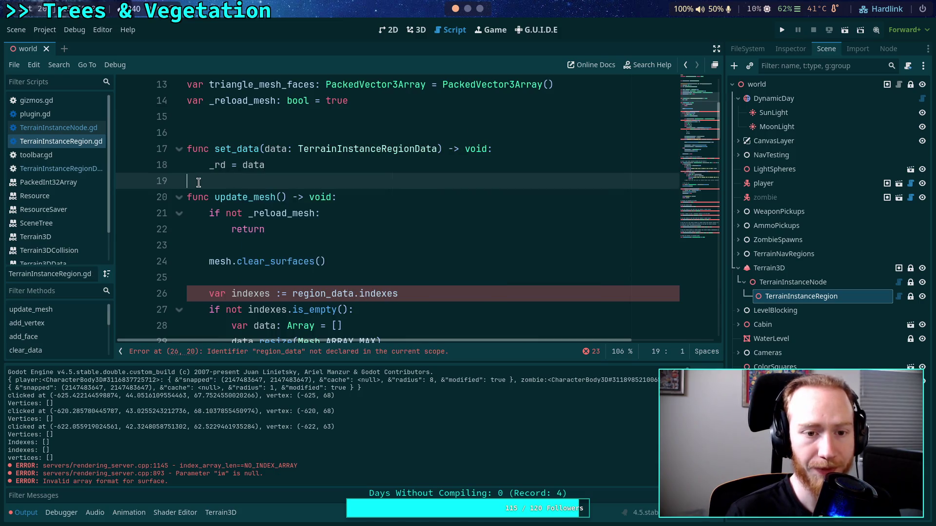
click(431, 281)
- Remove update_mesh's local indexes declaration and prefix the if-check's indexes with _rd
key(shift+Down)
key(Delete)
click(248, 293)
text(_rd.)
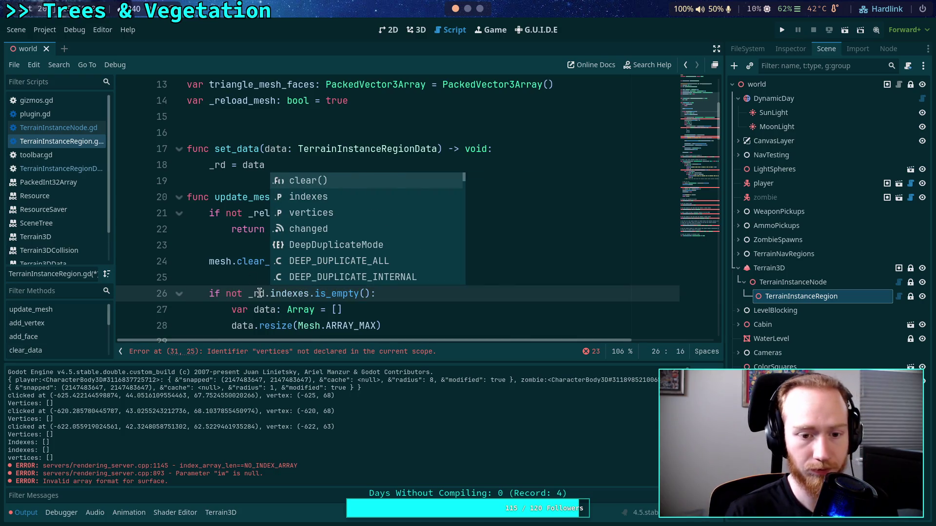
drag(249, 293, 270, 293)
key(ctrl+c)
scroll(341, 234, down, 3)
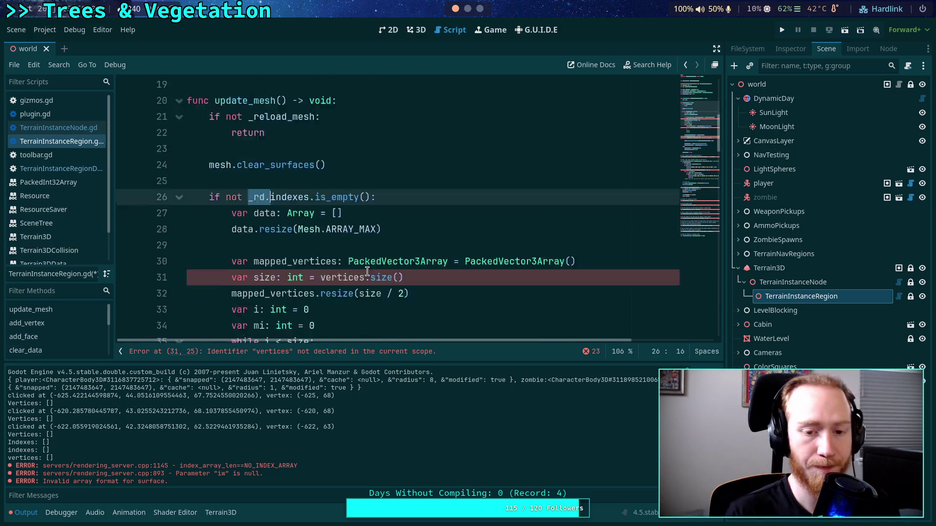
- Prefix _rd. to vertices and indexes on update_mesh's size, Vector2, ARRAY_INDEX and print lines
click(320, 229)
key(ctrl+v)
scroll(327, 256, down, 2)
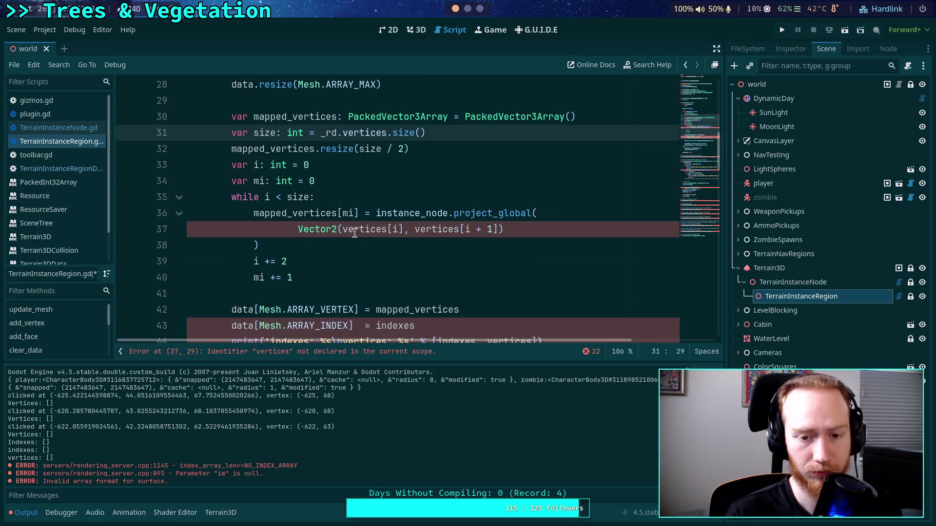
click(343, 229)
key(ctrl+v)
click(438, 229)
key(ctrl+v)
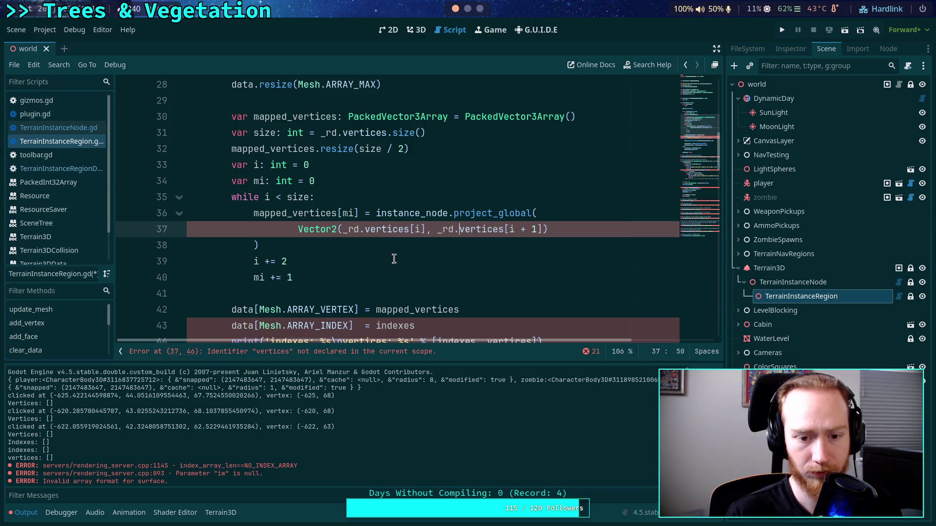
scroll(368, 240, down, 2)
click(375, 229)
key(ctrl+v)
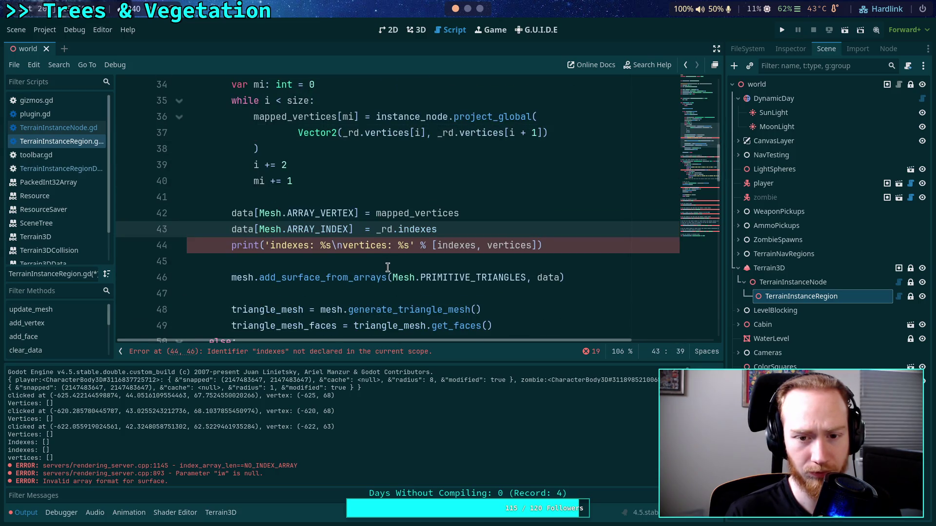
click(436, 246)
key(ctrl+v)
click(506, 246)
key(ctrl+v)
click(326, 277)
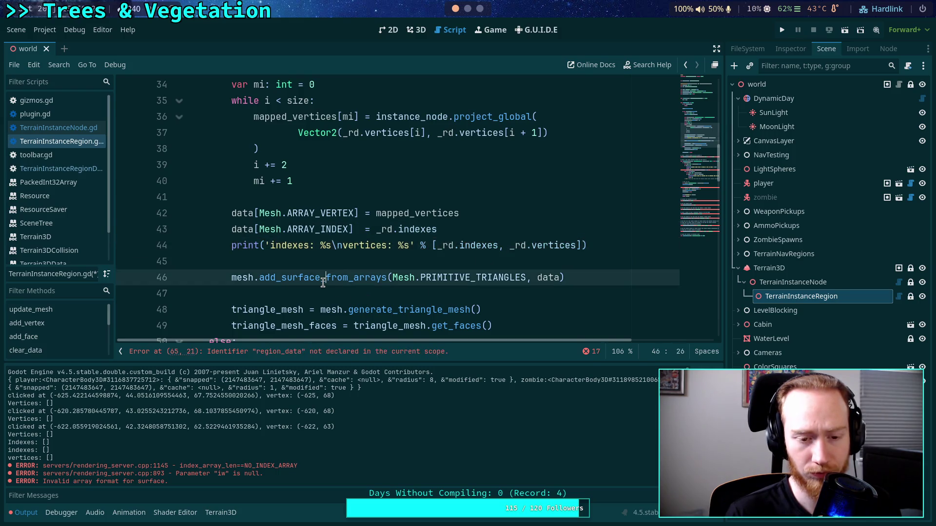
scroll(254, 255, down, 4)
scroll(254, 254, down, 1)
- In add_vertex, delete the local vertices line and prefix every vertices reference with _rd
click(179, 212)
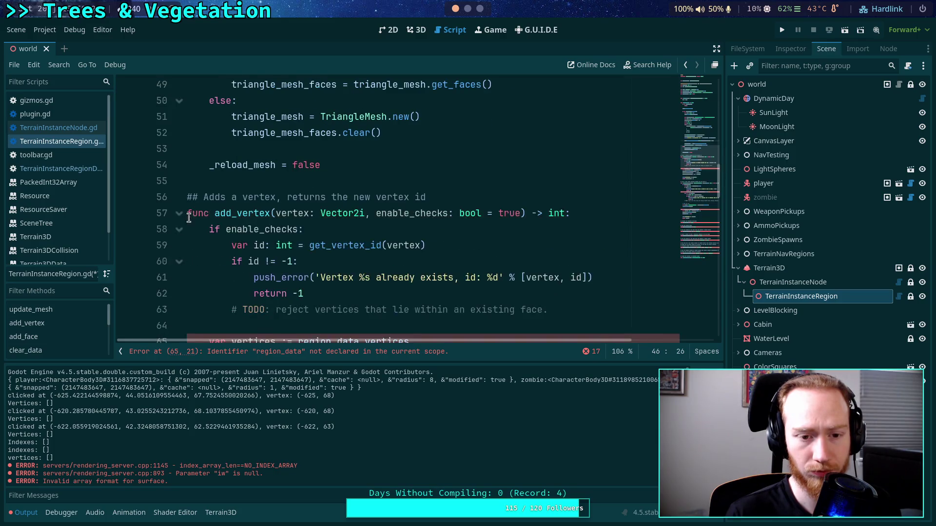
scroll(269, 253, down, 2)
click(400, 245)
key(ctrl+shift+k)
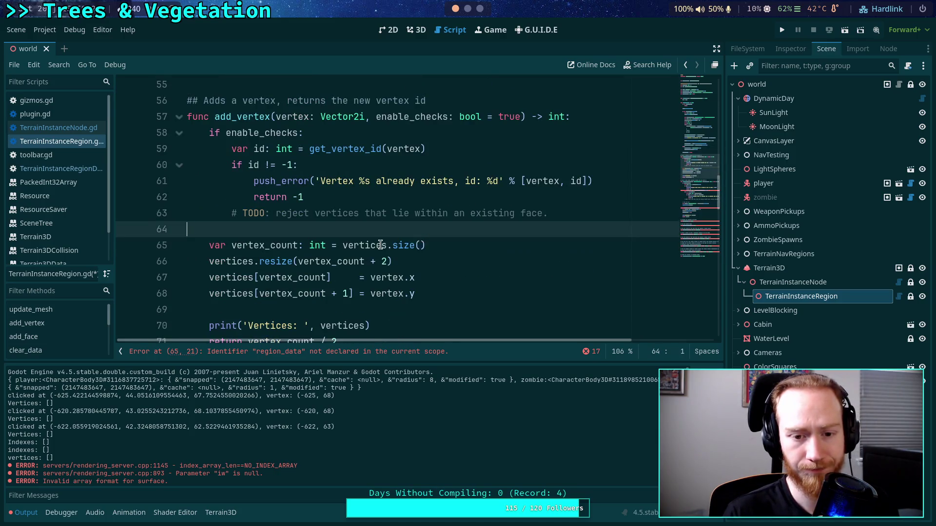
click(341, 245)
key(ctrl+v)
click(210, 261)
key(ctrl+v)
click(210, 277)
key(ctrl+v)
click(212, 294)
key(ctrl+v)
scroll(211, 294, down, 2)
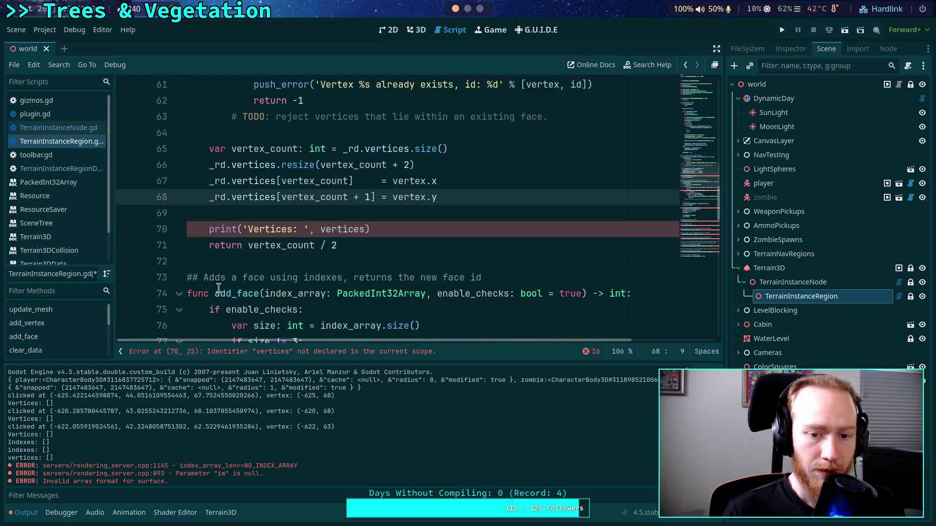
click(319, 230)
key(ctrl+v)
scroll(292, 278, up, 5)
click(179, 264)
- Replace region_data with _rd in add_face's max_index line
scroll(281, 220, down, 4)
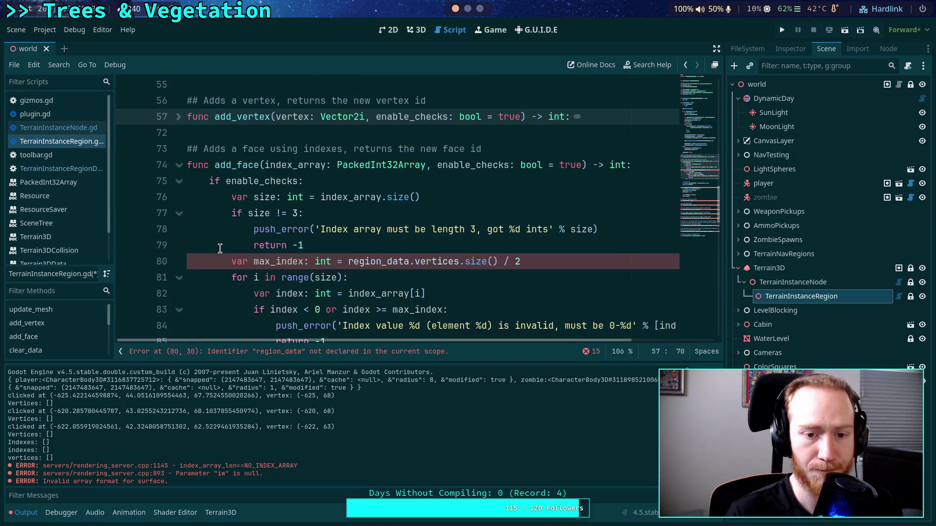
double_click(360, 214)
key(ctrl+v)
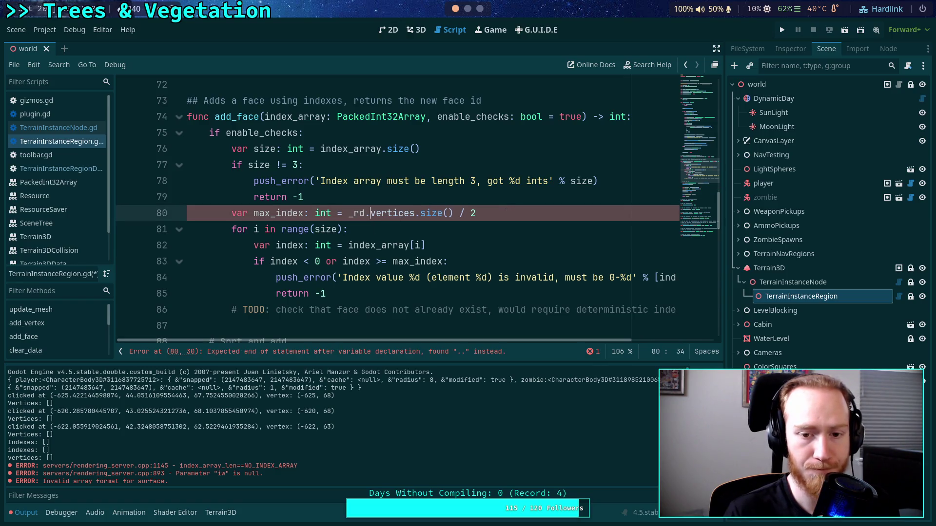
key(Delete)
scroll(368, 233, down, 1)
scroll(368, 234, down, 3)
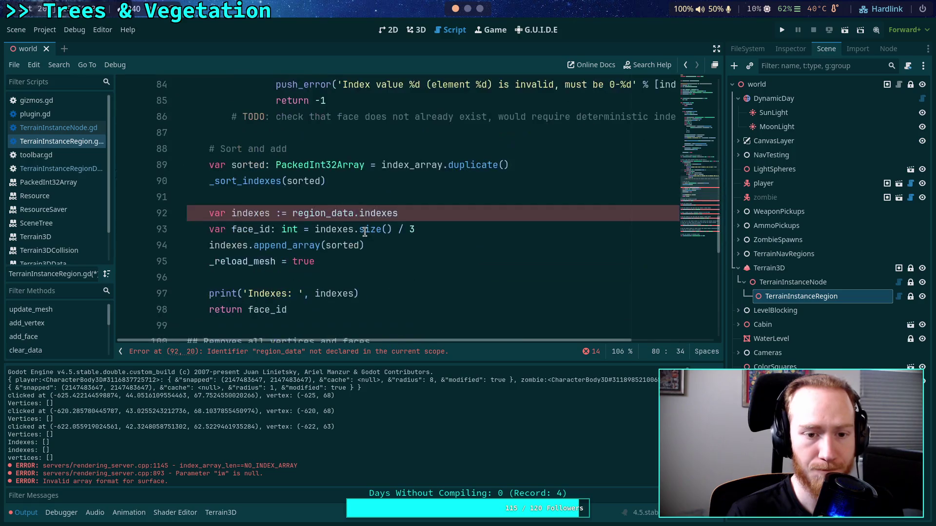
- Delete add_face's local indexes line and prefix indexes on the face_id, append and print lines with _rd
click(414, 213)
key(ctrl+shift+k)
click(315, 213)
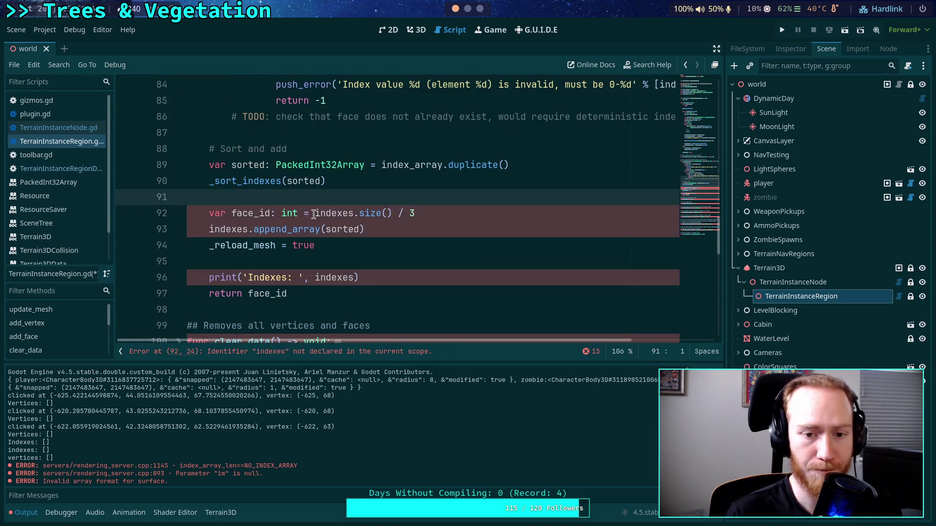
text(_rd.)
click(205, 229)
text(_rd.)
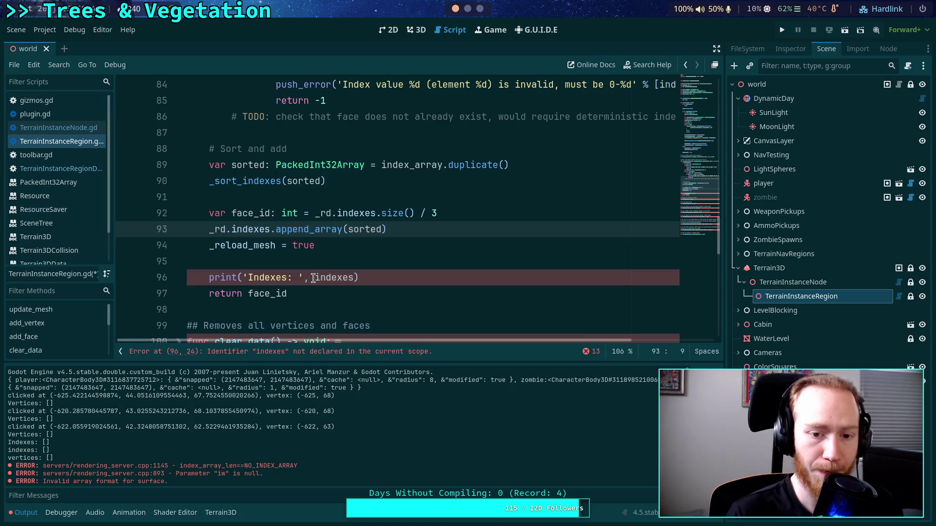
click(315, 277)
text(_rd.)
scroll(299, 232, down, 2)
scroll(214, 209, up, 12)
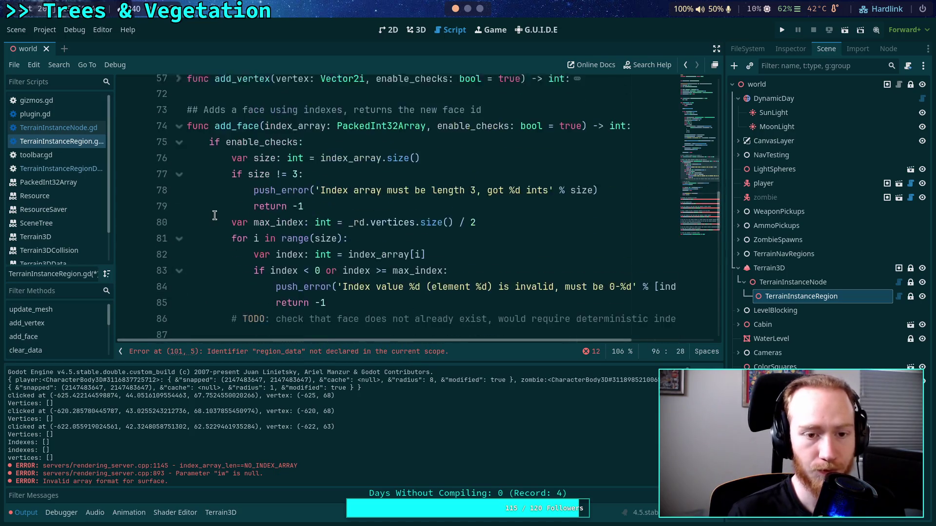
click(179, 166)
- In clear_data, replace region_data with _rd so it calls _rd.clear()
click(178, 214)
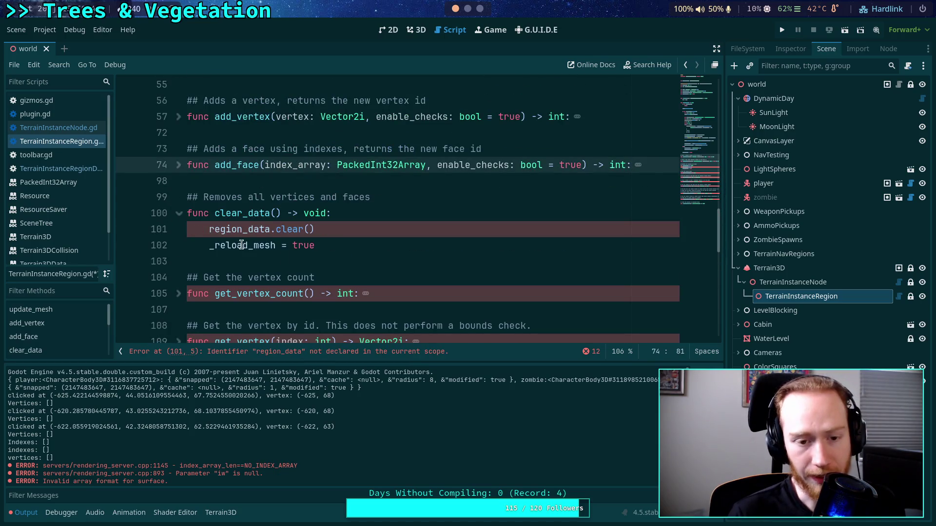
double_click(238, 231)
text(_rd.)
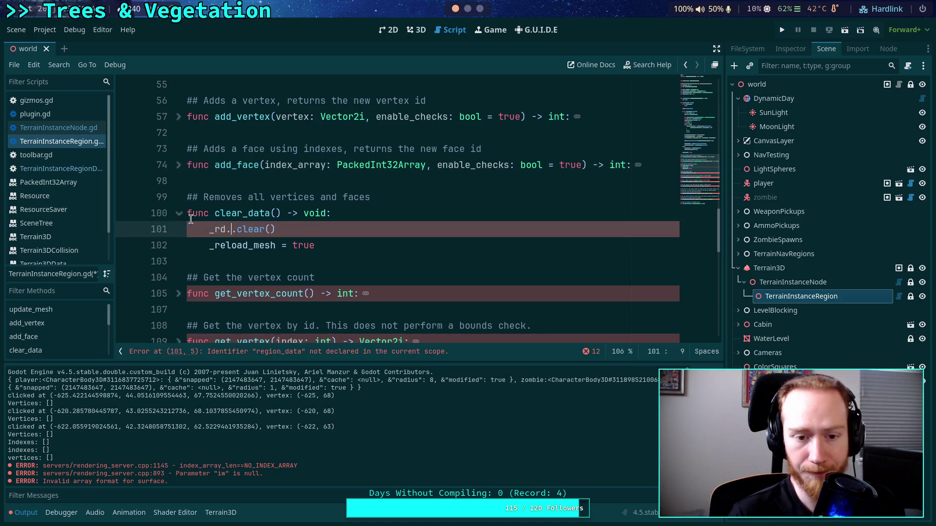
key(BackSpace)
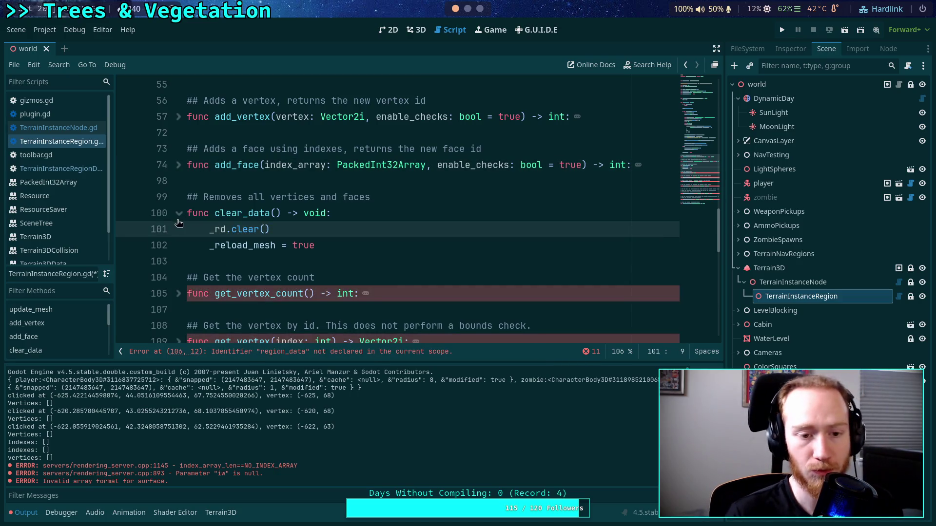
click(179, 215)
- Replace region_data with _rd in get_vertex_count on line 106
click(179, 262)
scroll(183, 263, down, 1)
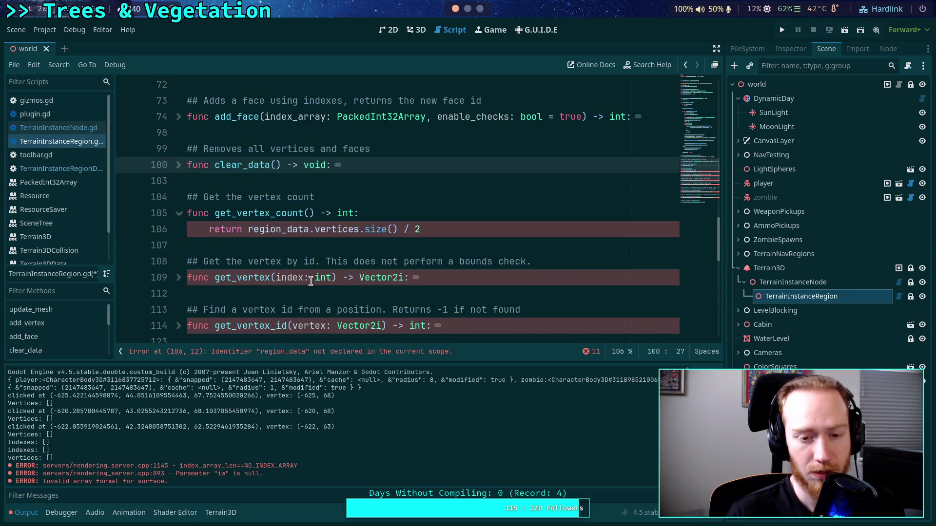
double_click(292, 230)
double_click(311, 230)
double_click(312, 230)
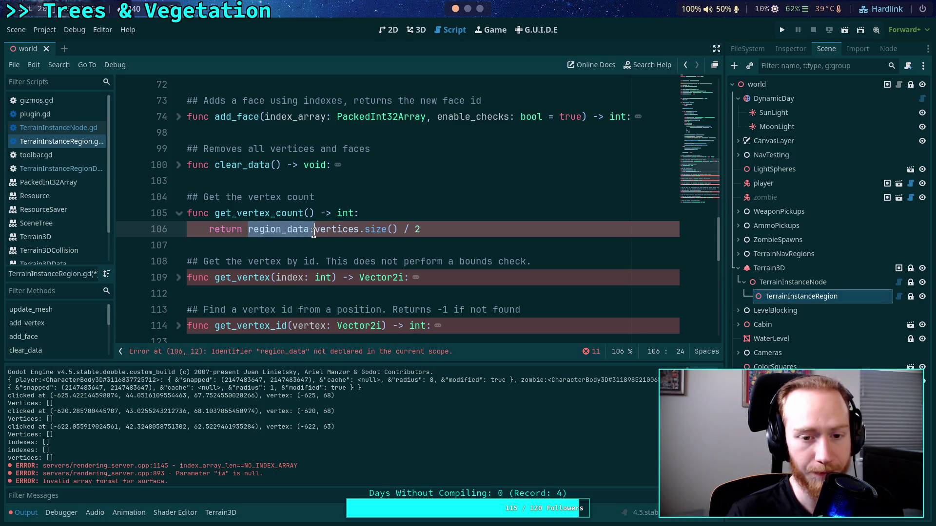
text(_rd)
click(178, 214)
- Replace both region_data references in get_vertex with _rd
click(179, 262)
scroll(400, 238, down, 2)
double_click(300, 200)
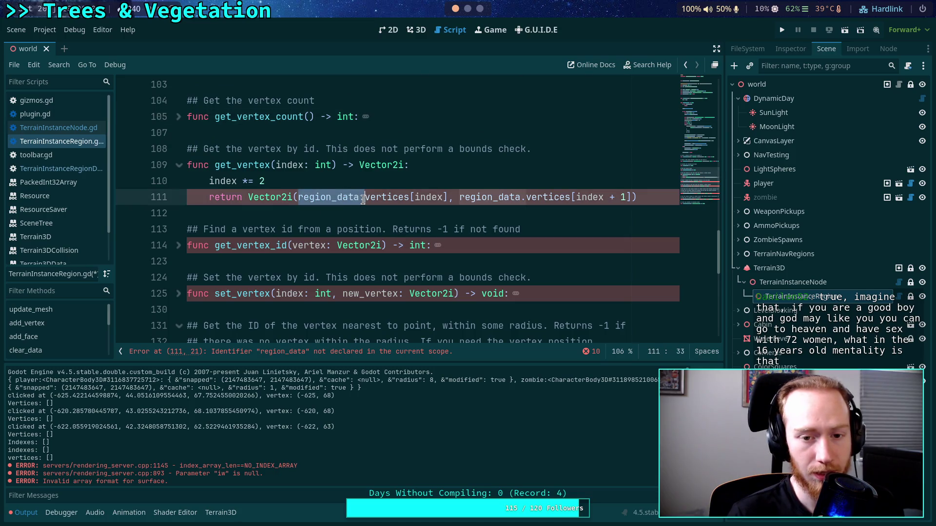
text(_rd)
double_click(441, 197)
text(_rd)
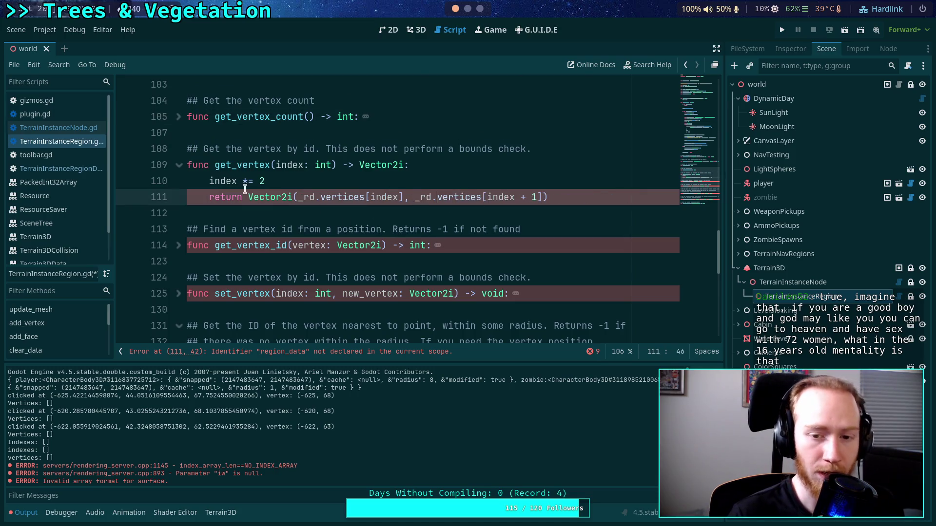
click(180, 165)
- In get_vertex_id, remove the local vertices declaration and prefix all three vertices uses with _rd
click(178, 215)
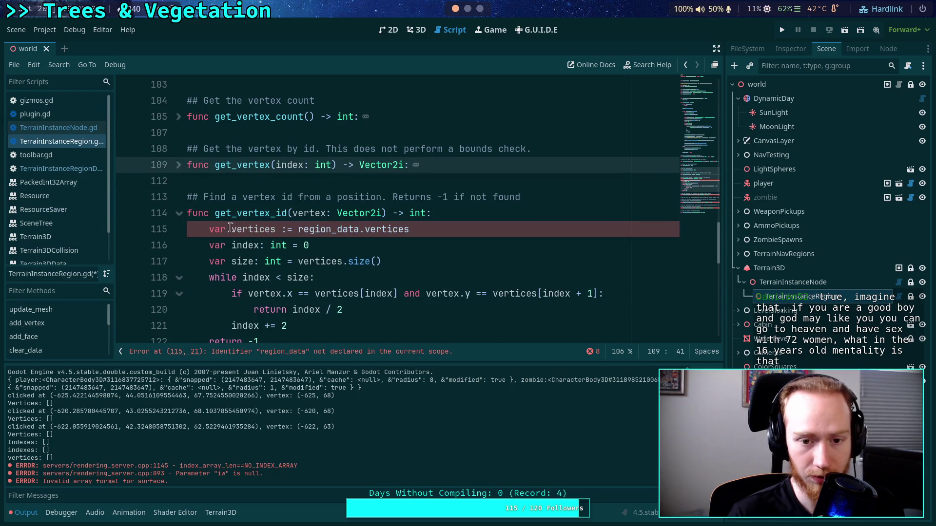
drag(411, 229, 496, 220)
key(BackSpace)
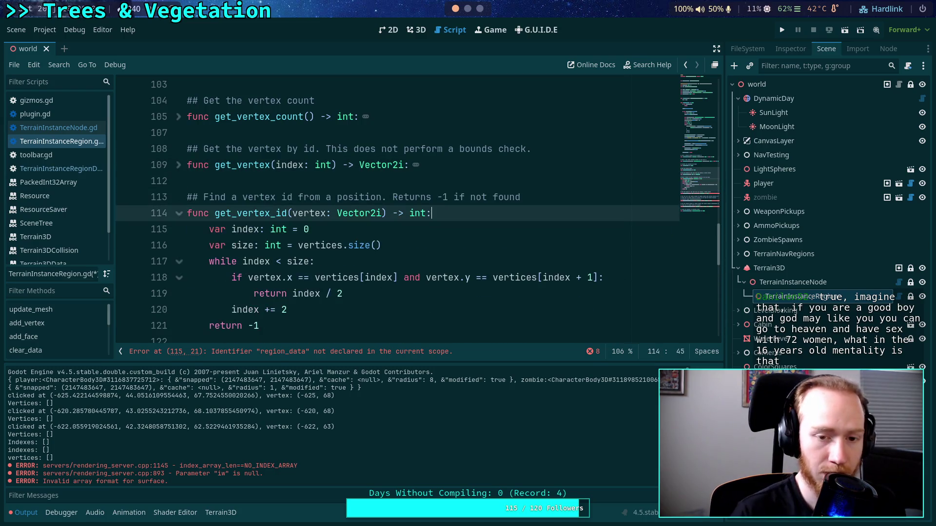
scroll(443, 211, down, 2)
click(298, 149)
text(_rd.)
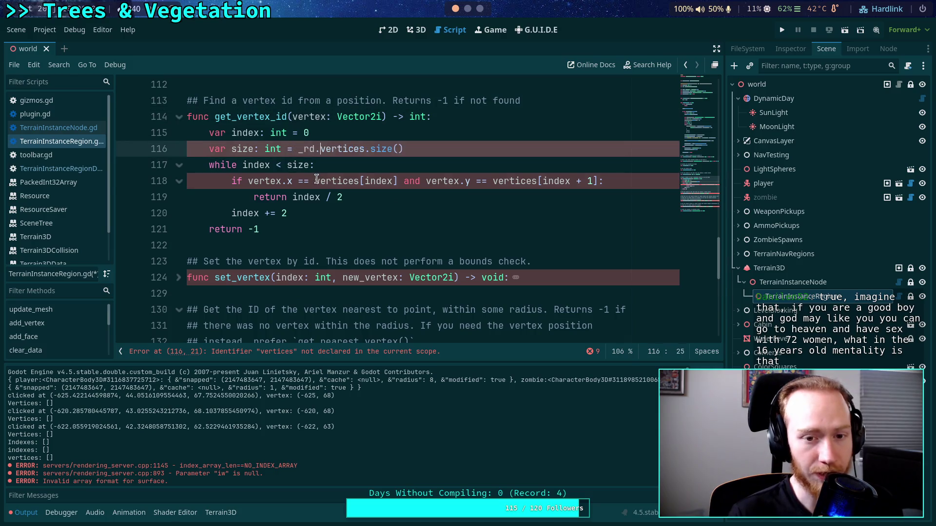
click(315, 180)
text(_rd.)
click(515, 181)
text(_rd.)
scroll(229, 199, up, 1)
click(180, 164)
- In set_vertex, change region_data. to _rd. on lines 126 and 127
click(179, 213)
scroll(224, 210, down, 1)
click(250, 198)
drag(276, 197, 209, 197)
text(_rd.)
drag(276, 213, 209, 213)
text(_rd.)
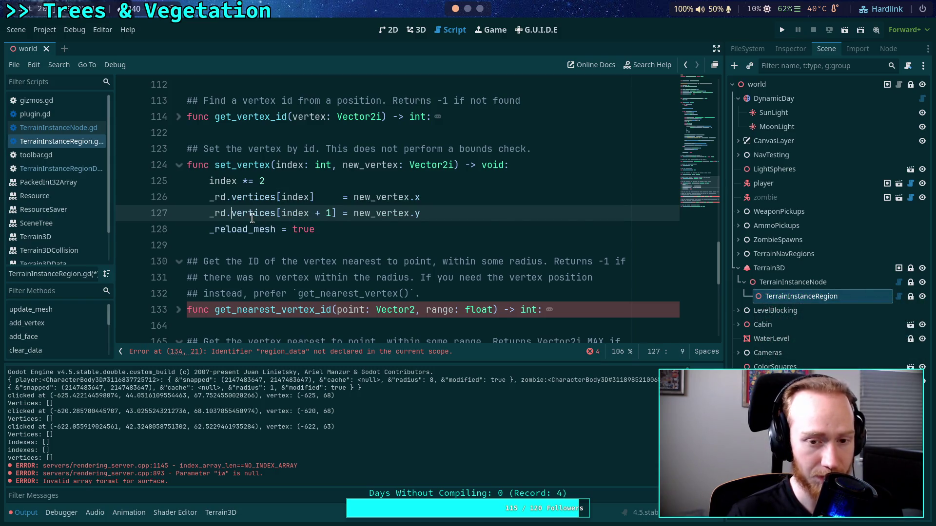
- In get_nearest_vertex_id, delete the region_data vertices line and prefix the size lookup with _rd
scroll(253, 218, down, 1)
click(179, 261)
scroll(200, 259, down, 2)
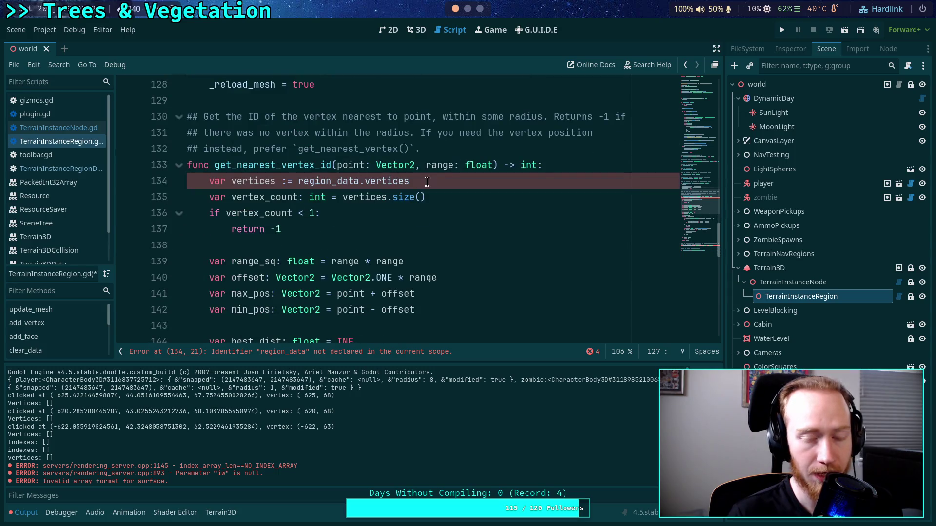
drag(427, 181, 155, 185)
key(BackSpace)
key(BackSpace)
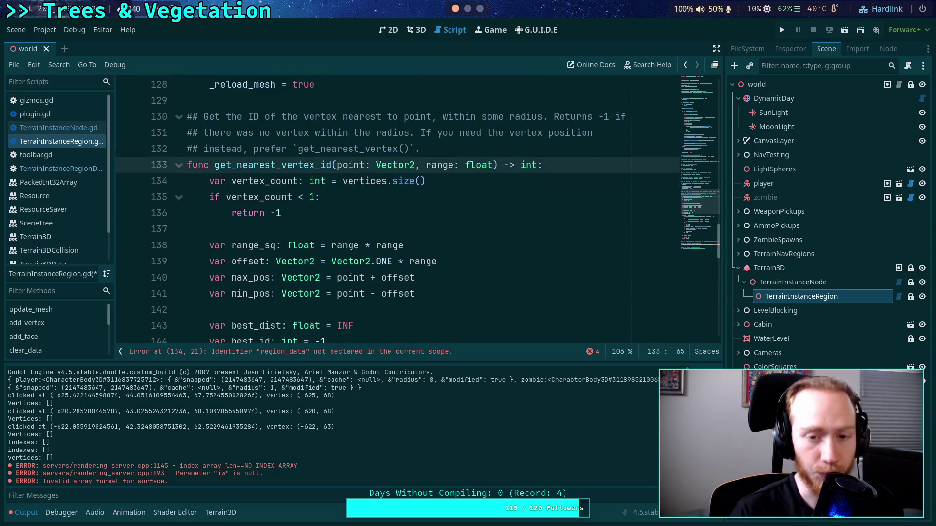
click(342, 183)
text(_rd.)
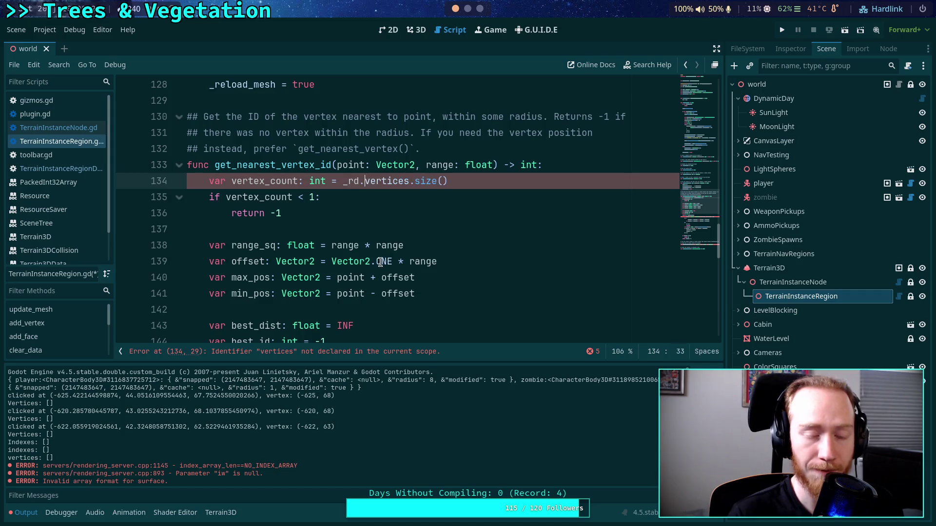
- Prefix both vertices references on line 147 with _rd
scroll(293, 222, down, 3)
scroll(294, 222, down, 1)
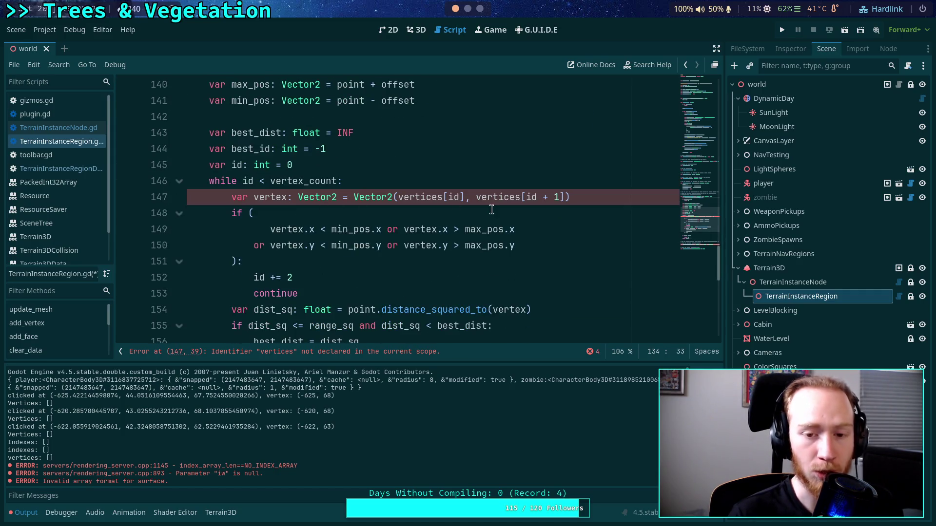
double_click(405, 197)
text(_rd.)
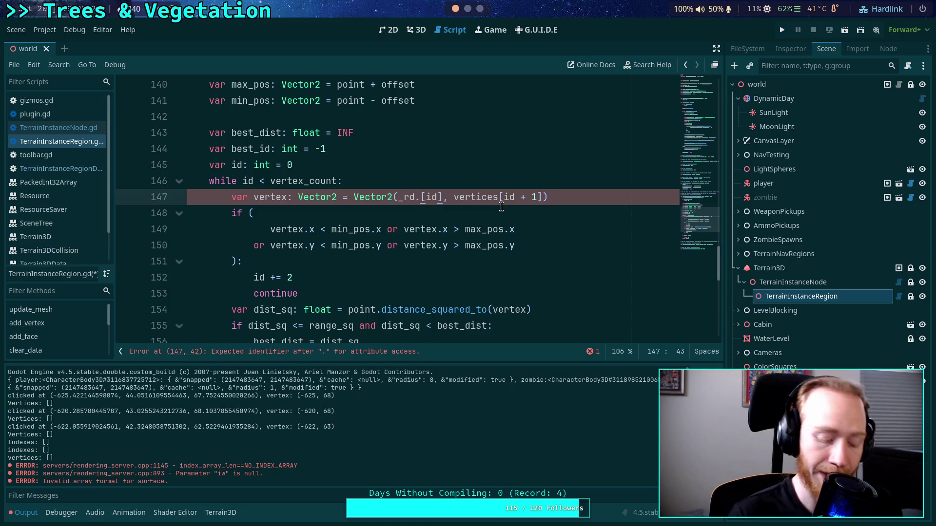
key(ctrl+z)
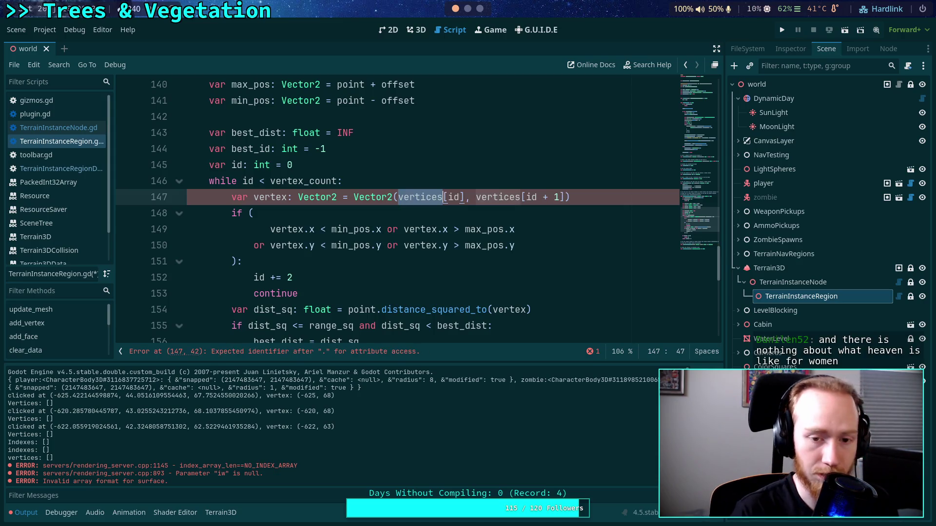
click(399, 198)
text(_rd.)
key(ctrl+Right)
key(ctrl+Right)
key(ctrl+Right)
text(_rd.)
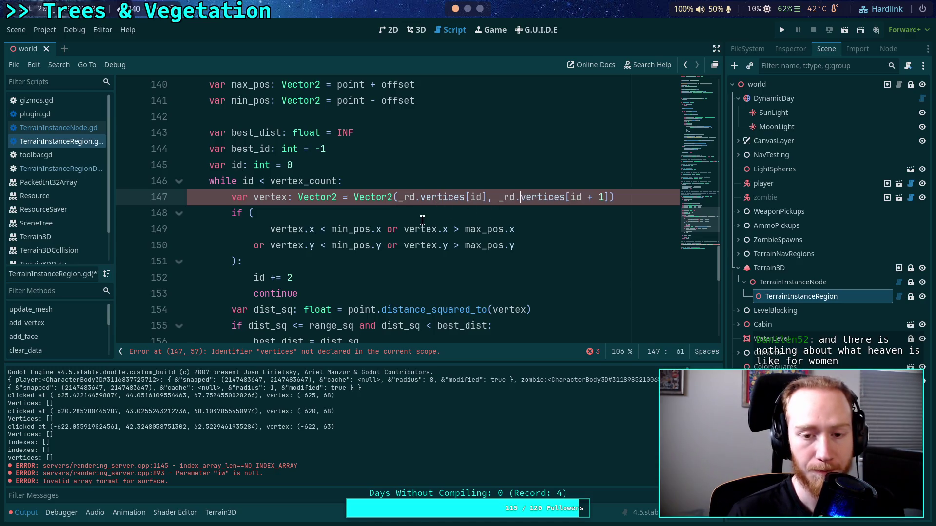
- Replace region_data on line 171 with _rd
scroll(422, 221, down, 6)
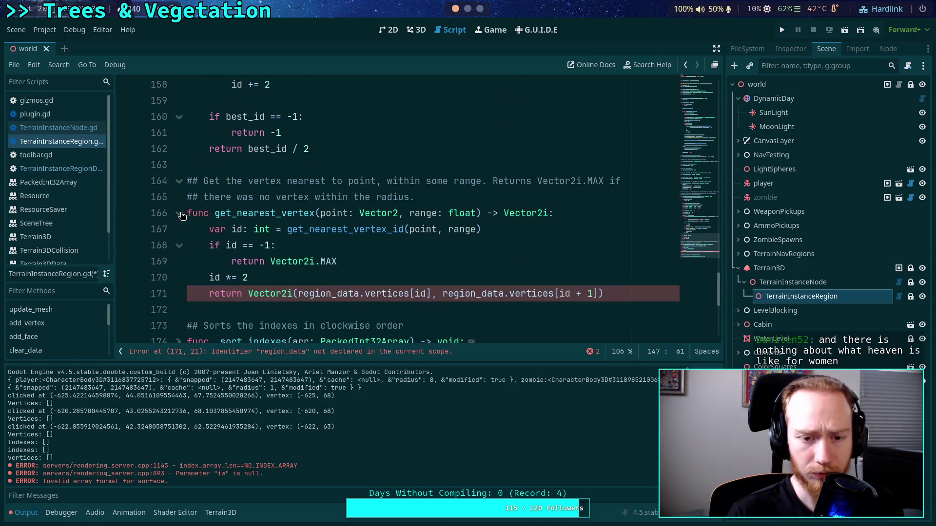
scroll(220, 210, down, 2)
click(299, 198)
drag(299, 198, 460, 204)
text(_rd)
text(_rd)
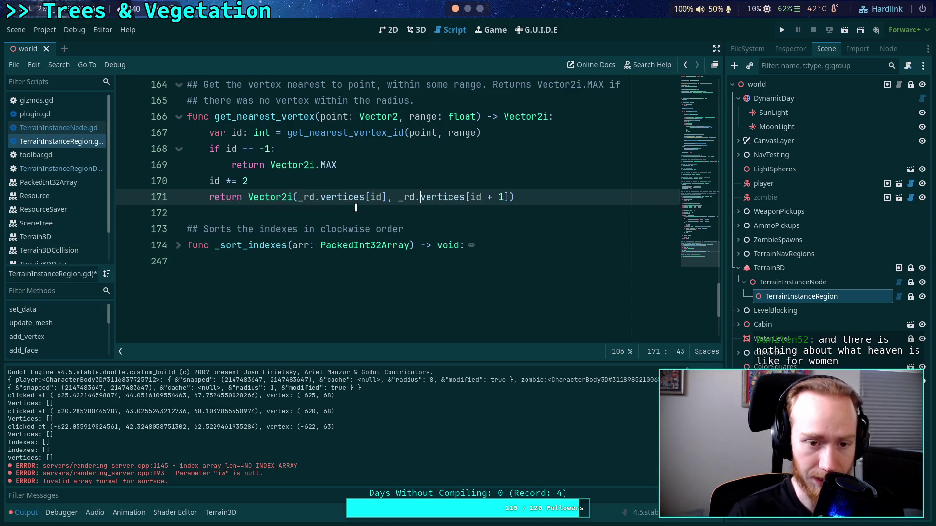
- Fold the update_mesh and set_data functions
scroll(356, 209, up, 10)
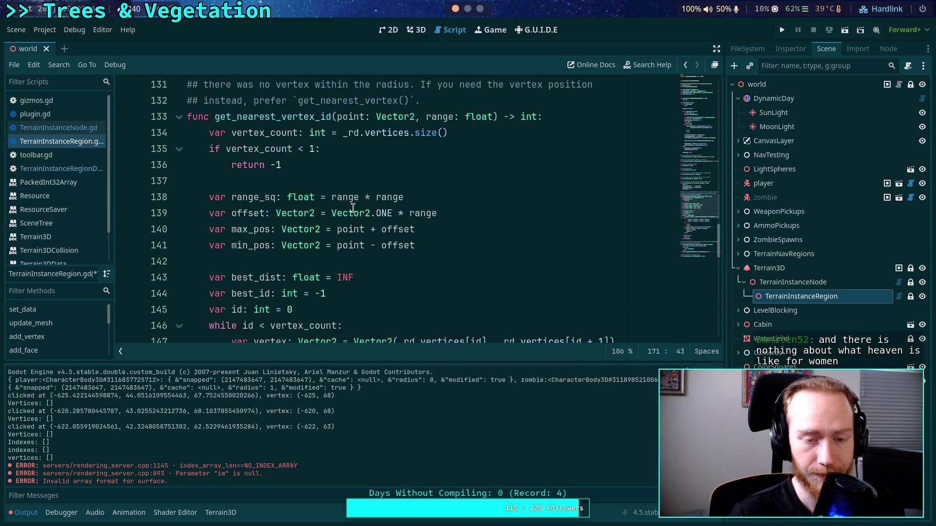
scroll(353, 208, up, 6)
scroll(354, 208, up, 20)
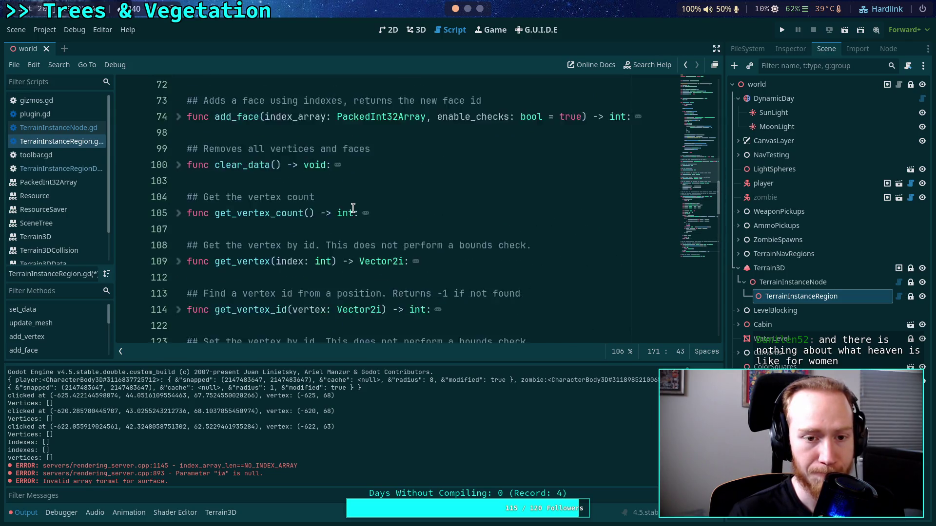
scroll(351, 208, up, 4)
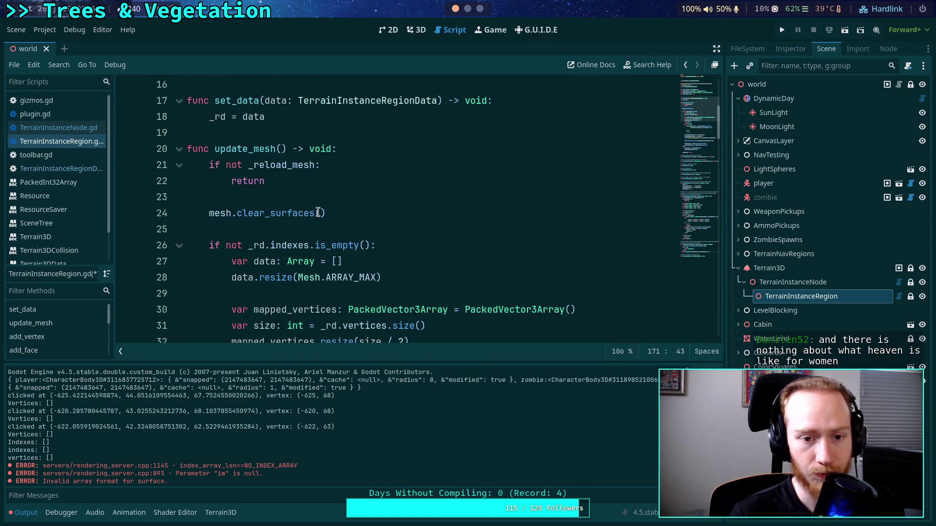
click(179, 134)
click(180, 102)
scroll(214, 202, up, 3)
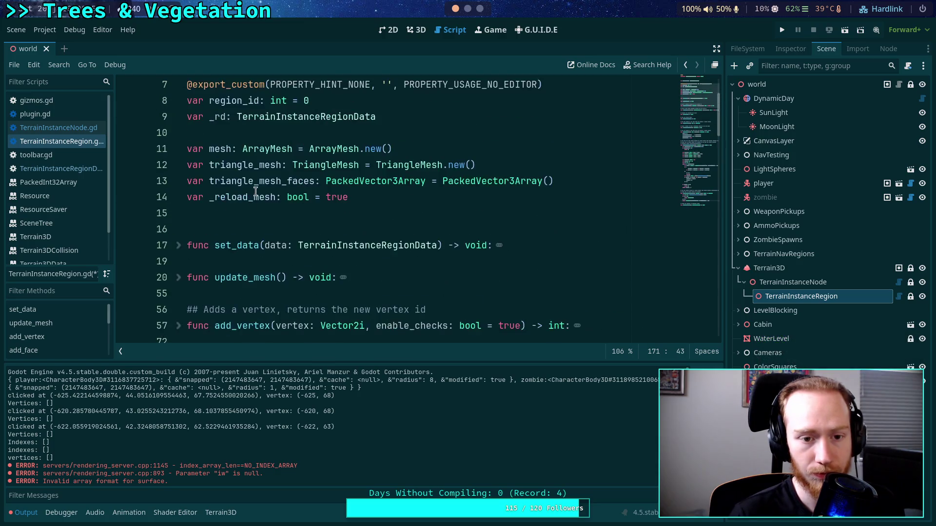
scroll(265, 215, down, 8)
scroll(264, 215, down, 1)
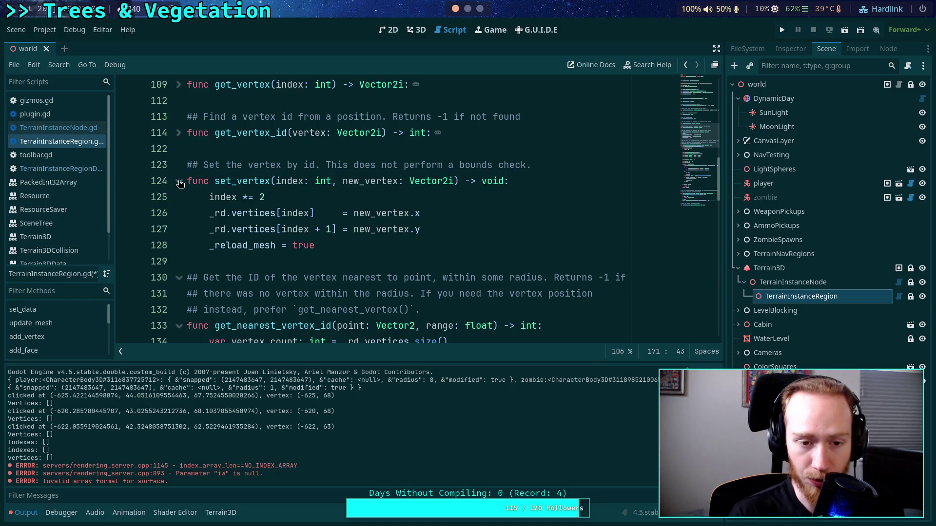
click(180, 183)
scroll(175, 173, down, 2)
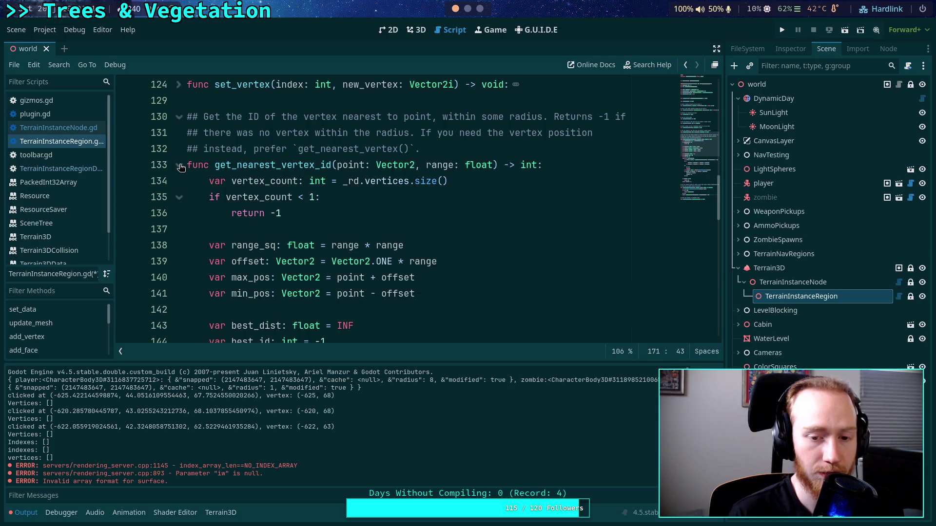
click(333, 228)
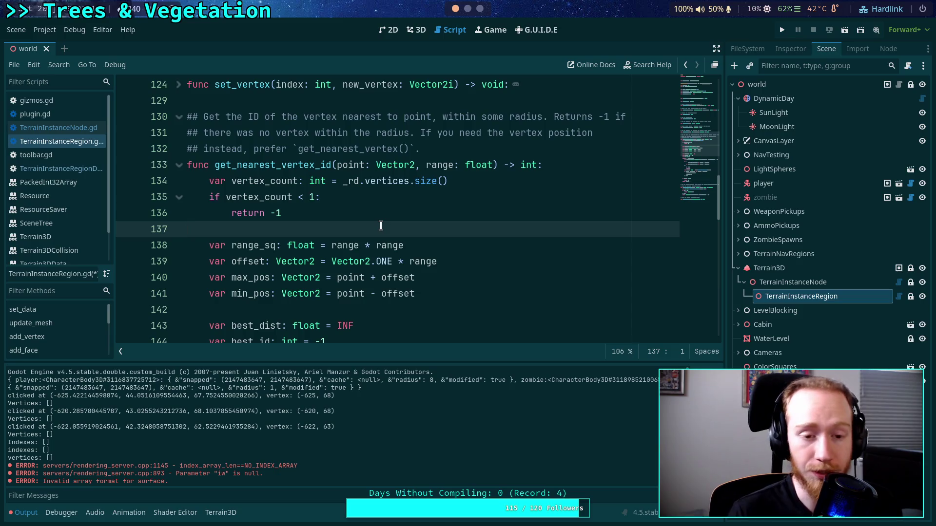
key(Tab)
text(var)
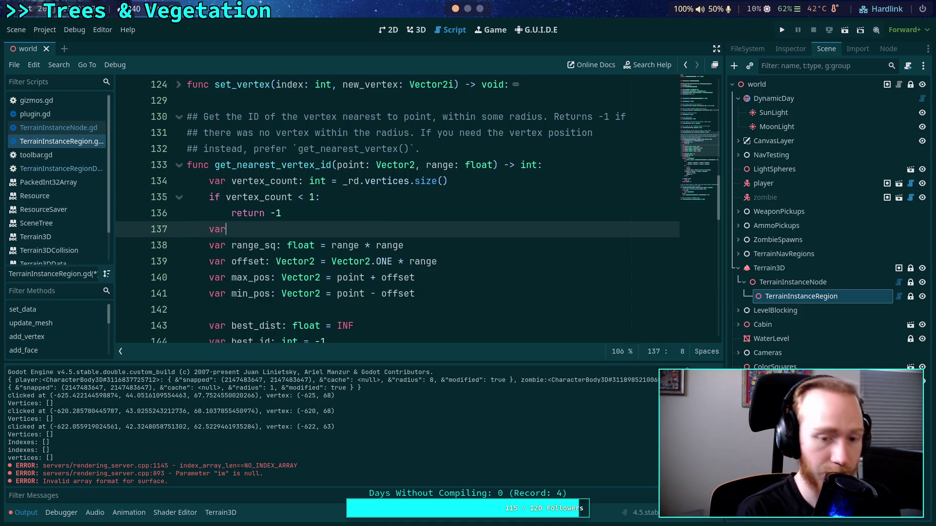
text(& ar)
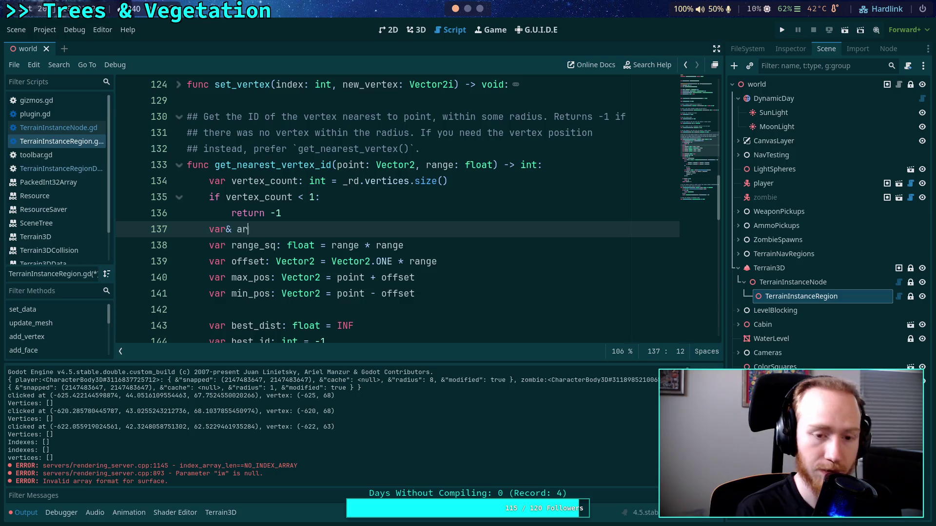
text(r := )
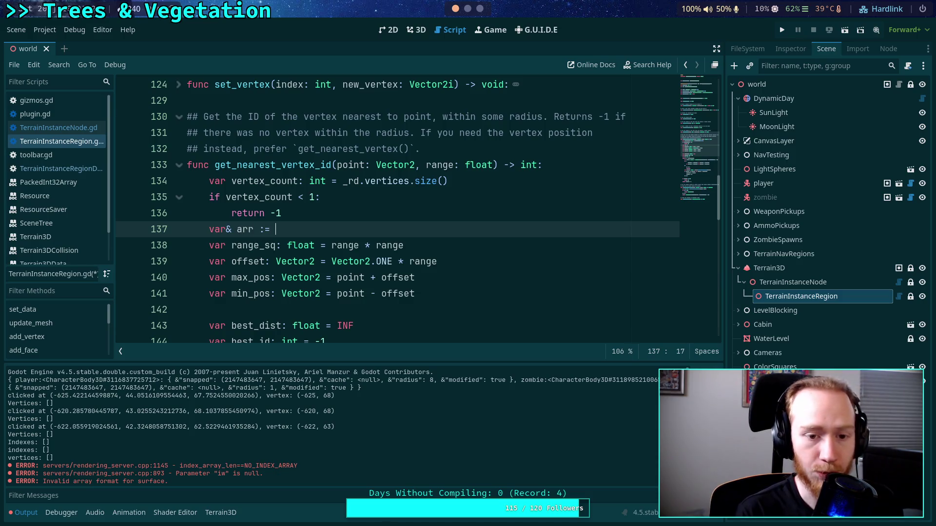
text(_rd.)
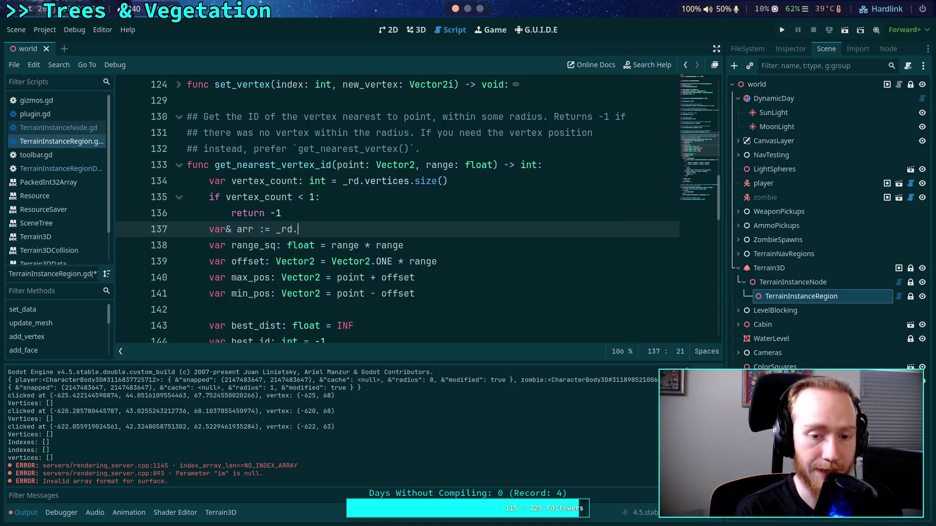
text(verit)
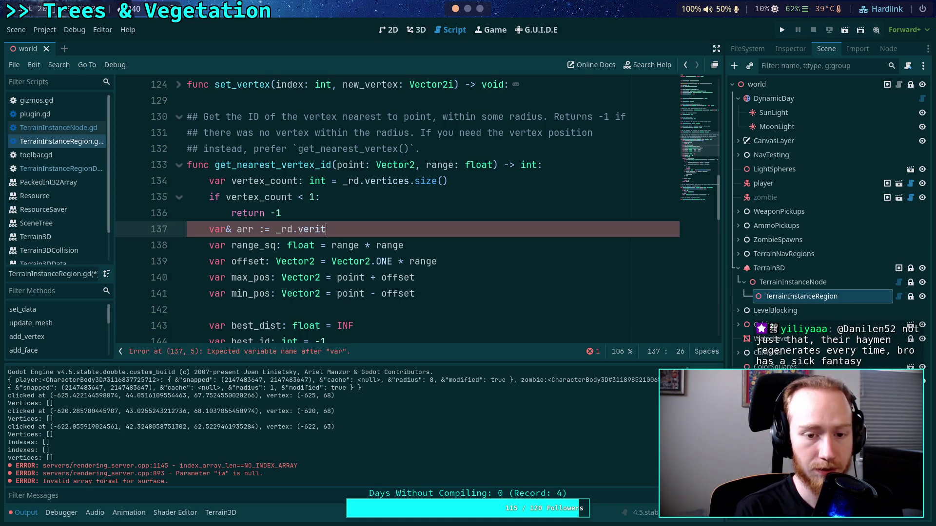
key(BackSpace)
key(BackSpace)
text(tices)
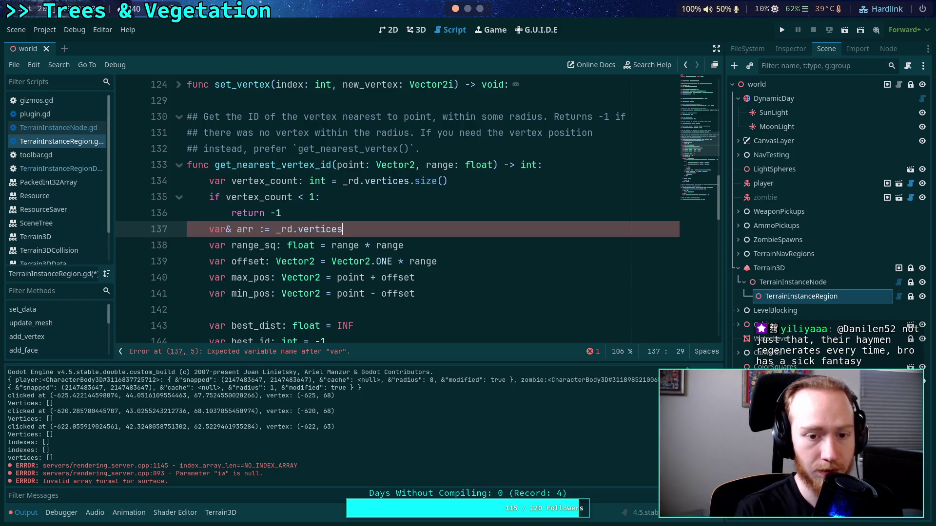
click(287, 230)
click(231, 230)
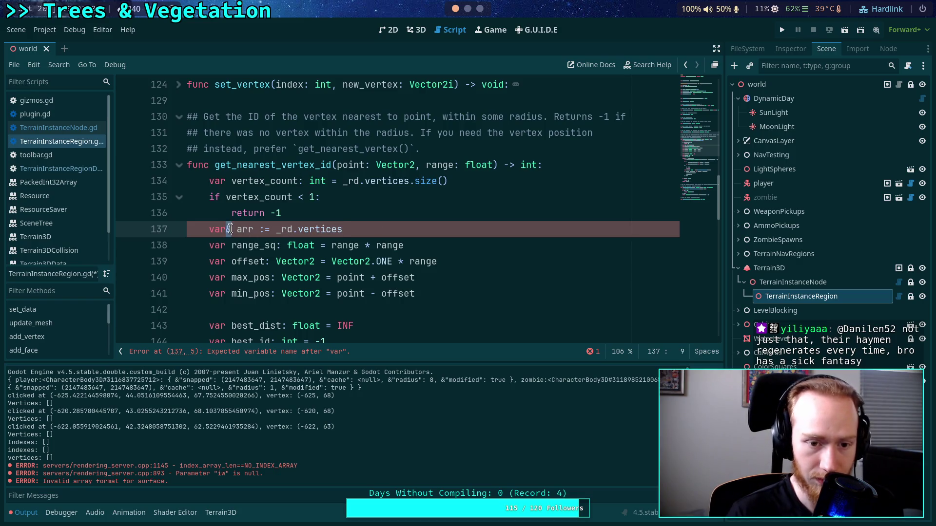
drag(346, 229, 188, 230)
key(BackSpace)
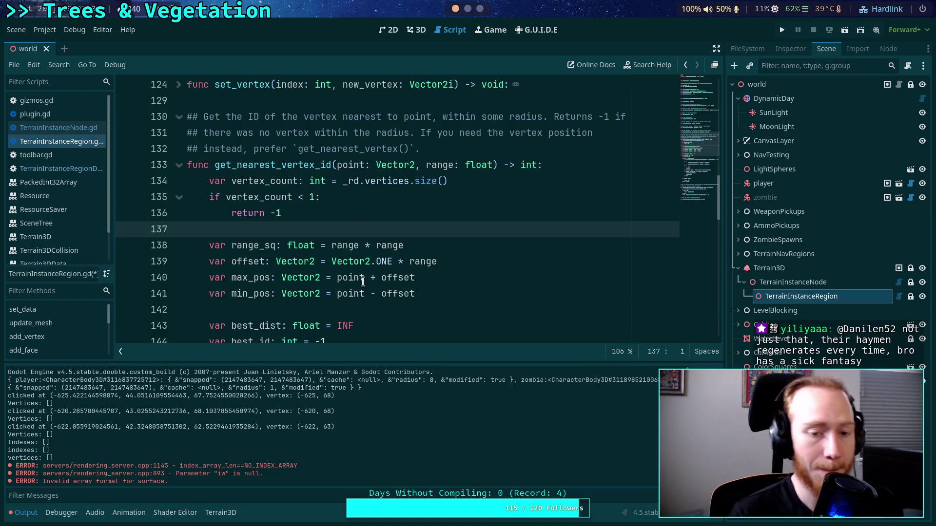
click(362, 274)
scroll(362, 273, down, 3)
scroll(363, 273, down, 10)
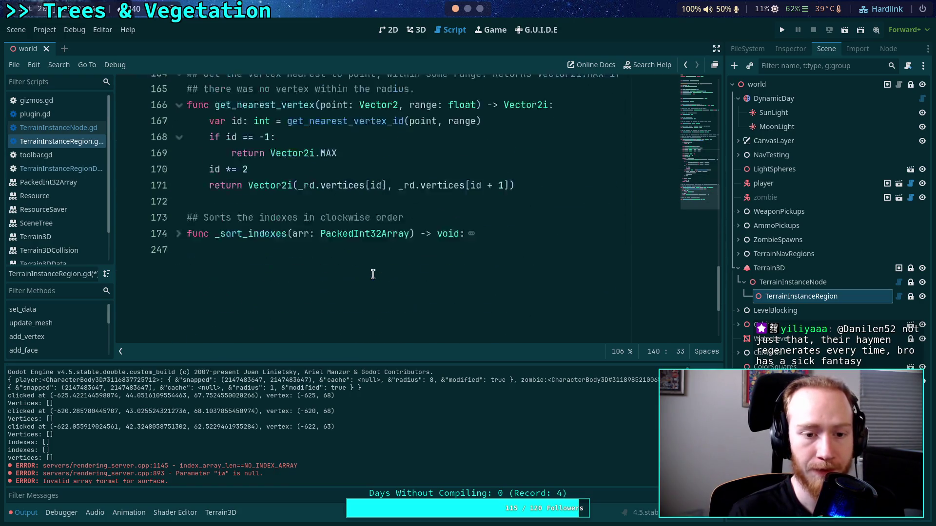
click(385, 248)
key(ctrl+s)
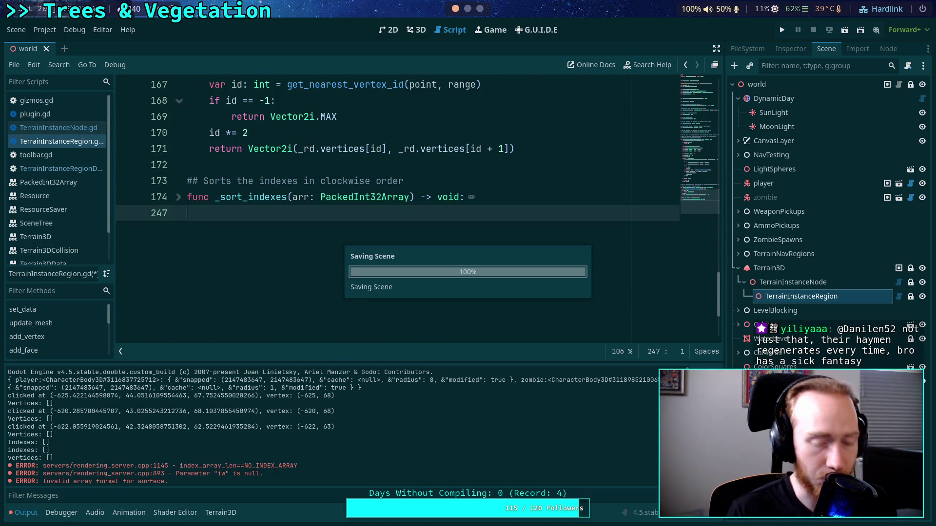
scroll(423, 223, up, 3)
scroll(424, 223, up, 3)
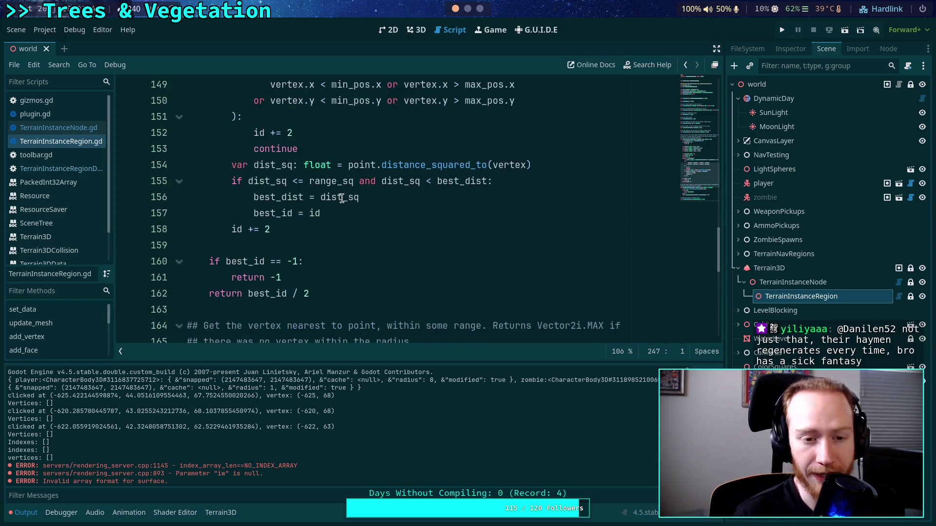
scroll(333, 211, up, 2)
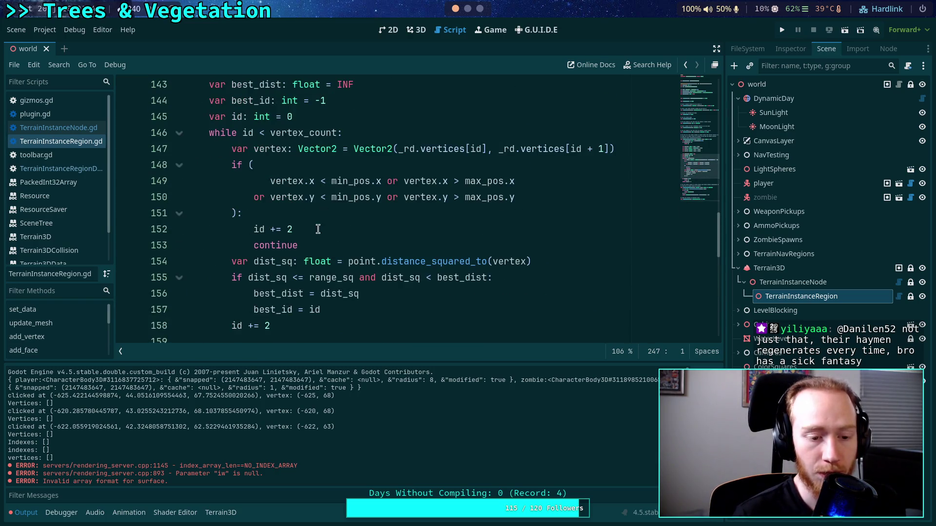
drag(653, 364, 653, 398)
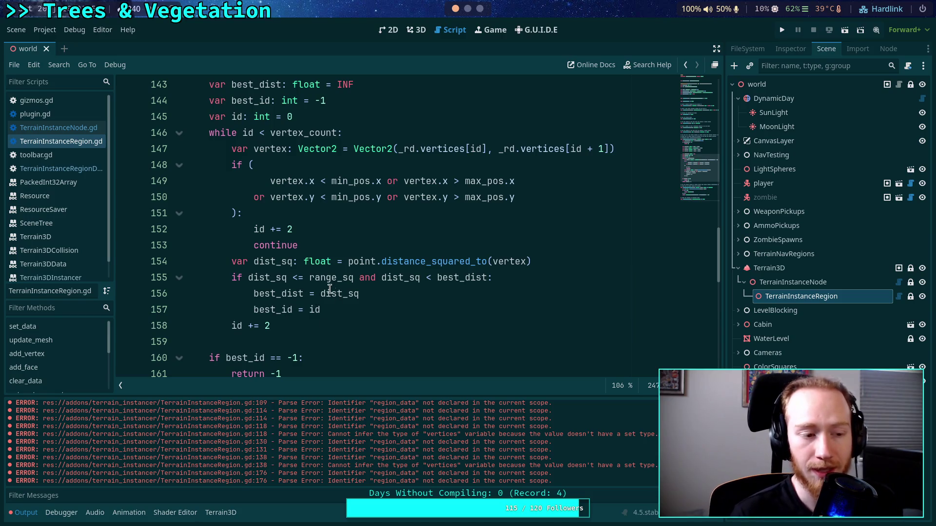
mouse_move(331, 293)
click(241, 341)
scroll(262, 331, up, 3)
scroll(262, 331, up, 3)
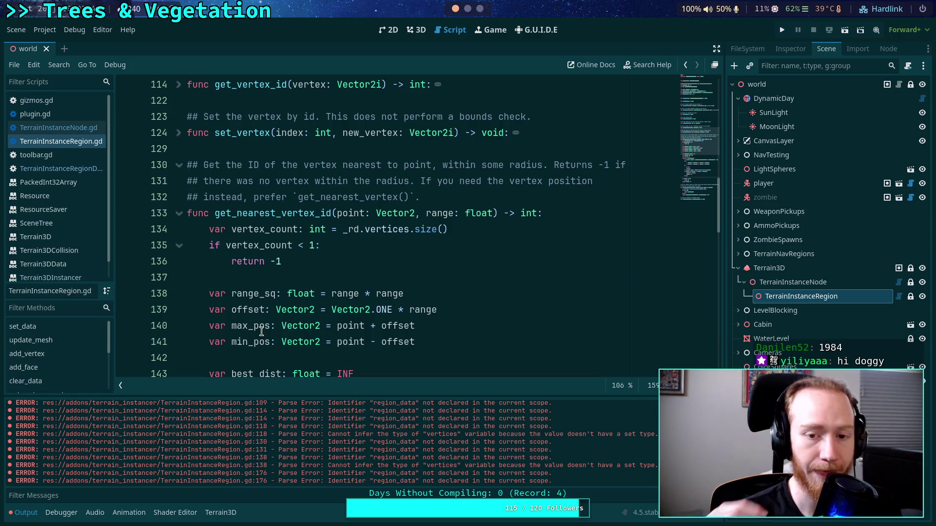
double_click(475, 214)
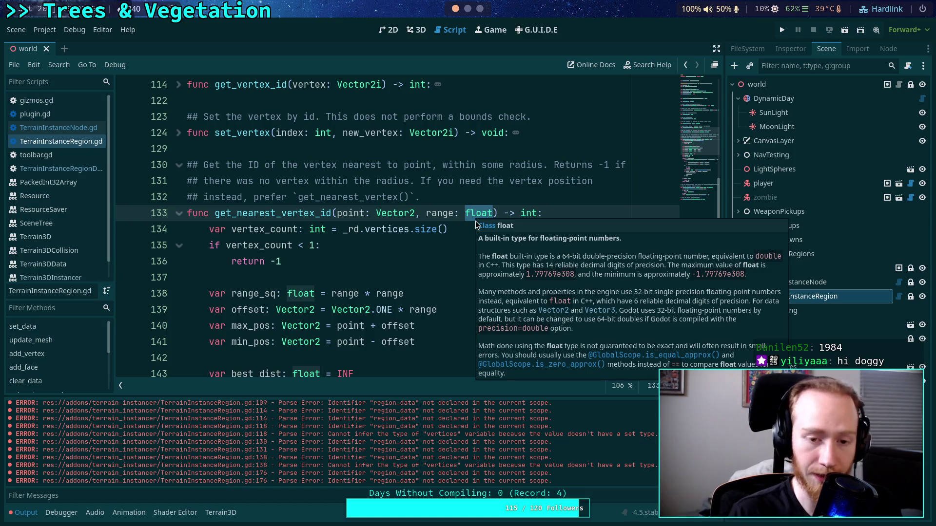
click(332, 277)
scroll(334, 297, down, 2)
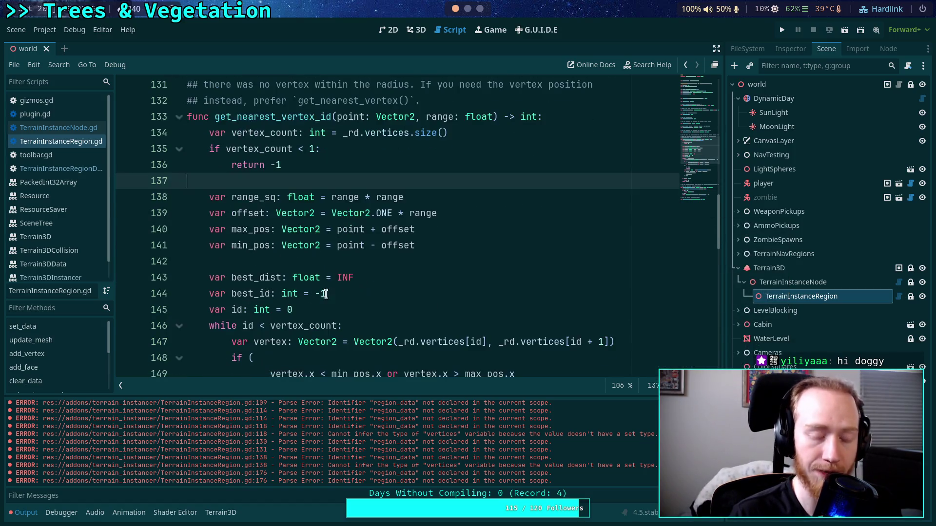
click(257, 263)
mouse_move(293, 281)
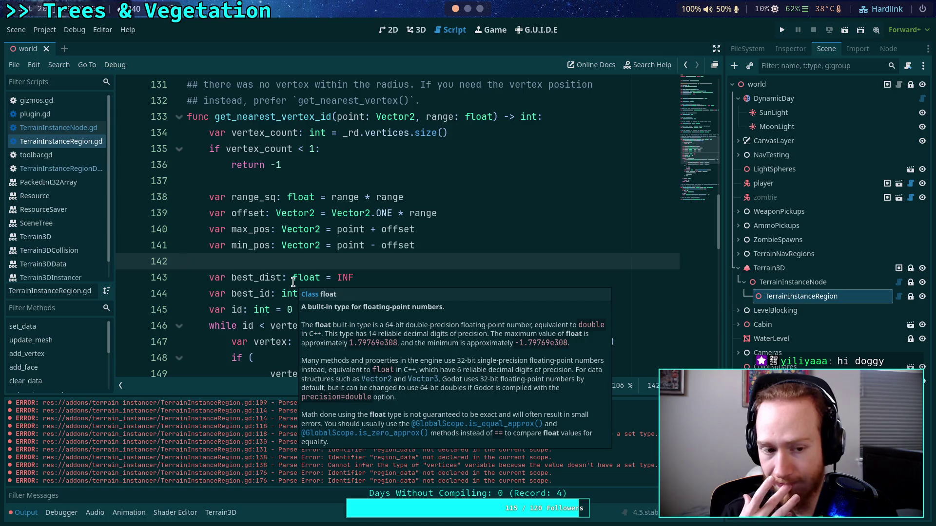
click(32, 179)
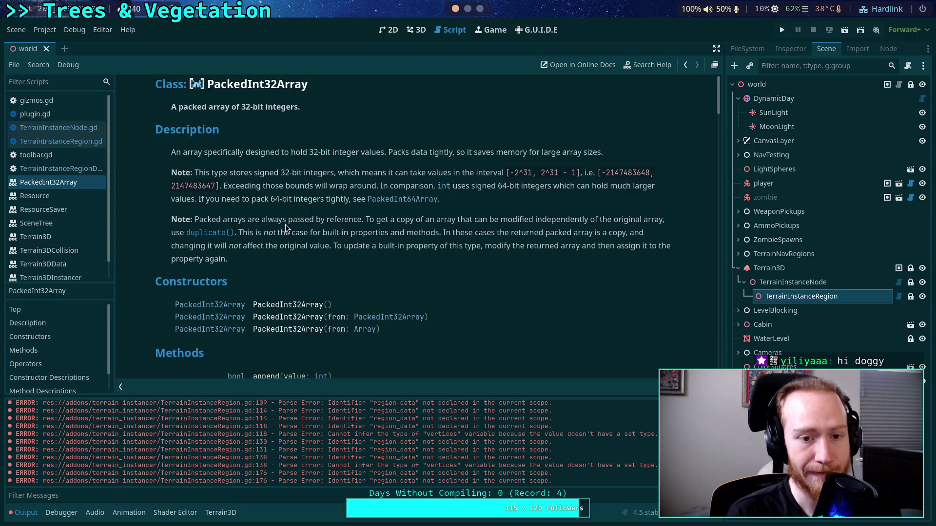
- Read the PackedInt32Array note that packed arrays are passed by reference
drag(195, 221, 361, 222)
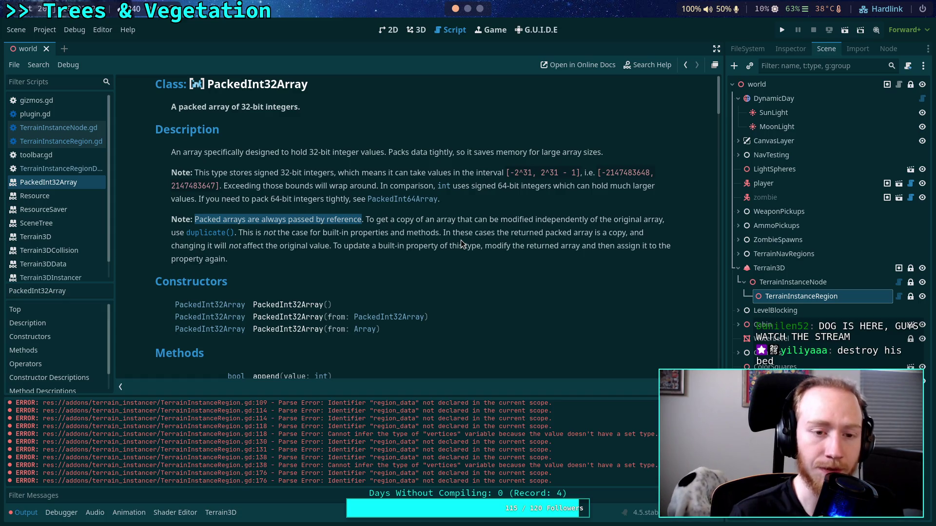
scroll(460, 240, down, 5)
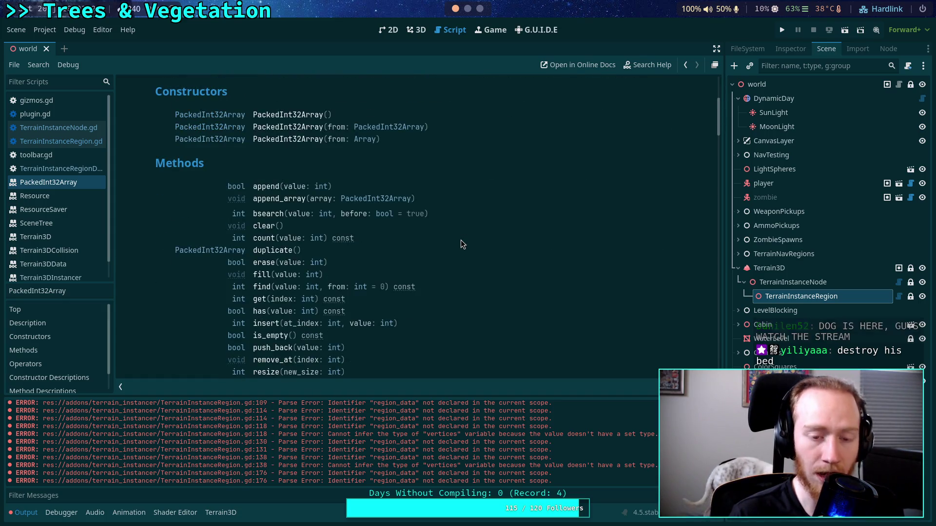
scroll(455, 241, down, 2)
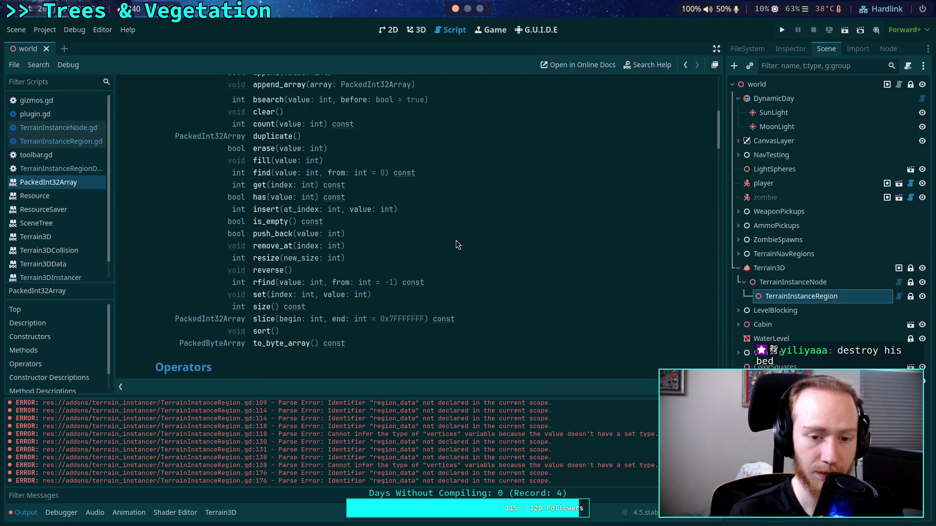
scroll(455, 241, up, 1)
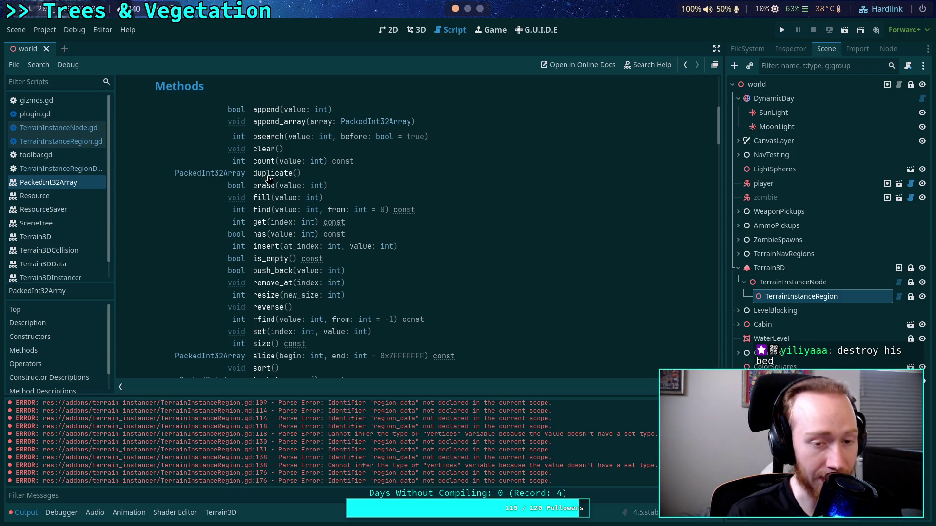
scroll(269, 179, down, 2)
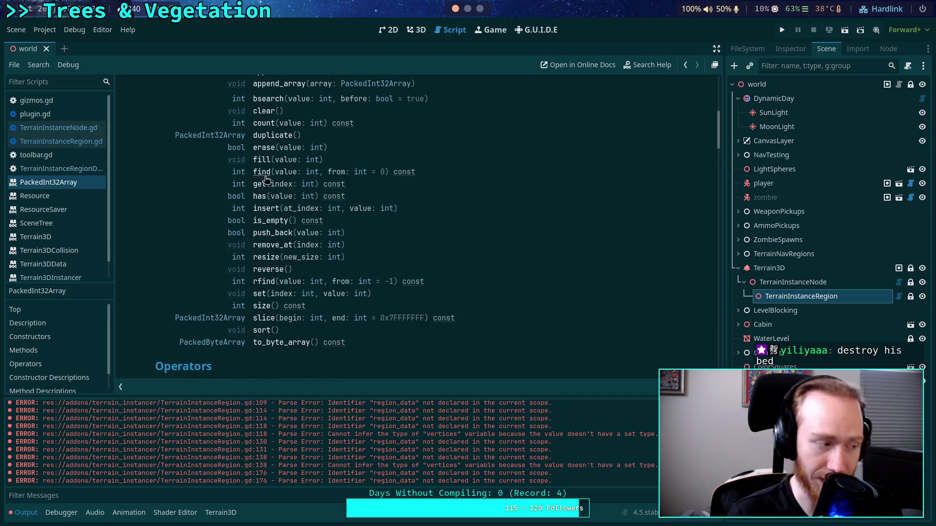
scroll(344, 206, up, 10)
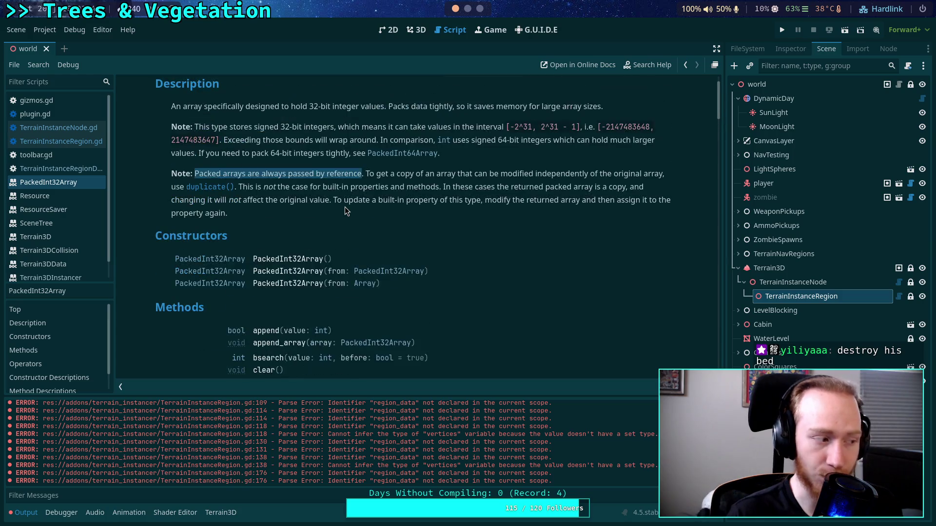
scroll(346, 201, up, 2)
click(265, 251)
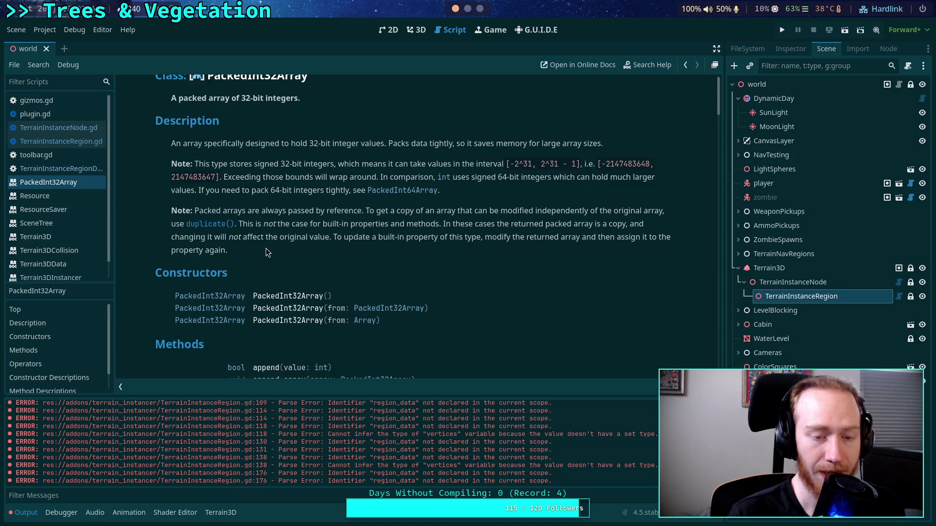
- Review the advice on updating built-in properties and methods, then open TerrainInstanceRegionData.gd
scroll(265, 250, down, 10)
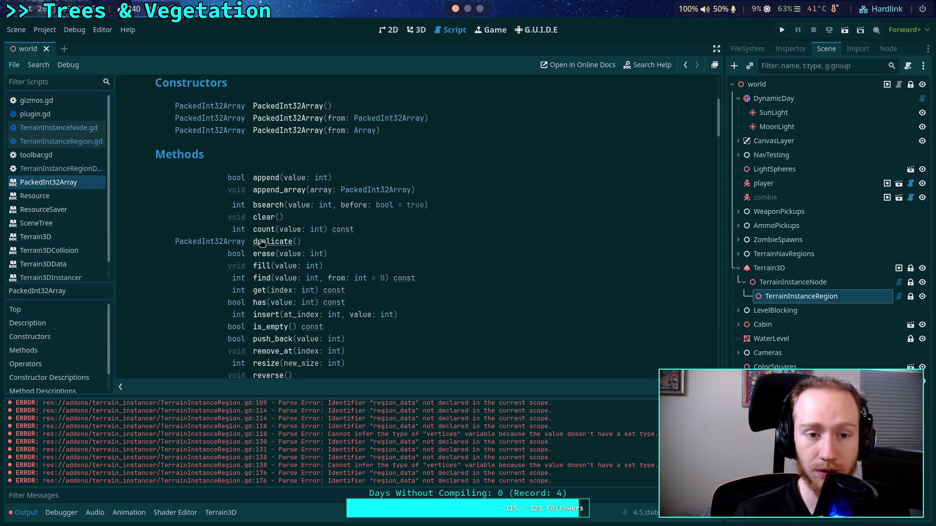
scroll(426, 281, down, 3)
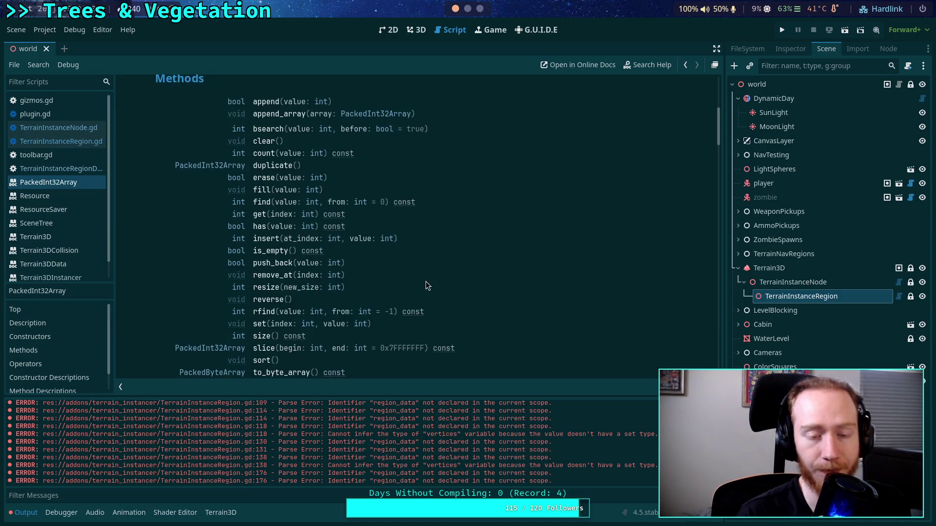
scroll(443, 303, down, 3)
scroll(443, 296, down, 9)
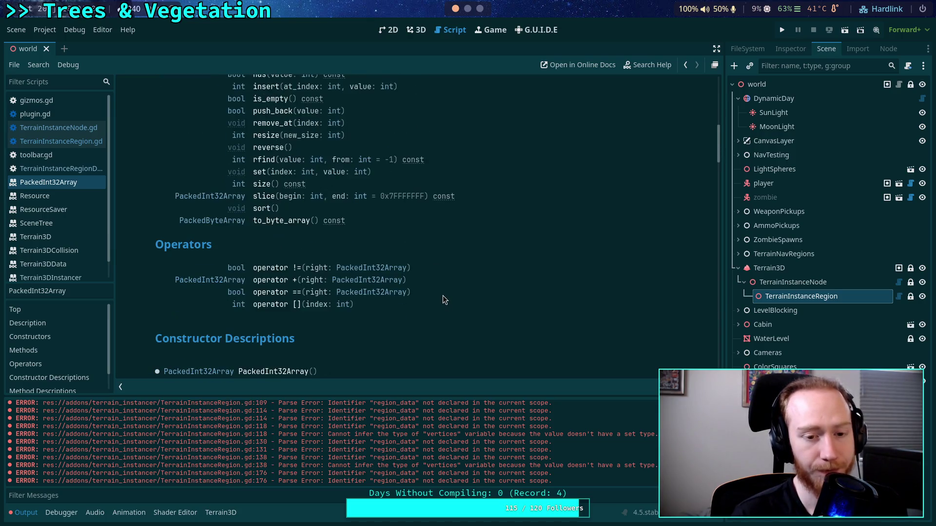
scroll(443, 293, down, 5)
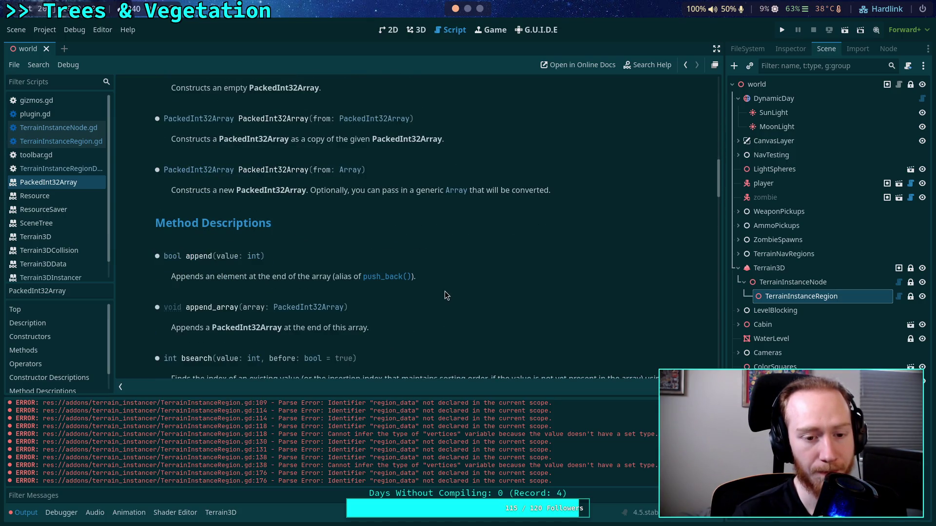
scroll(444, 291, up, 15)
scroll(444, 291, up, 8)
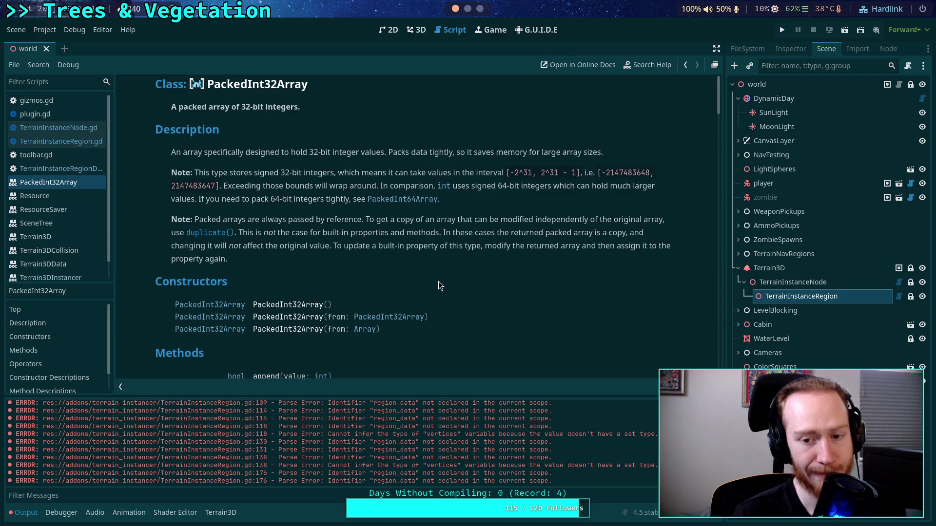
drag(460, 256, 340, 245)
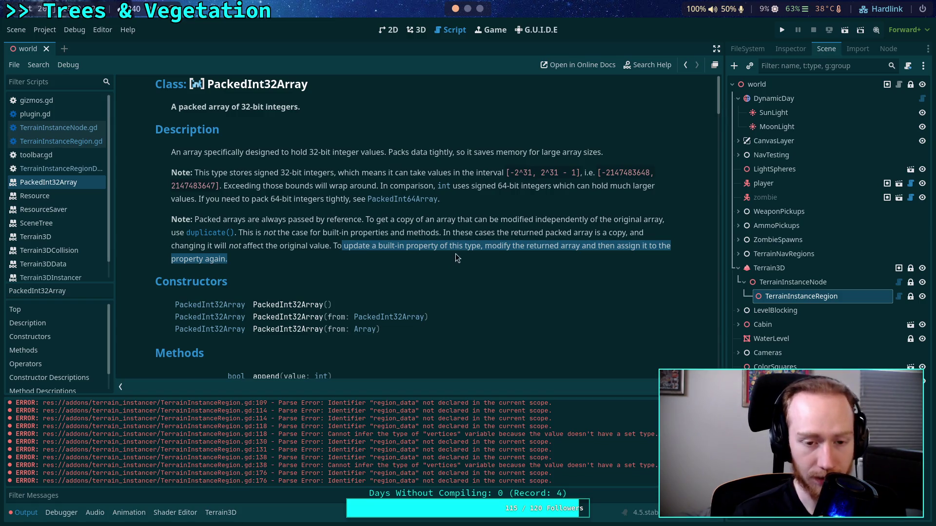
drag(326, 233, 439, 228)
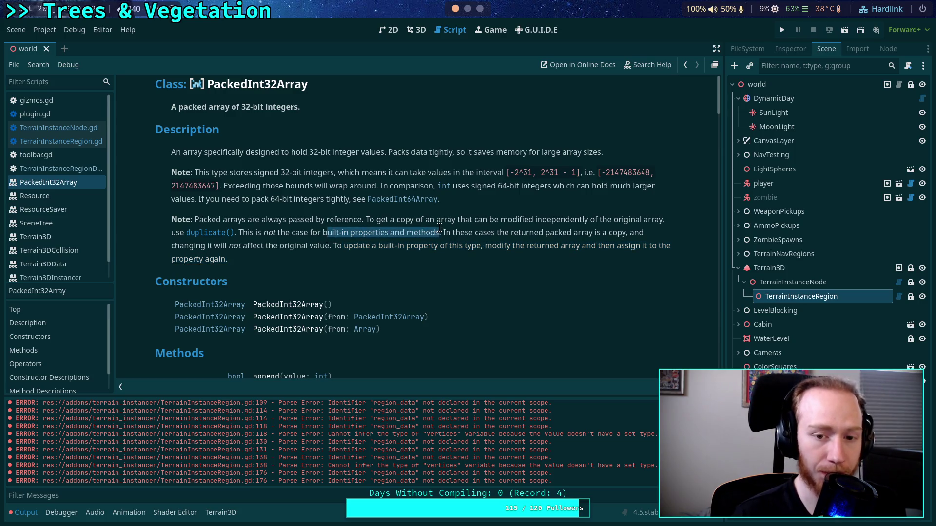
click(479, 240)
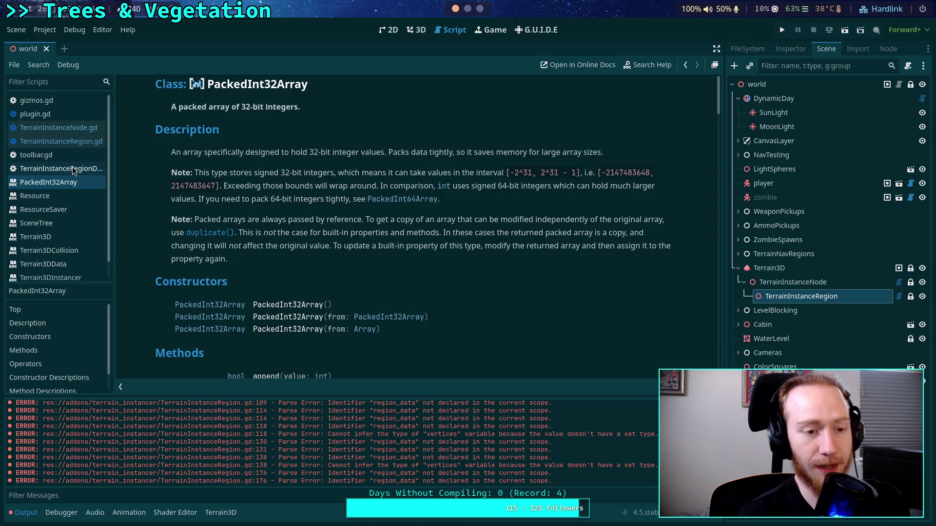
click(77, 170)
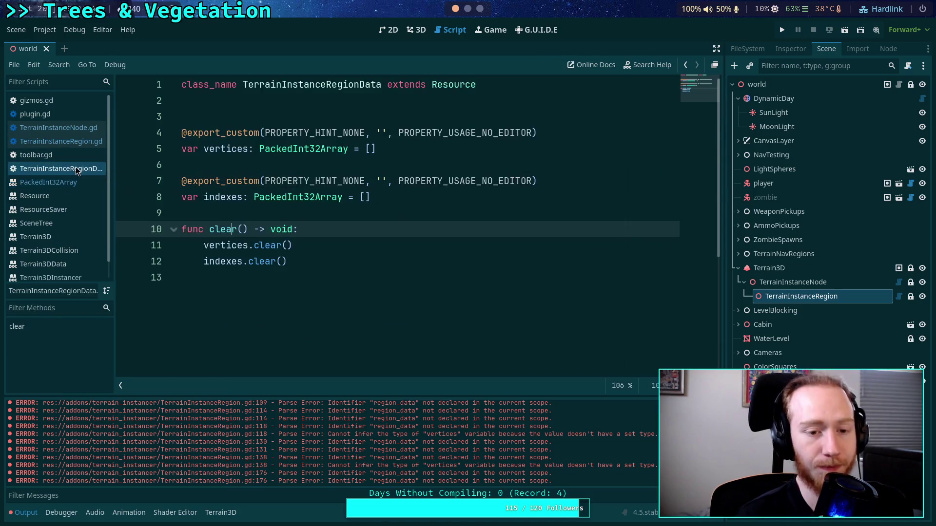
- Switch to TerrainInstanceRegion.gd, clear the Output log, and return to the 3D view
click(82, 142)
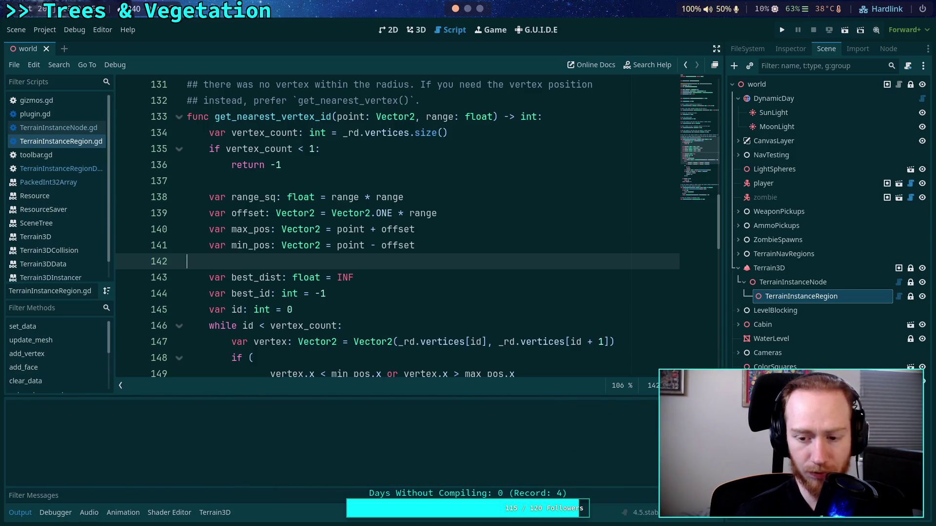
click(399, 282)
click(419, 29)
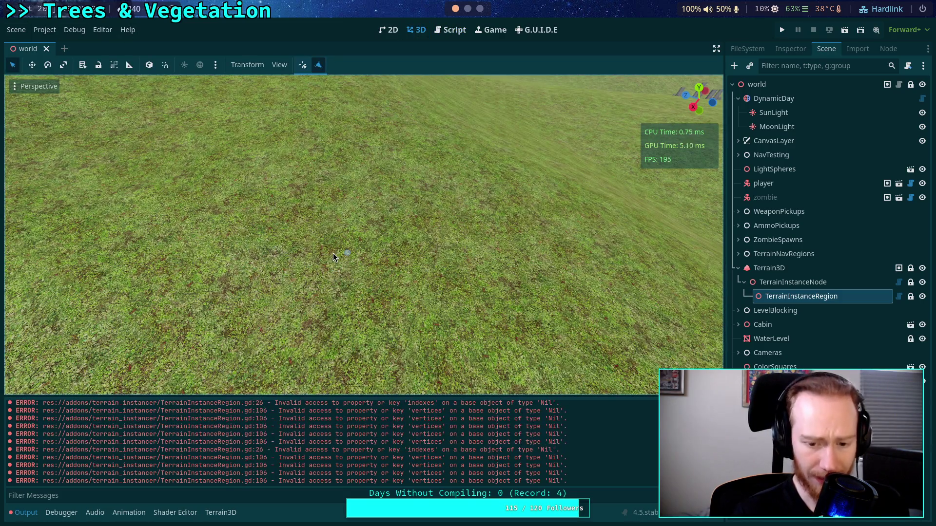
- Reload the saved world scene from the Scene menu and return to the Script workspace
click(74, 29)
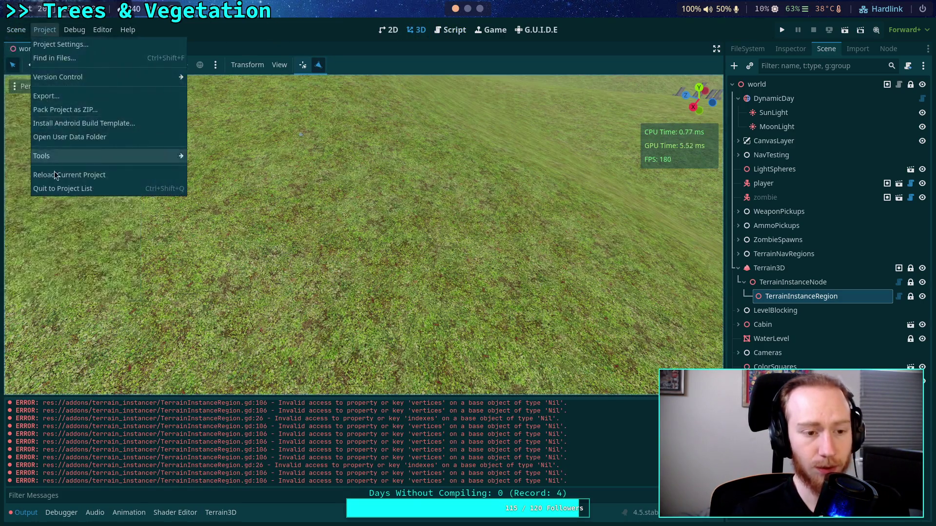
mouse_move(16, 29)
click(56, 262)
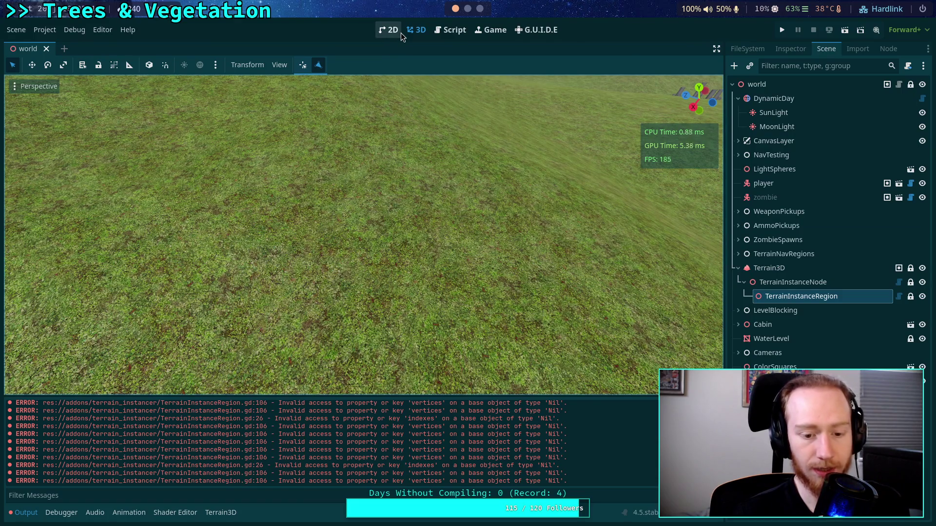
click(441, 27)
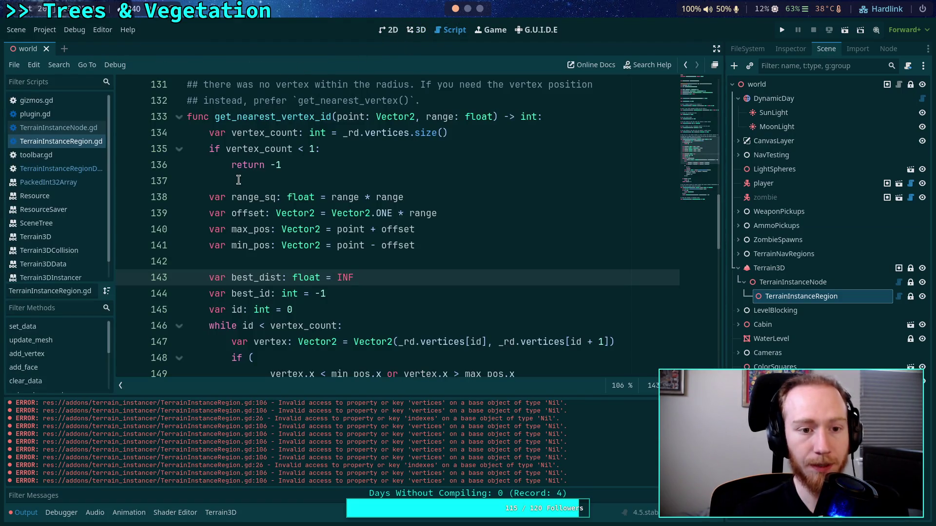
scroll(290, 238, up, 15)
scroll(290, 238, down, 2)
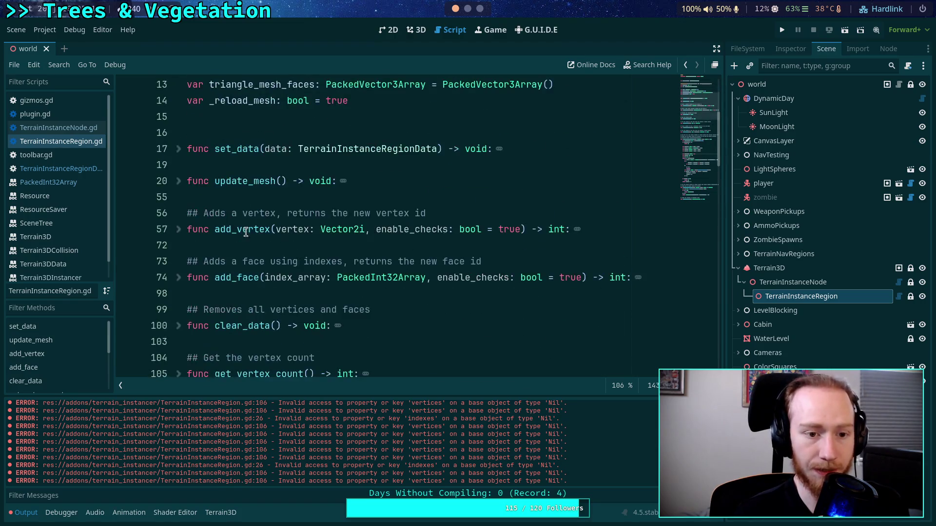
click(171, 183)
scroll(281, 227, down, 1)
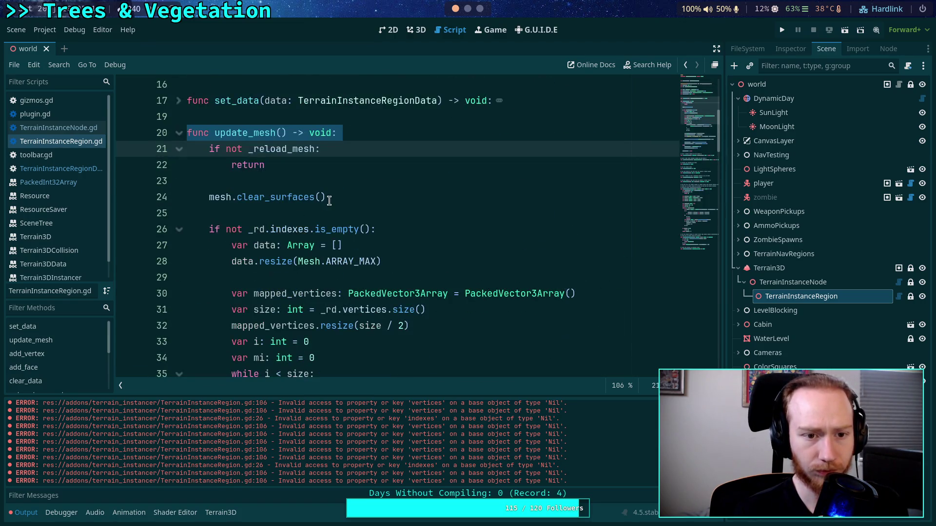
double_click(282, 229)
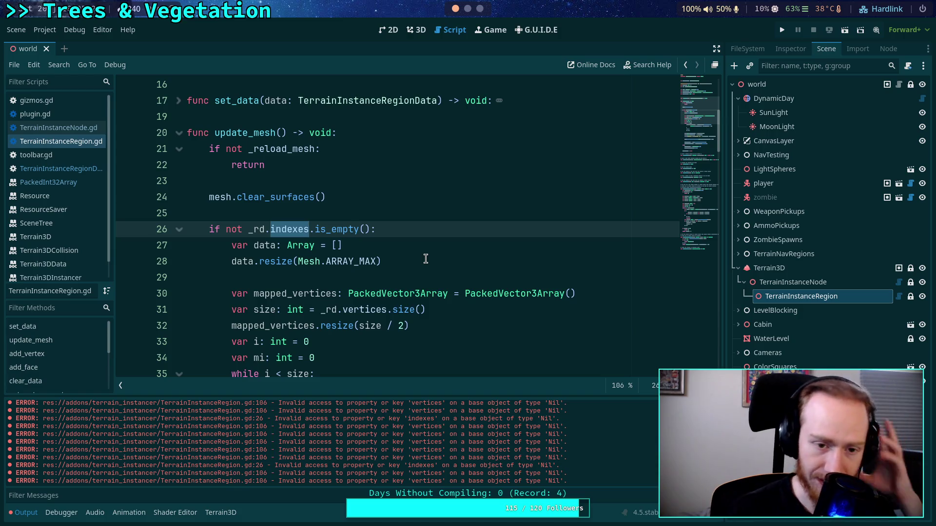
scroll(501, 432, up, 3)
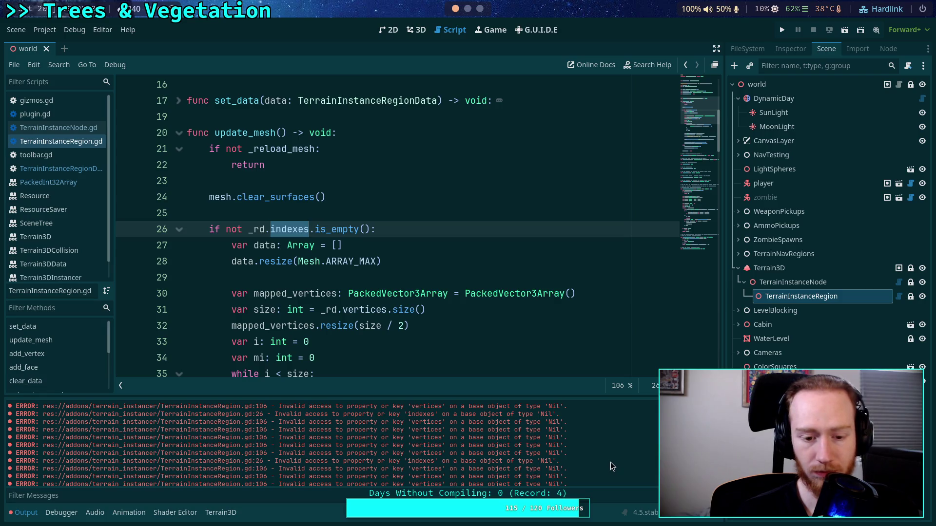
scroll(296, 313, down, 12)
scroll(296, 313, down, 1)
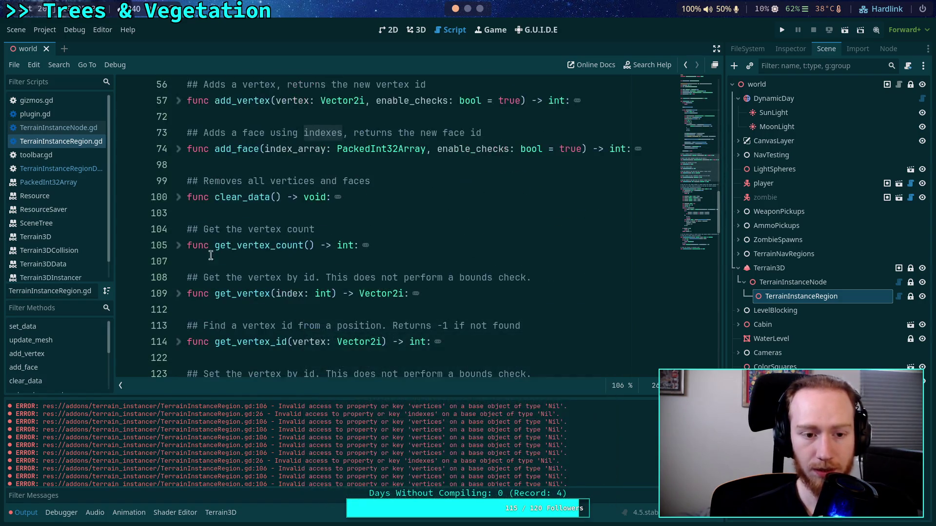
click(179, 197)
click(178, 197)
click(178, 245)
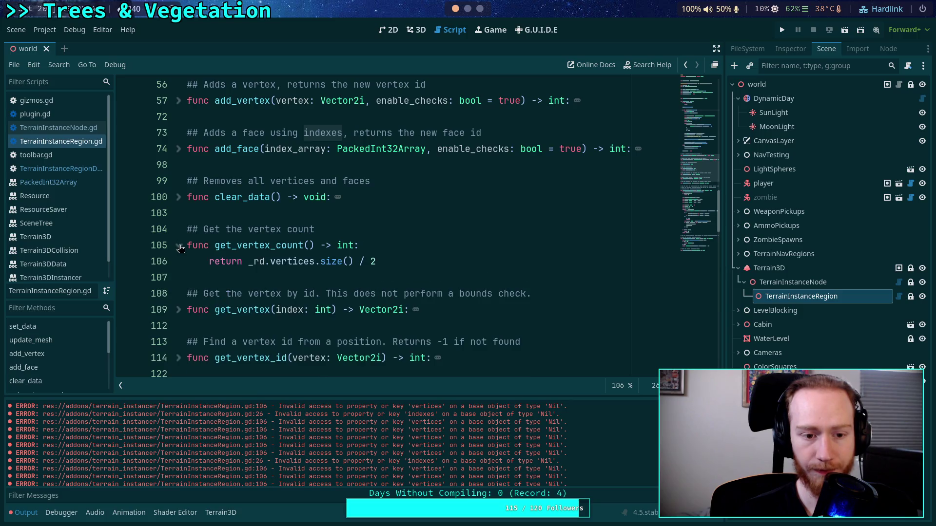
click(282, 259)
double_click(283, 259)
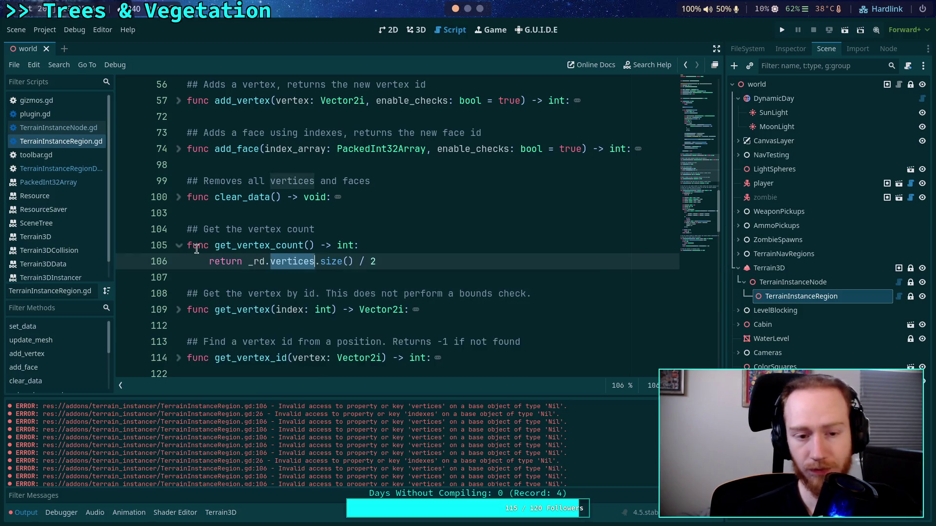
click(179, 246)
scroll(273, 247, up, 12)
scroll(357, 242, up, 5)
scroll(368, 234, down, 6)
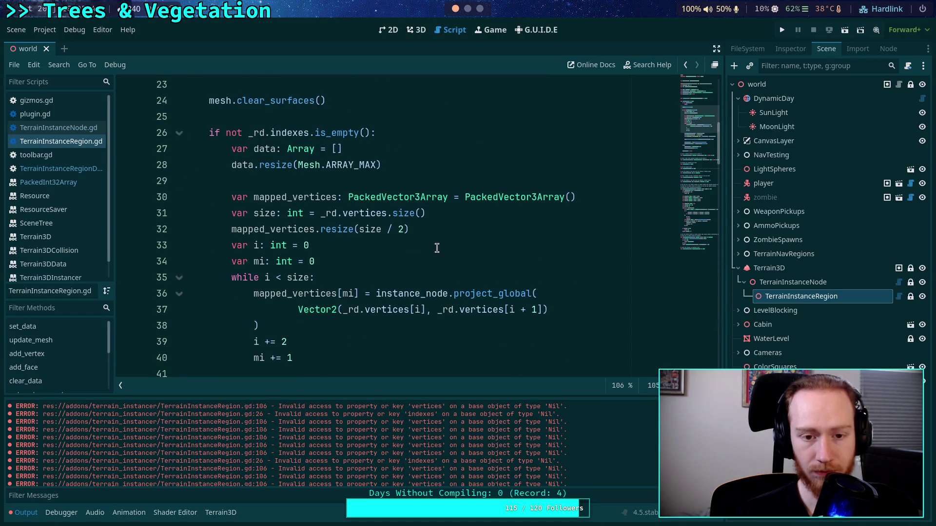
scroll(436, 248, down, 6)
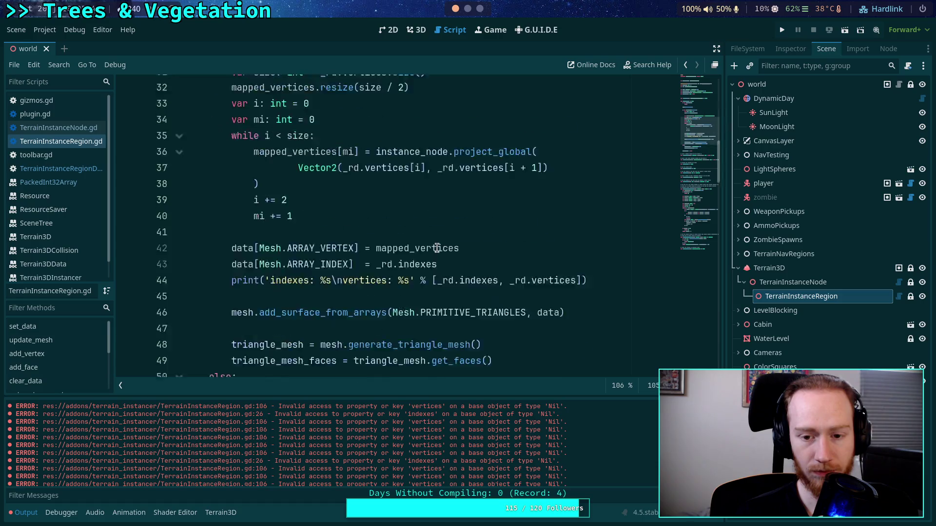
scroll(436, 248, down, 5)
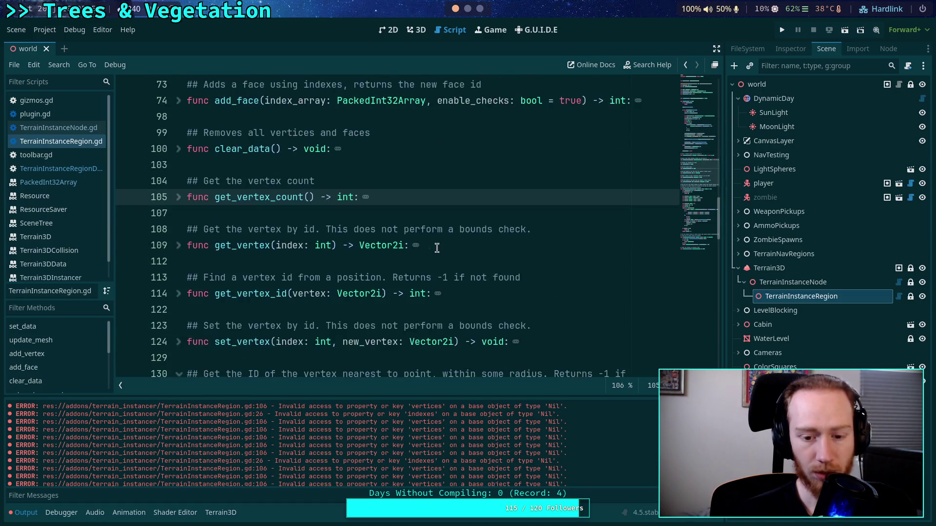
click(458, 212)
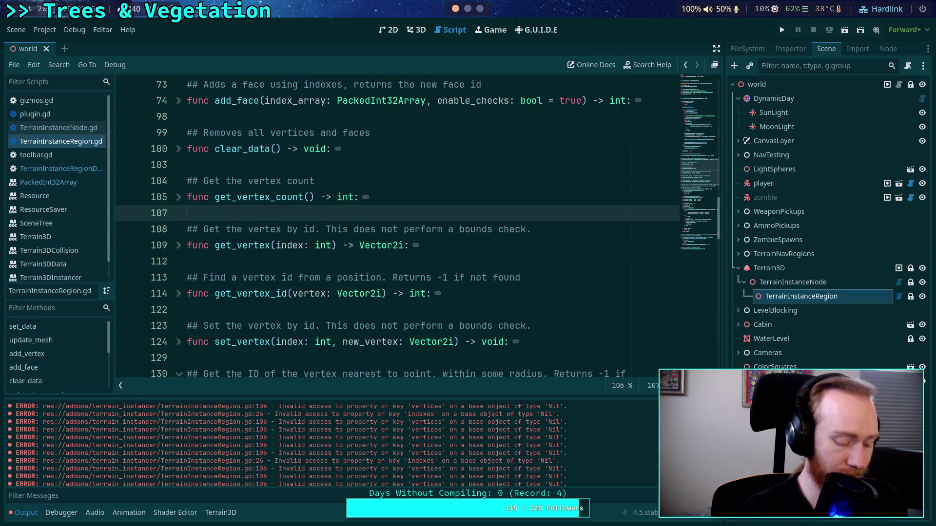
- Search for get_vertex_count across the scripts and jump to its call in gizmos.gd
key(ctrl+f)
text(get_vertex)
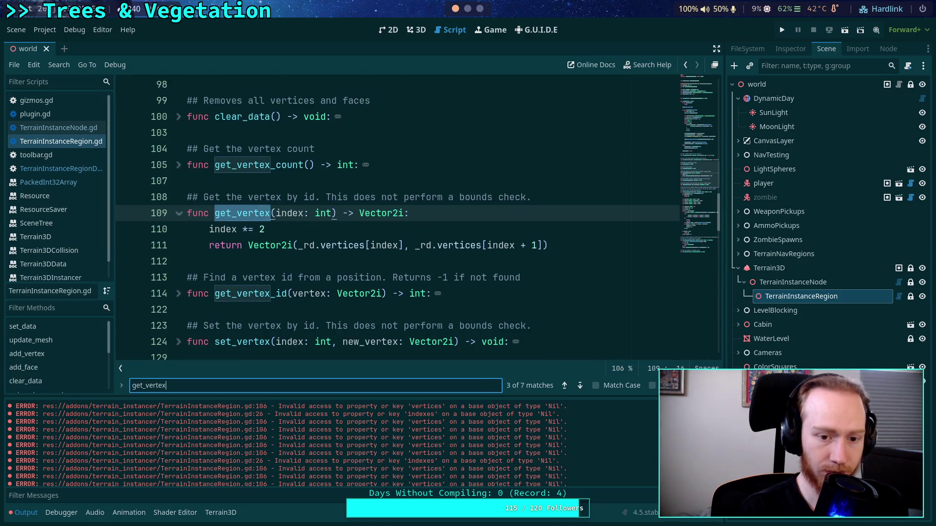
text(_count)
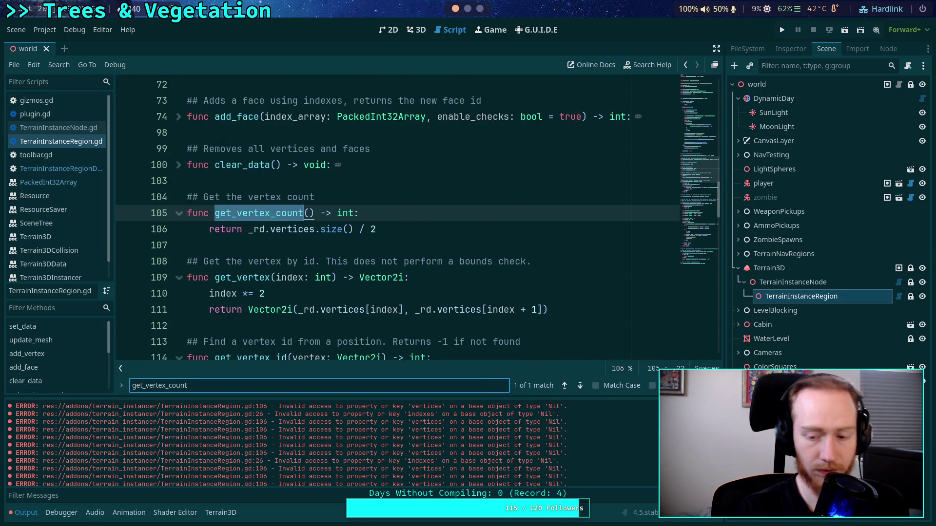
click(65, 129)
click(77, 114)
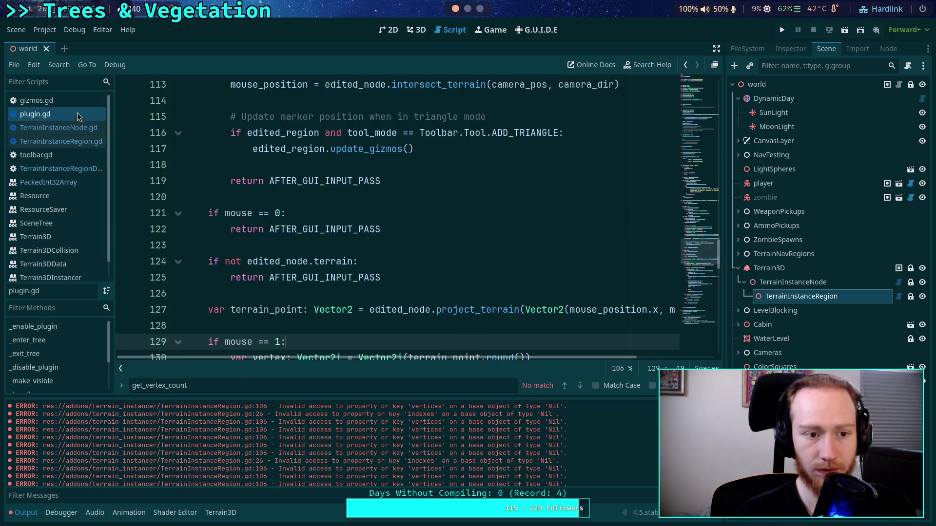
click(73, 100)
click(580, 385)
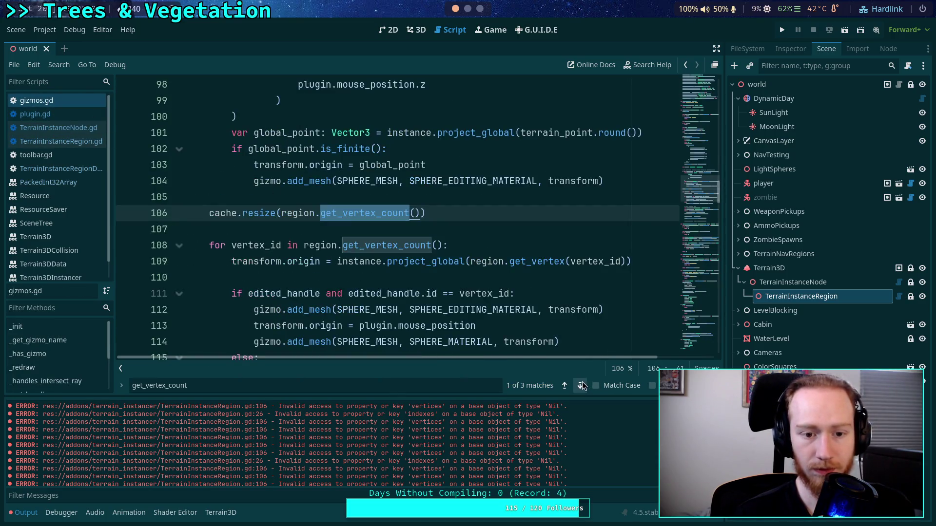
- Inspect the instance check on gizmos.gd lines 61–62, then return to TerrainInstanceRegion.gd
scroll(400, 257, up, 2)
scroll(405, 257, down, 3)
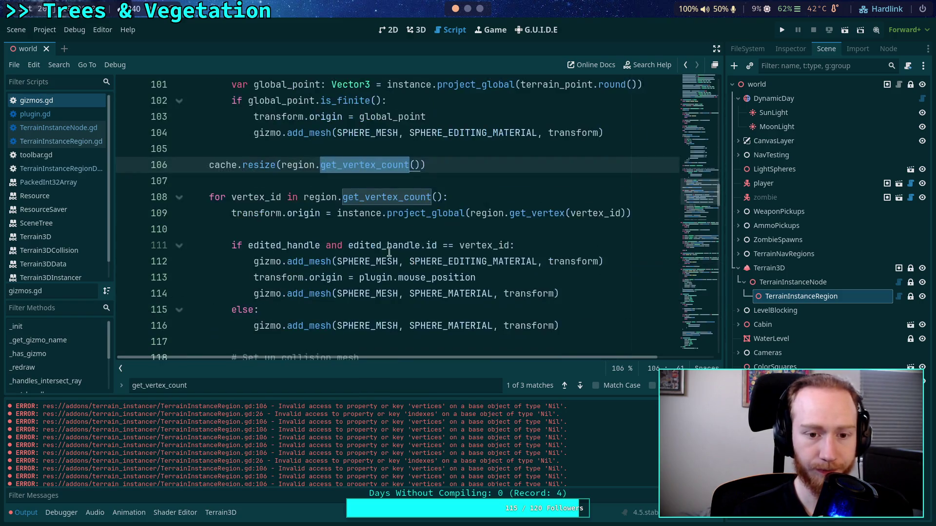
scroll(293, 228, up, 7)
scroll(309, 230, up, 7)
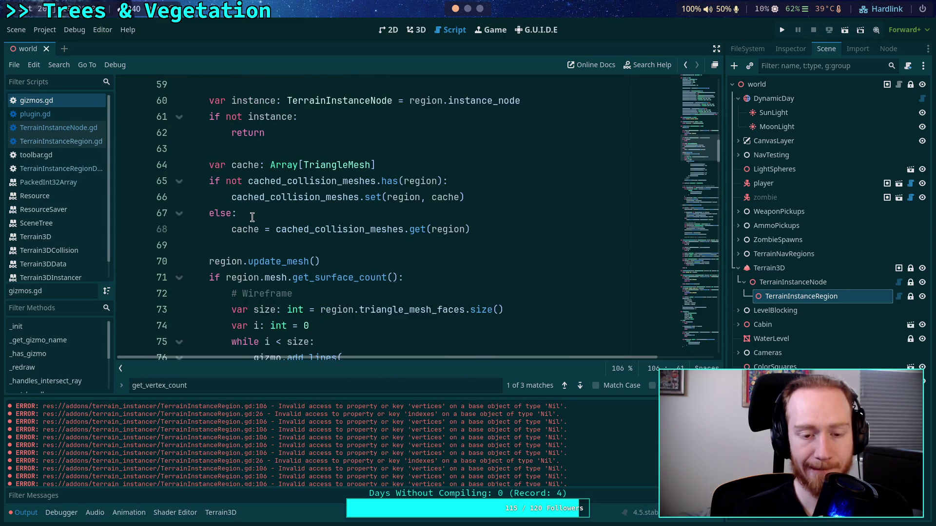
scroll(252, 218, up, 5)
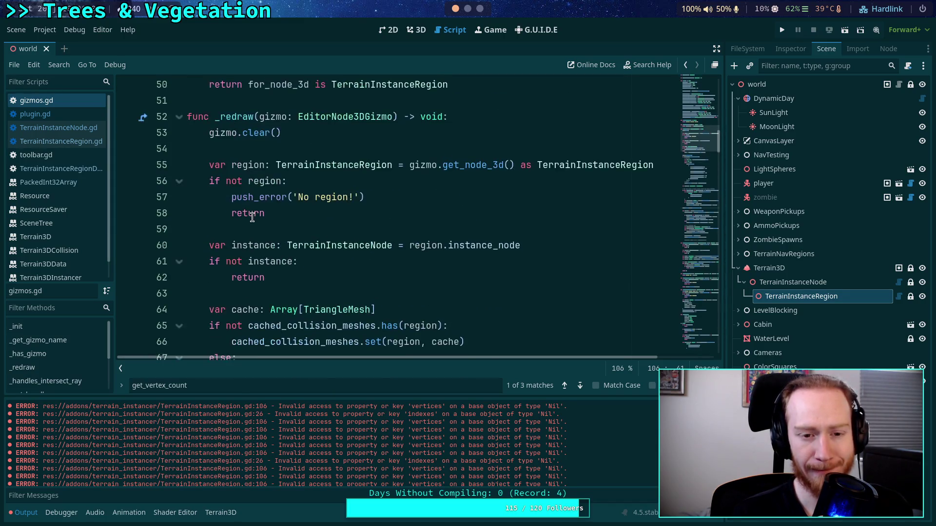
scroll(396, 244, down, 3)
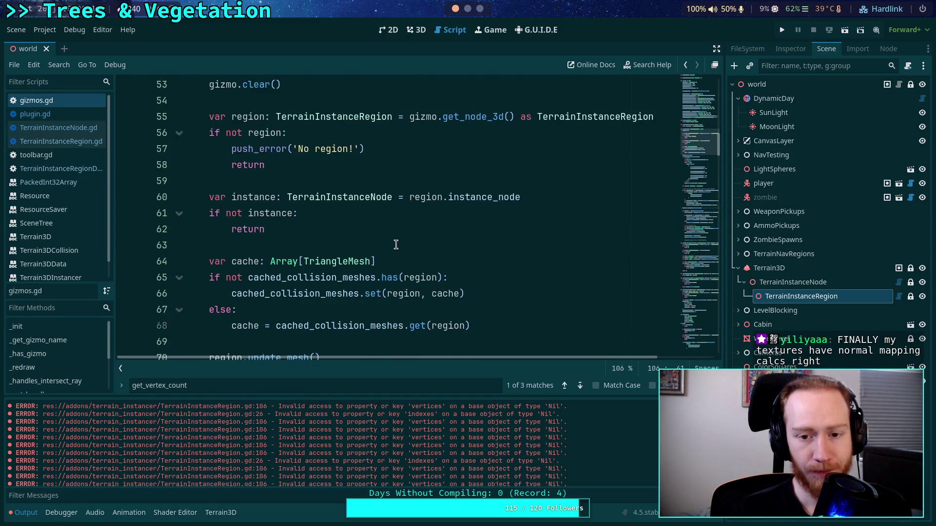
drag(288, 234, 211, 213)
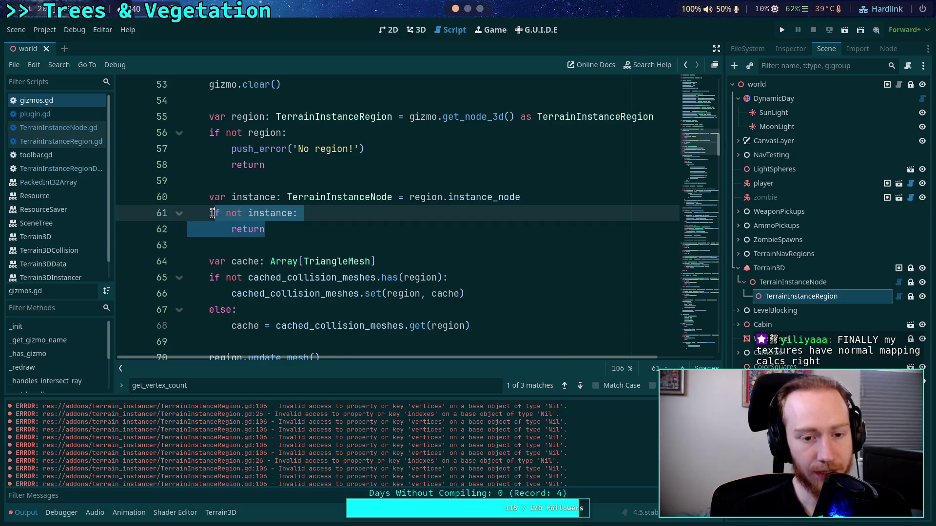
click(322, 227)
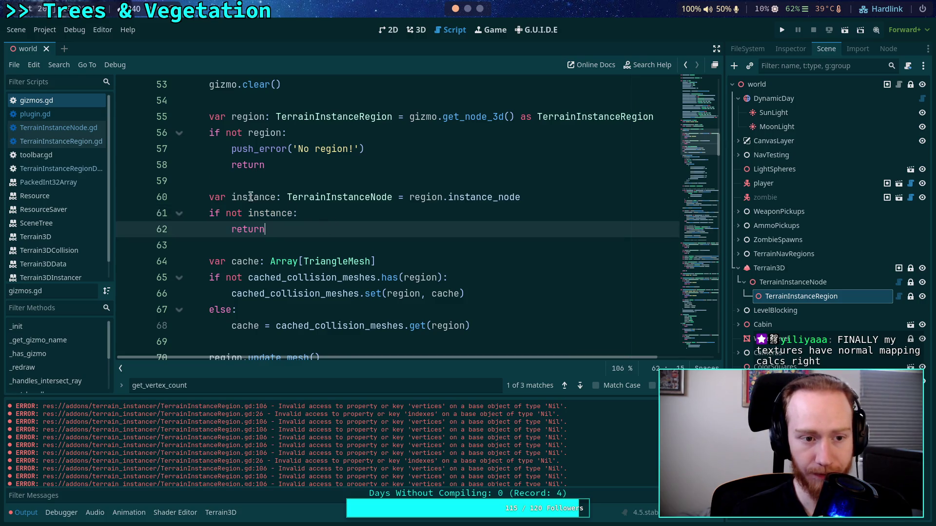
click(93, 147)
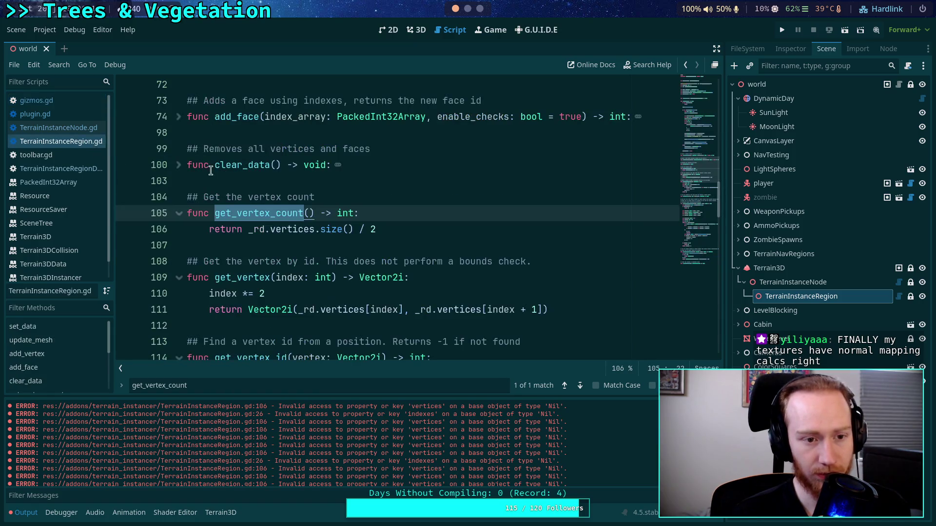
- Scroll TerrainInstanceRegion.gd from the top, then switch to TerrainInstanceNode.gd
click(712, 83)
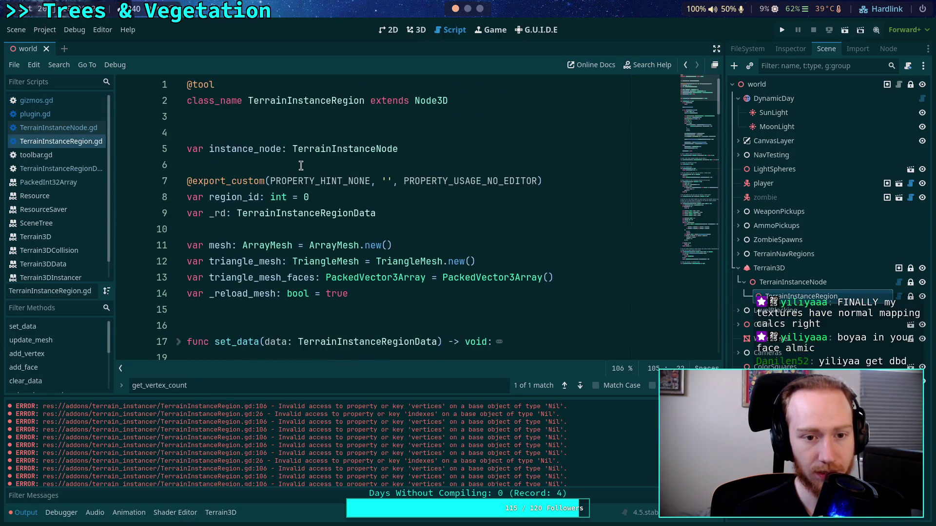
scroll(299, 165, down, 3)
scroll(299, 165, down, 2)
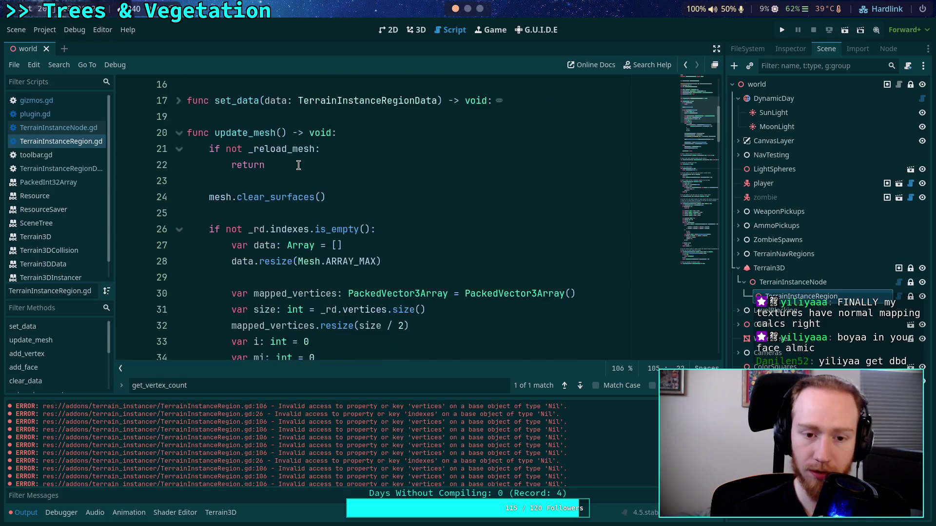
click(69, 129)
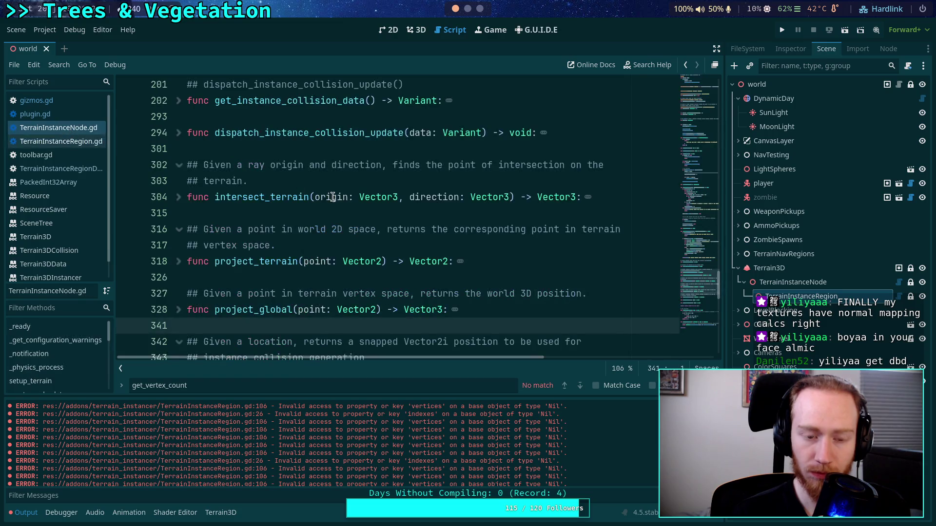
- Scroll through TerrainInstanceNode.gd's terrain setup and region-loading code, then switch to gizmos.gd
scroll(345, 201, down, 2)
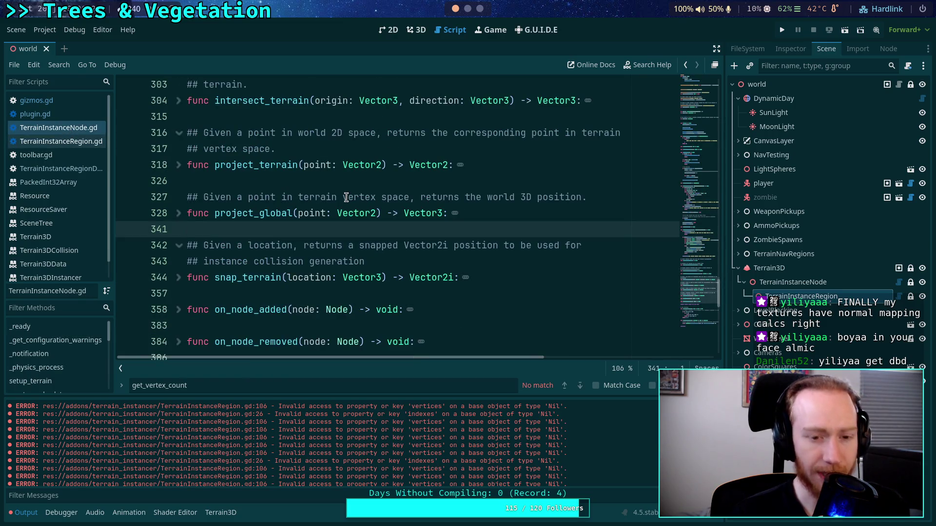
scroll(299, 220, down, 2)
scroll(278, 216, up, 1)
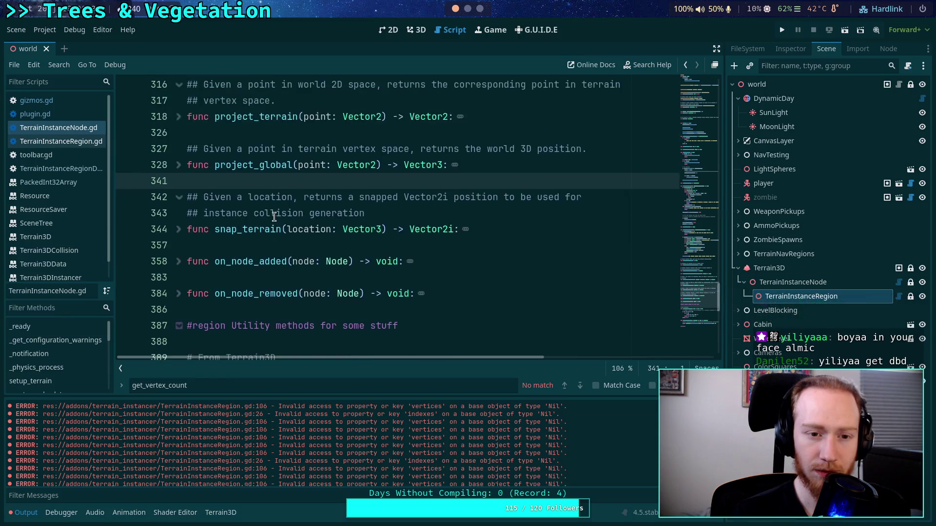
scroll(275, 217, up, 2)
scroll(274, 217, up, 8)
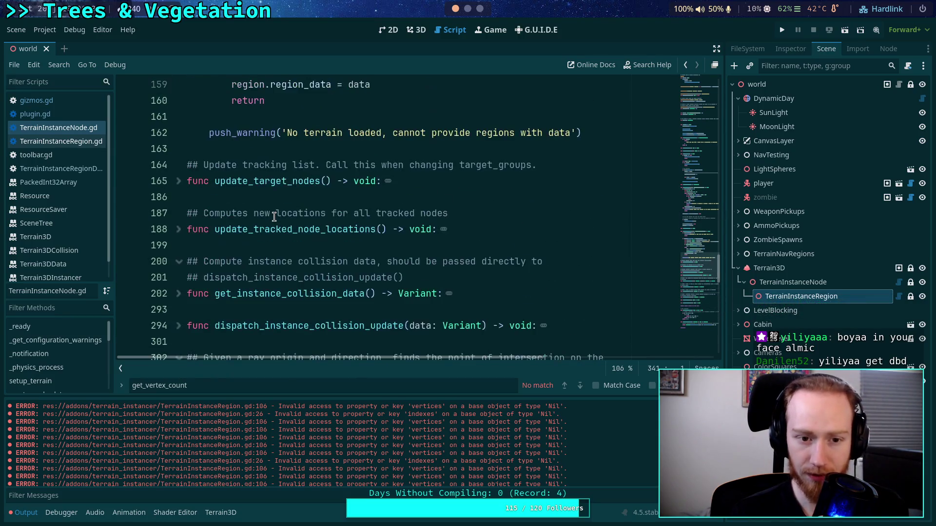
scroll(274, 217, up, 6)
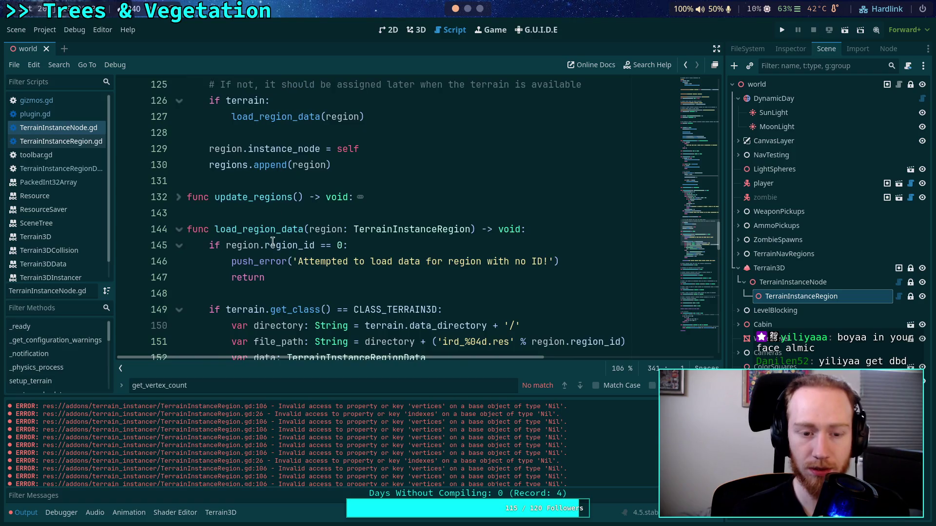
scroll(339, 247, up, 2)
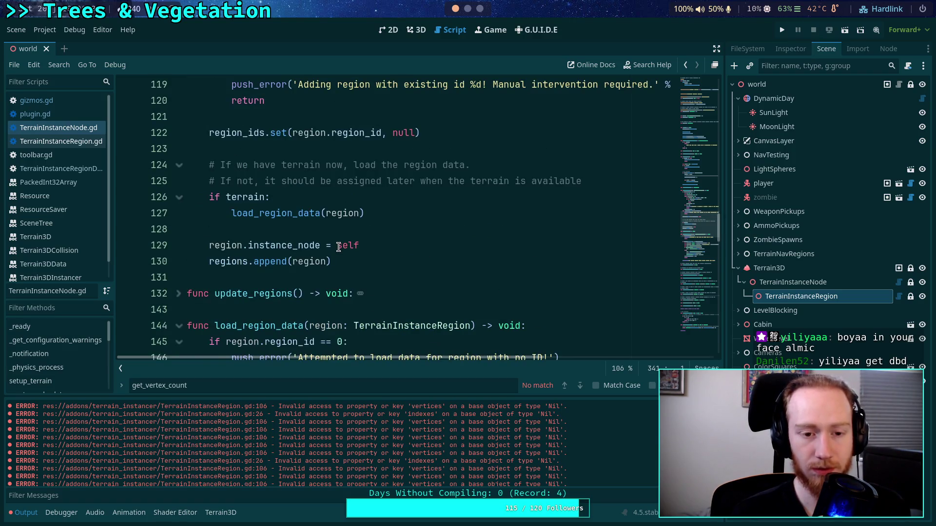
scroll(339, 247, down, 4)
scroll(259, 221, down, 2)
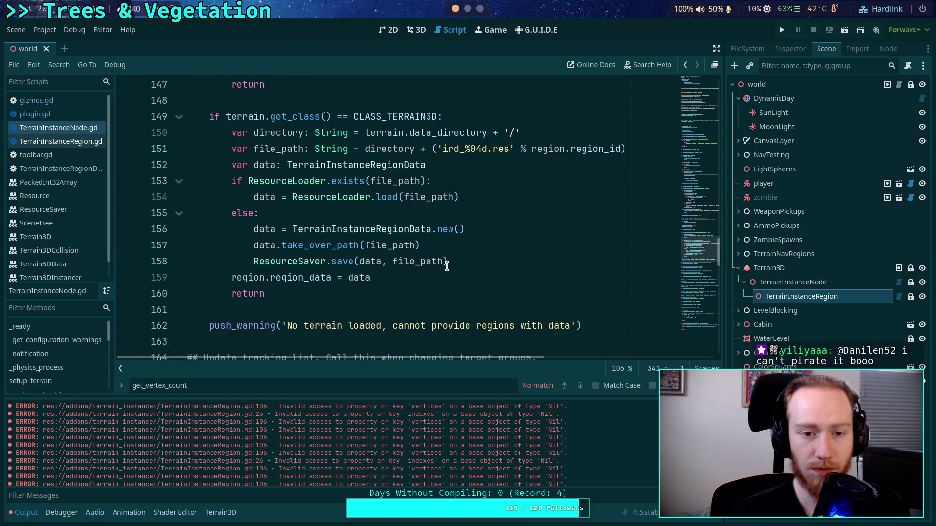
scroll(449, 263, up, 10)
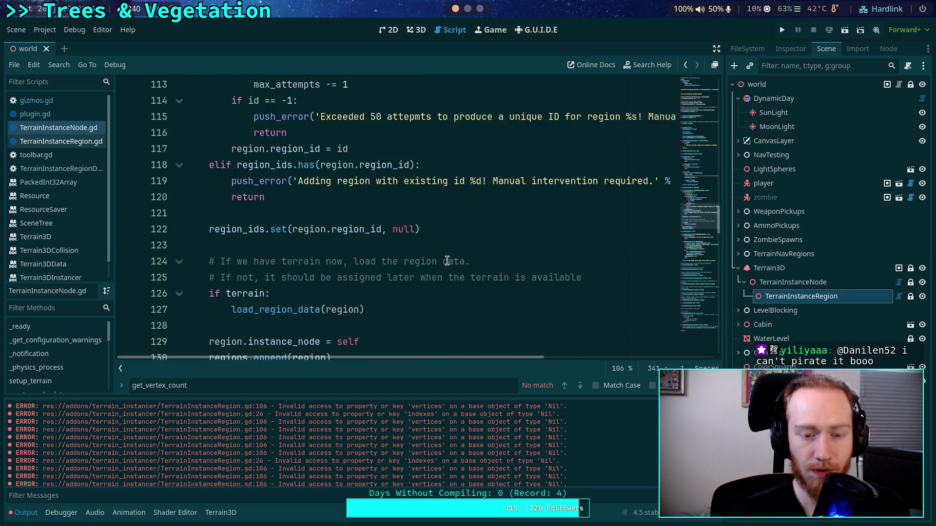
scroll(447, 262, down, 5)
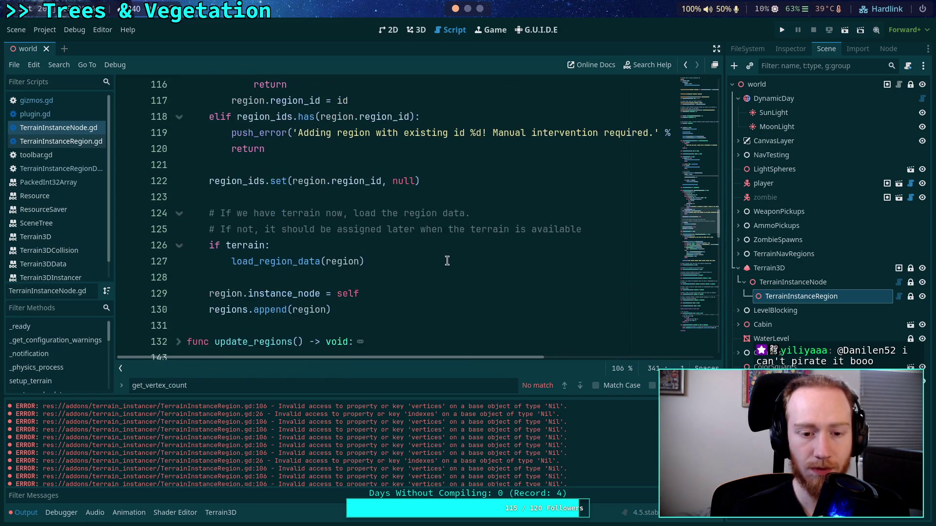
scroll(447, 261, up, 7)
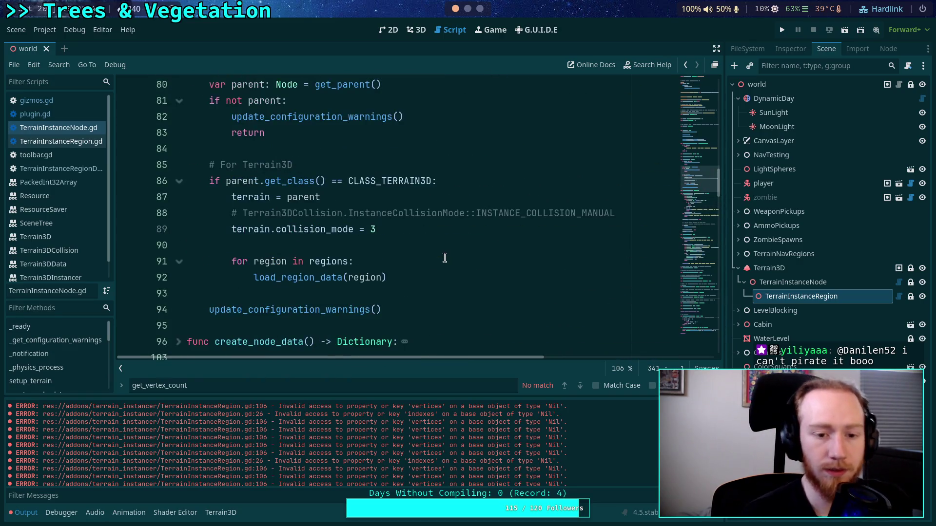
mouse_move(372, 275)
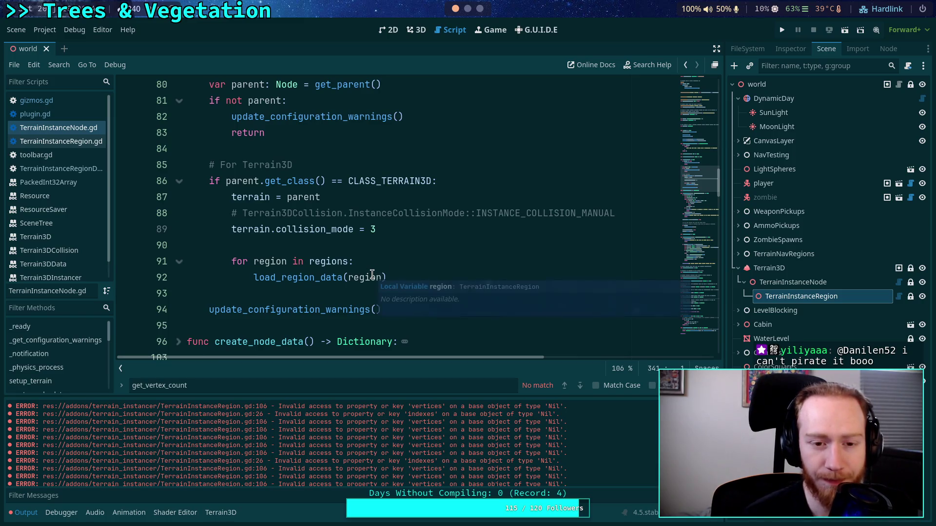
scroll(372, 275, down, 1)
scroll(372, 274, up, 2)
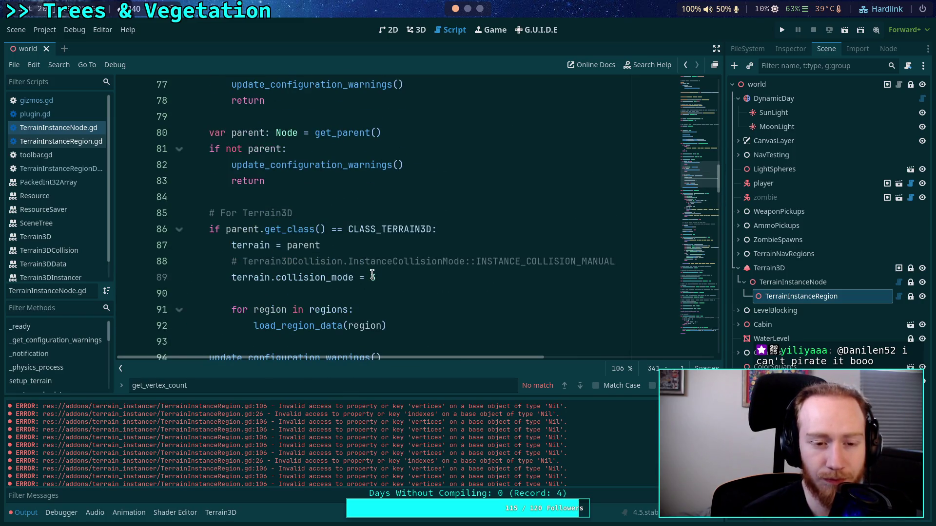
scroll(372, 275, up, 3)
scroll(372, 274, up, 4)
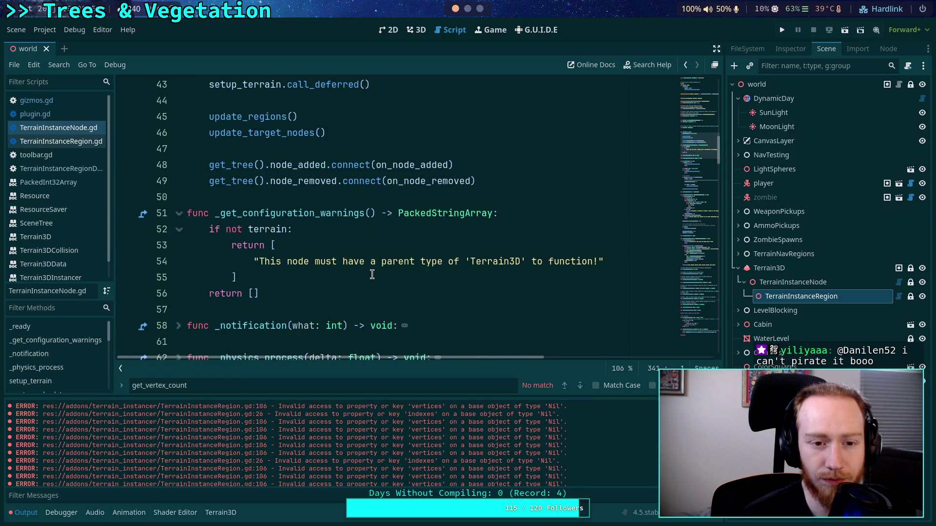
scroll(371, 275, up, 2)
scroll(372, 274, down, 6)
scroll(372, 274, down, 20)
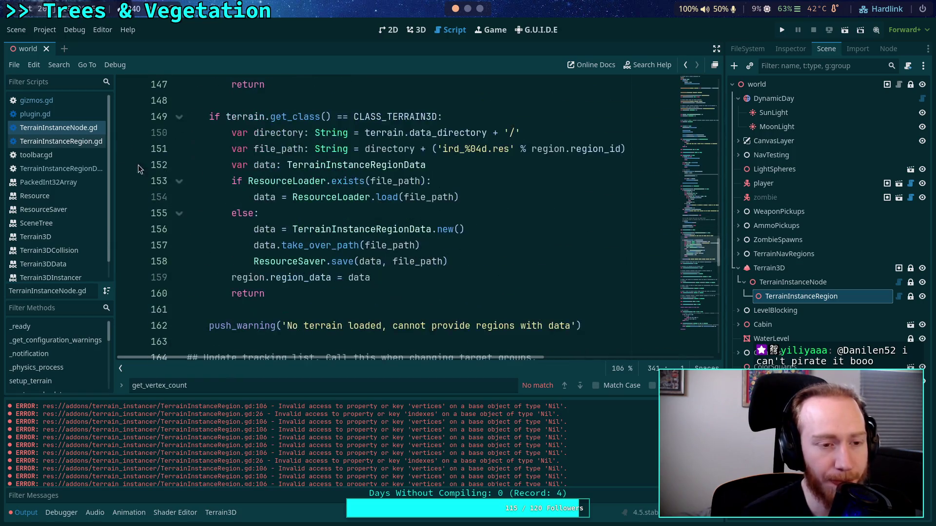
click(66, 100)
scroll(366, 264, up, 1)
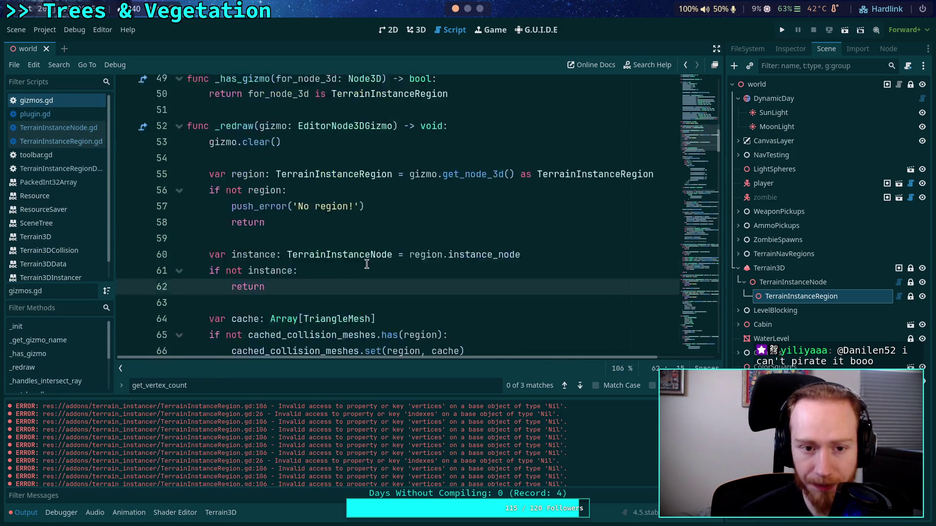
- Add print(region._rd) after the return in gizmos.gd, save, and view the 3D scene to trigger it
scroll(366, 264, up, 1)
scroll(365, 264, down, 3)
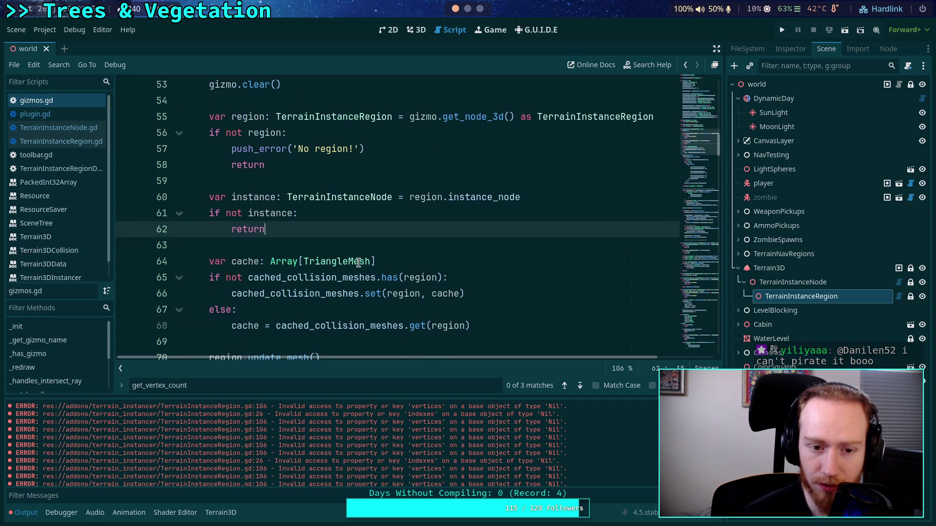
click(287, 239)
click(344, 230)
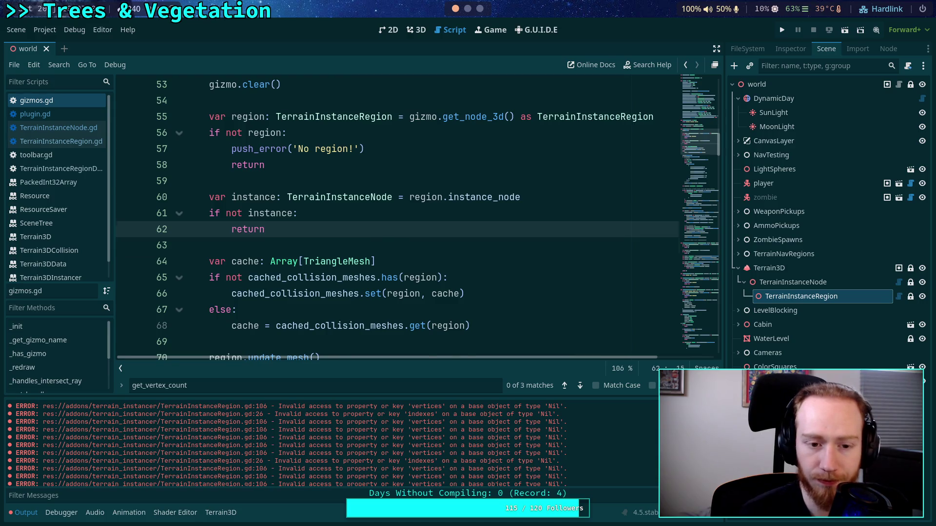
key(Return)
key(Return)
text(print(region._rd)
key(ctrl+s)
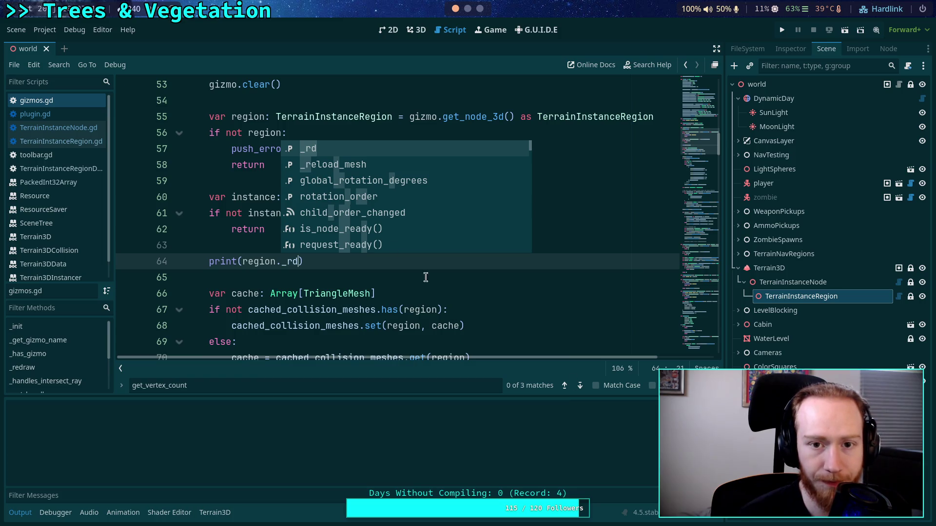
click(416, 30)
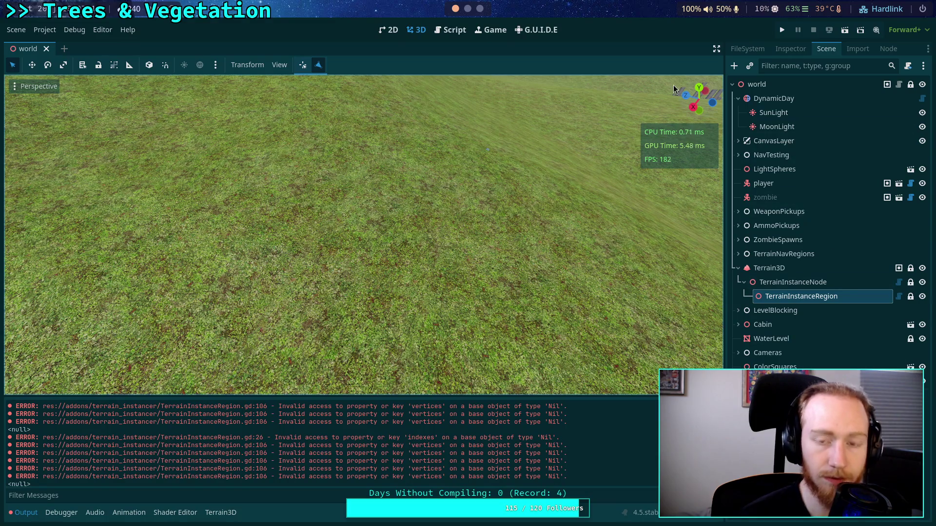
- Back in gizmos.gd, delete the print(region._rd) debug line and save the script
click(448, 30)
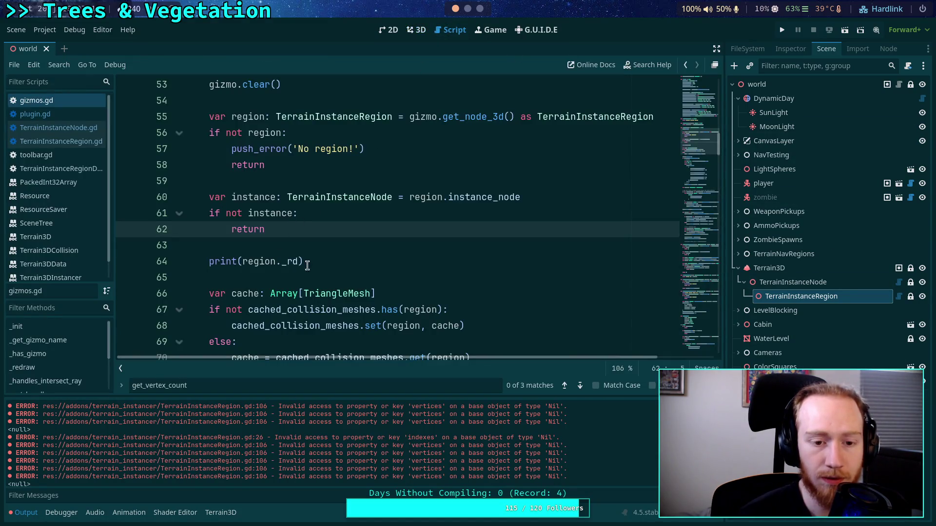
drag(328, 262, 323, 246)
key(BackSpace)
key(BackSpace)
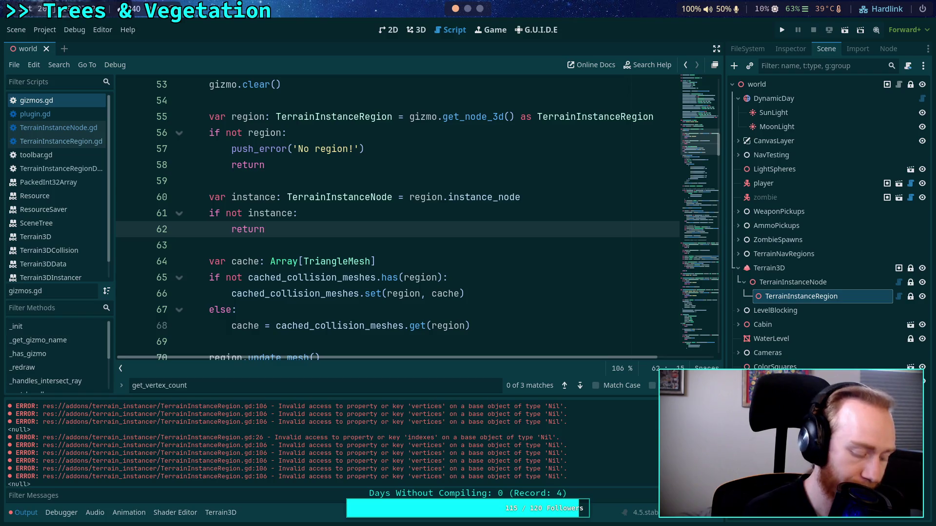
key(ctrl+s)
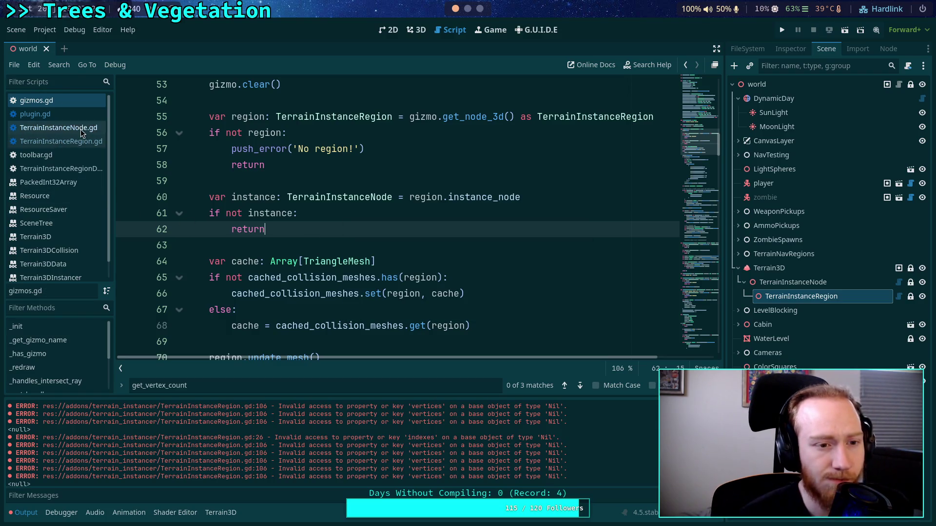
- Open TerrainInstanceNode.gd and search for 'instance_node =' near the load_region_data call
click(61, 141)
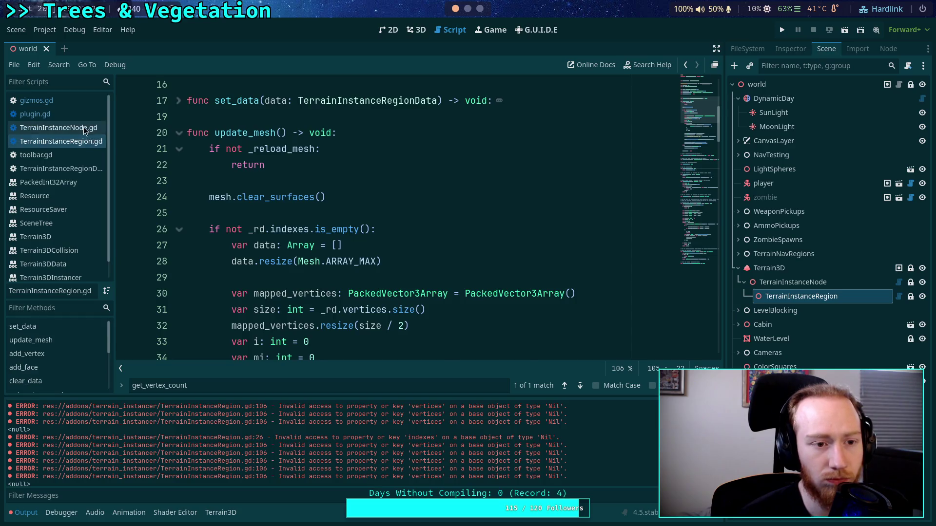
click(58, 127)
click(498, 246)
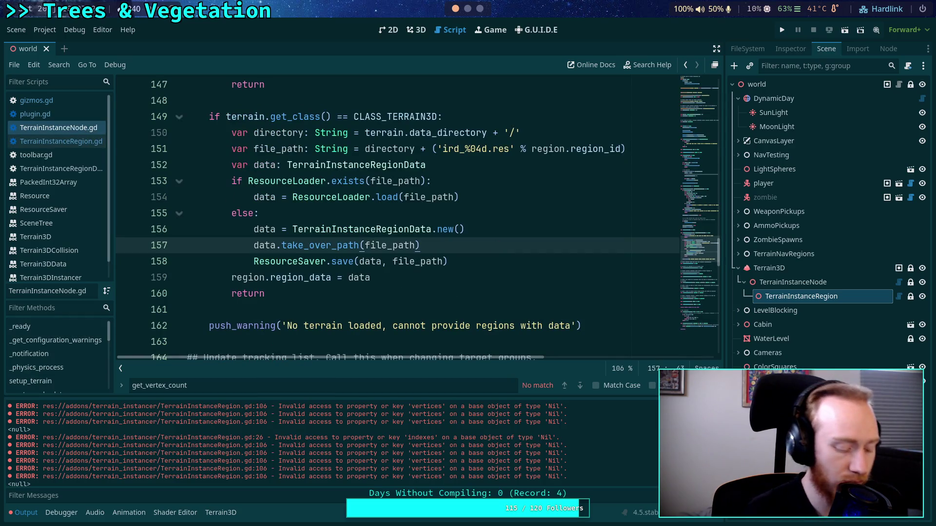
key(ctrl+f)
text(instance_node =)
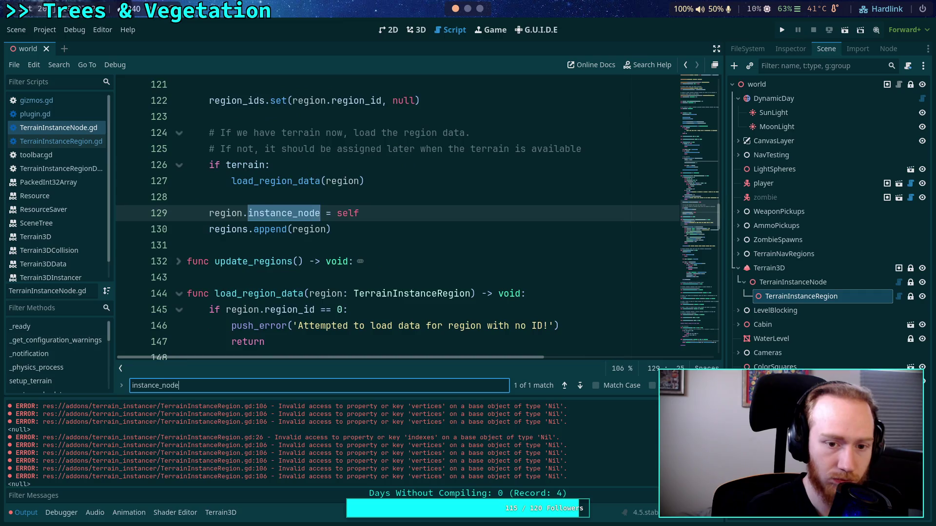
scroll(440, 247, up, 1)
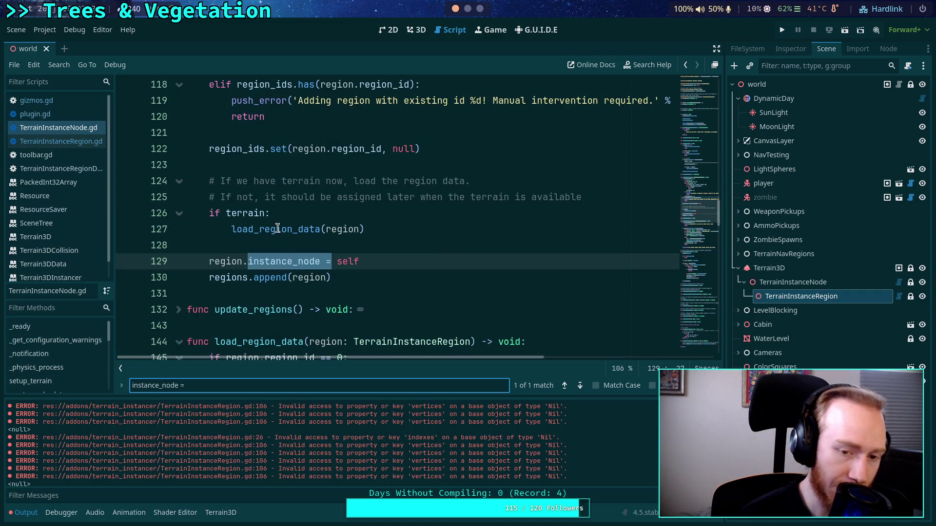
double_click(289, 263)
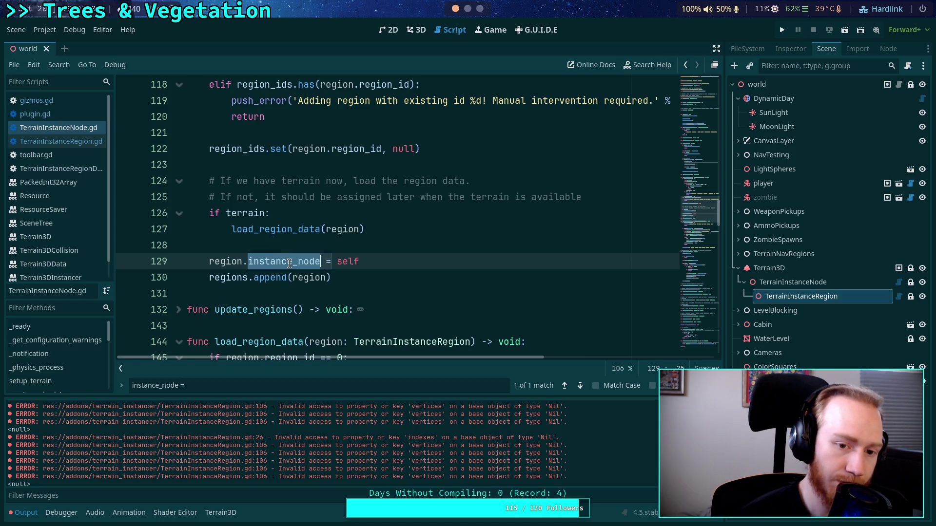
double_click(276, 229)
- Jump to the next 'instance_node =' match to reach func load_region_data
scroll(377, 287, down, 1)
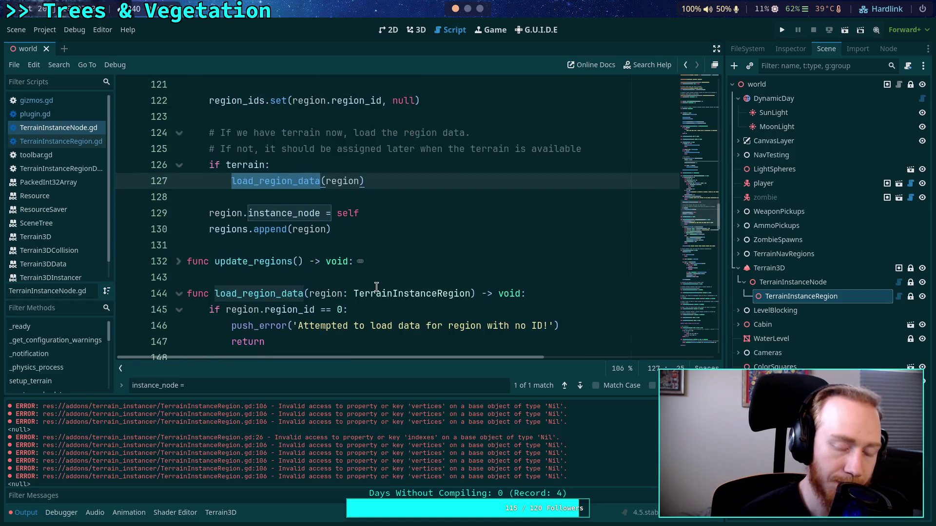
scroll(376, 287, down, 3)
scroll(487, 341, up, 2)
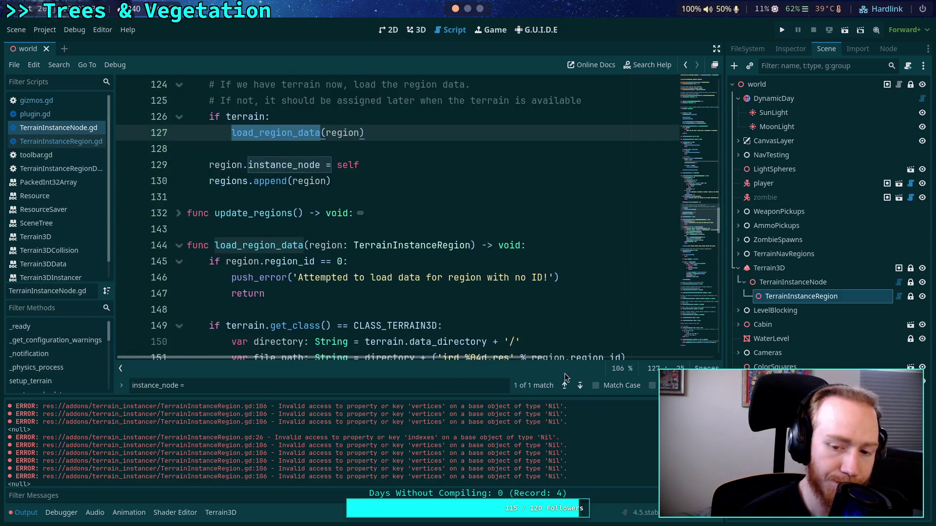
click(580, 385)
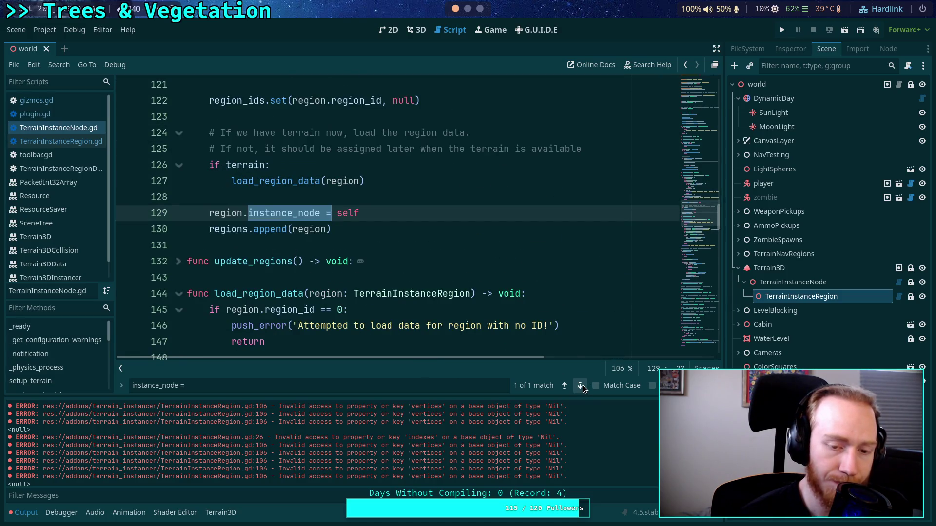
scroll(387, 301, up, 6)
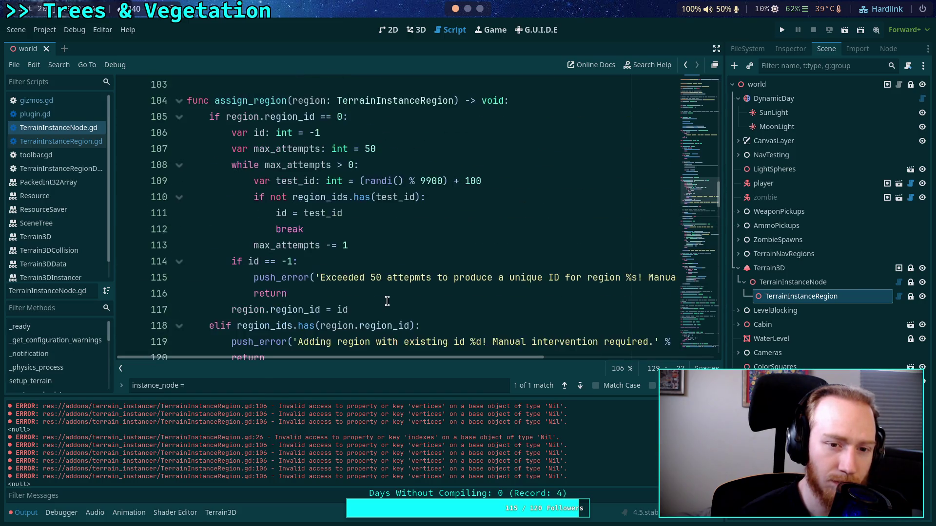
scroll(387, 301, down, 5)
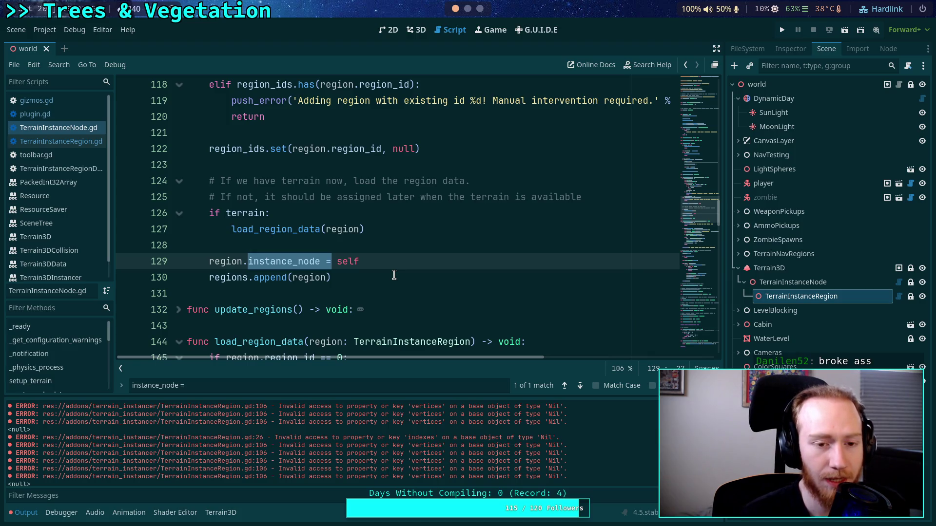
scroll(394, 274, up, 8)
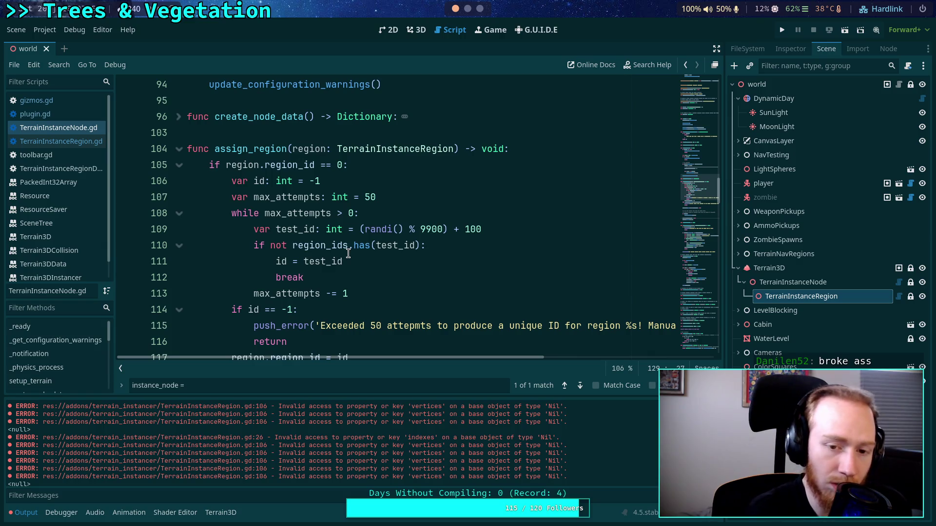
scroll(342, 256, up, 9)
scroll(290, 264, down, 3)
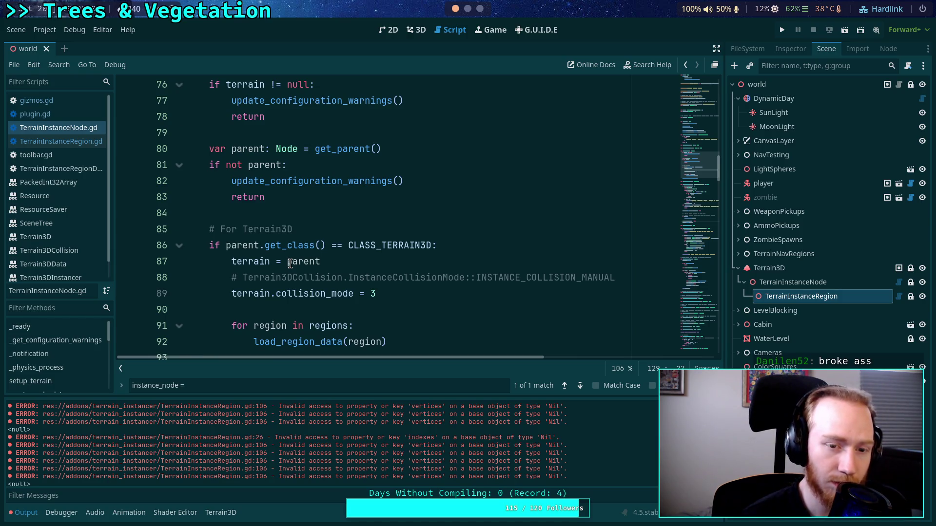
scroll(290, 264, down, 2)
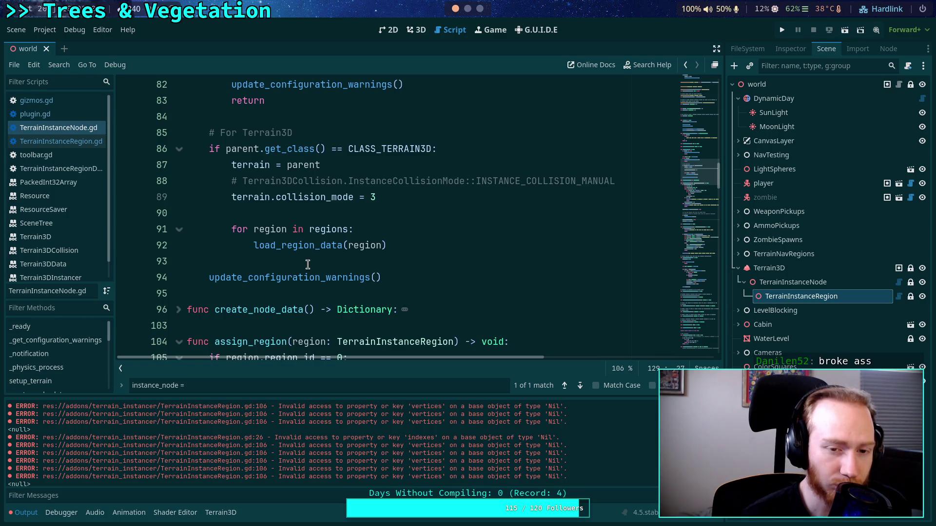
- Examine the region loop in load_region_data and read ResourceLoader.load's documentation popup
click(422, 231)
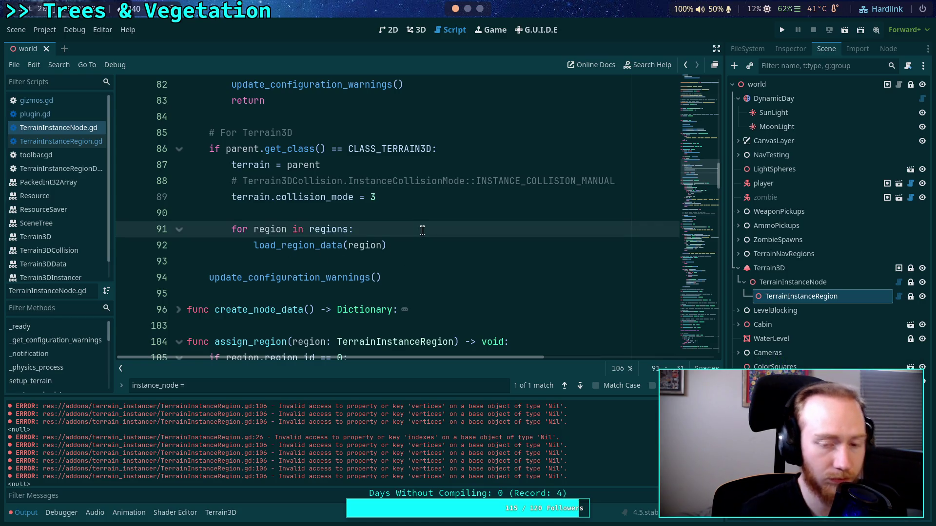
key(Return)
key(BackSpace)
key(BackSpace)
key(BackSpace)
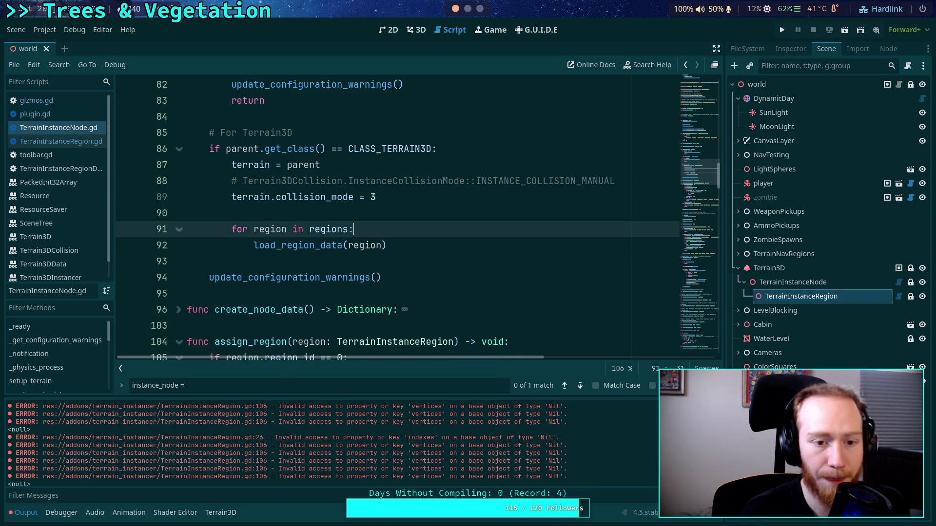
scroll(398, 215, down, 20)
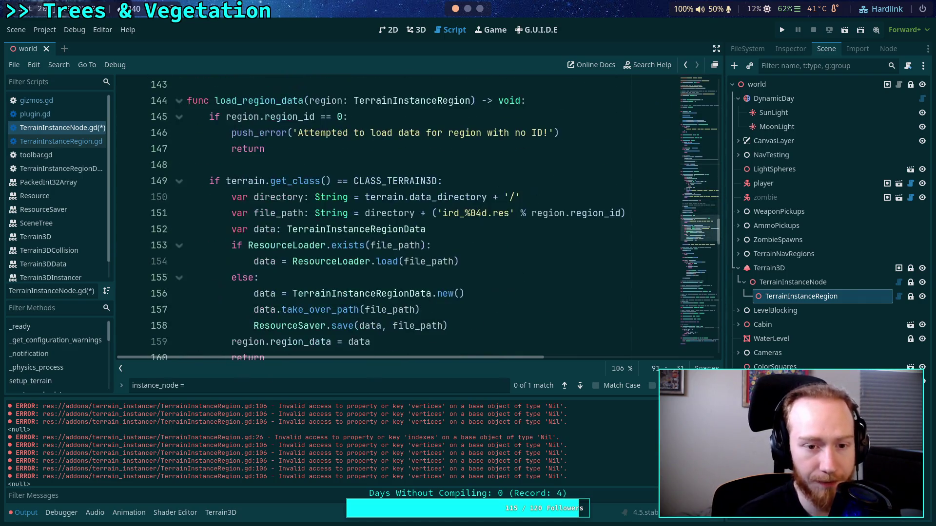
scroll(375, 231, down, 4)
scroll(376, 230, up, 3)
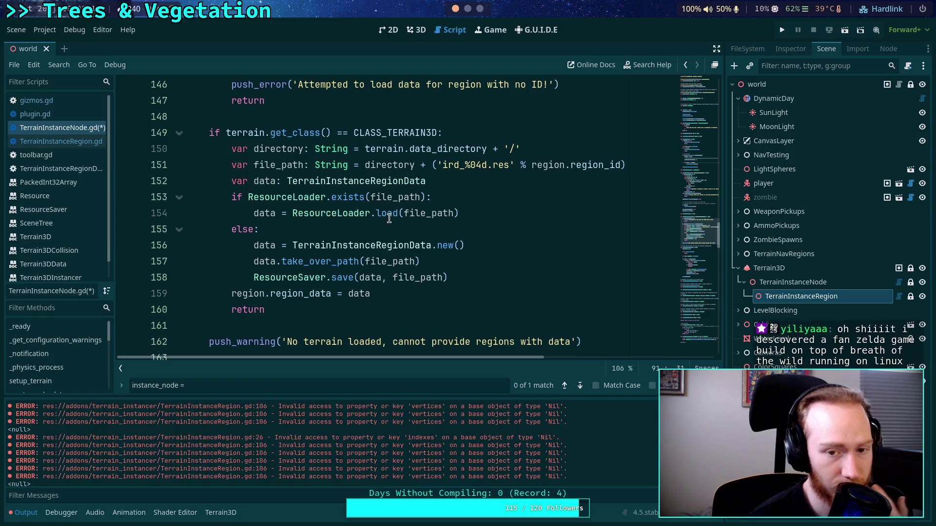
mouse_move(393, 215)
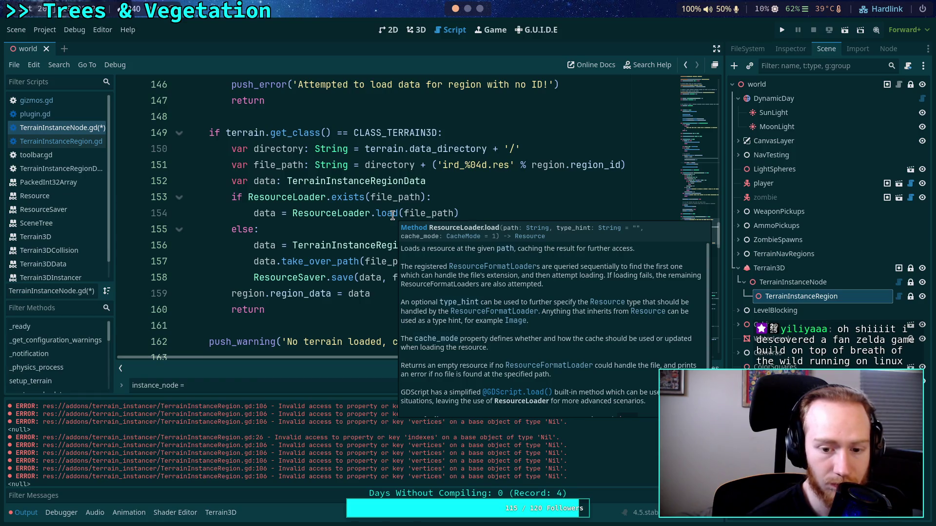
scroll(462, 306, down, 2)
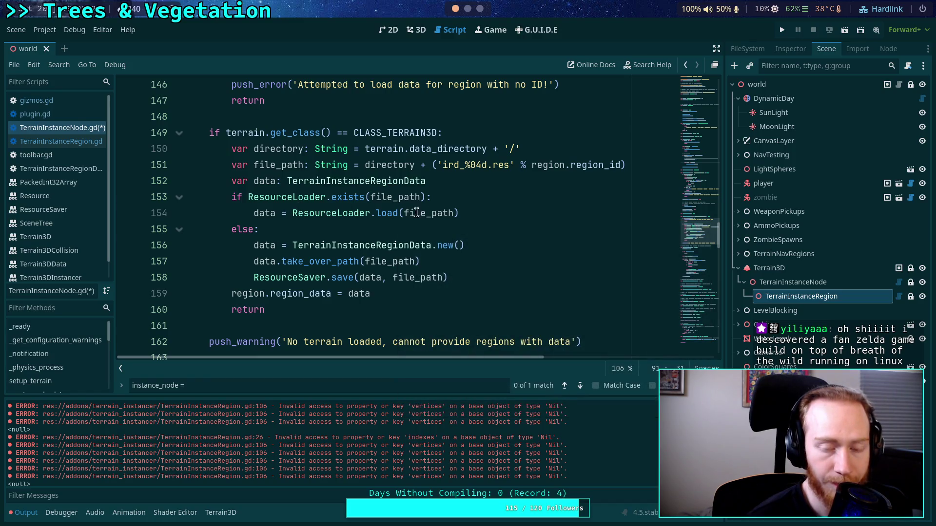
- Add print('loaded data "%s": %s' % [file_path, data]) below the region data load call
click(502, 215)
key(Return)
text(print)
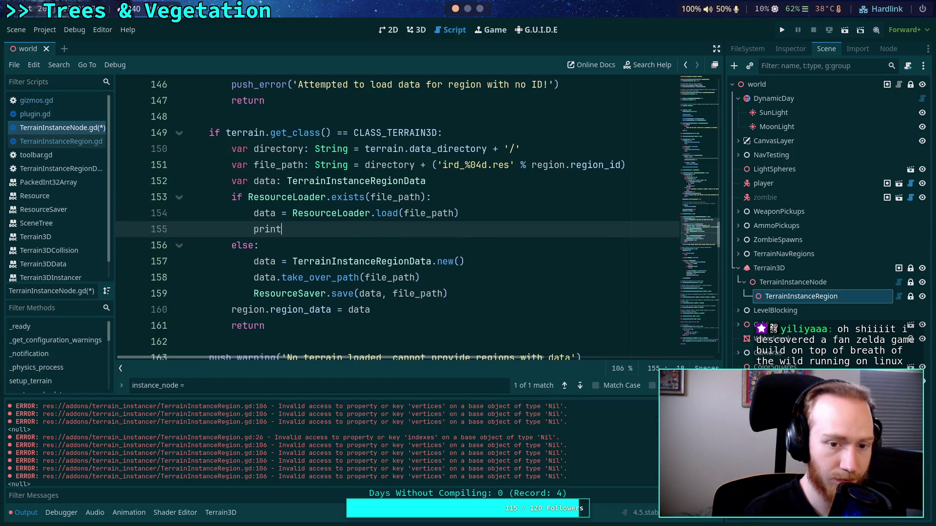
text(('loaded)
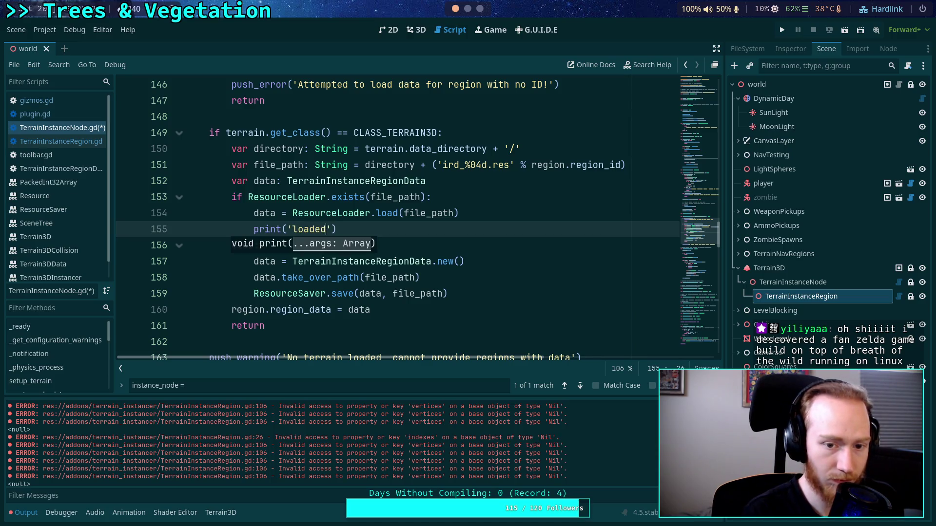
text( data)
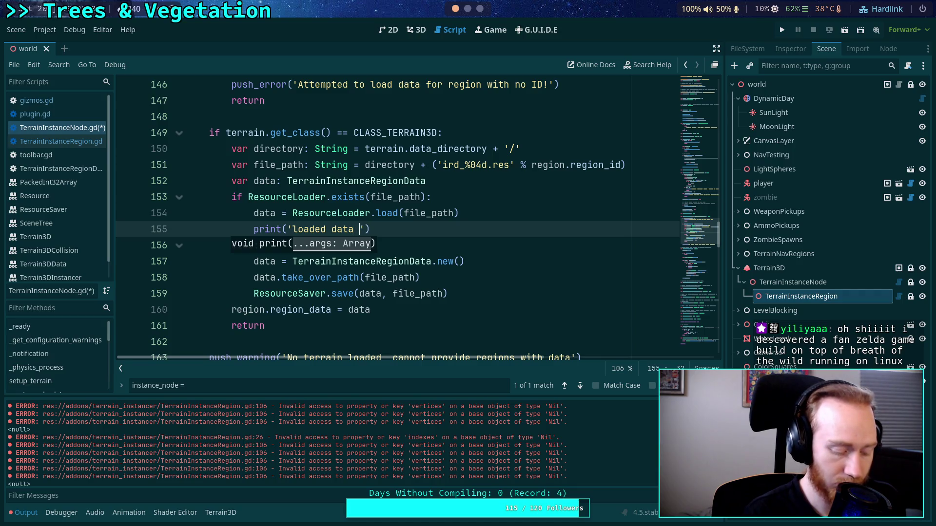
text( "%s")
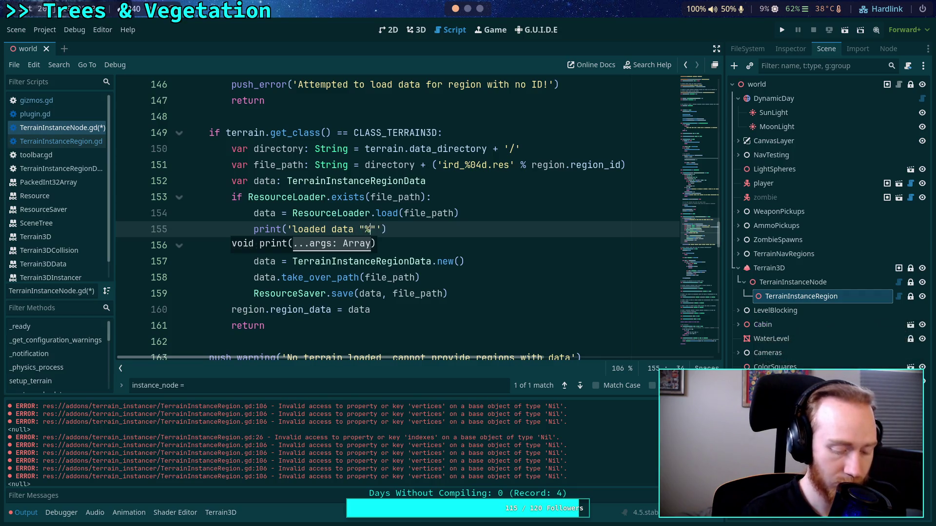
text(: ' % [)
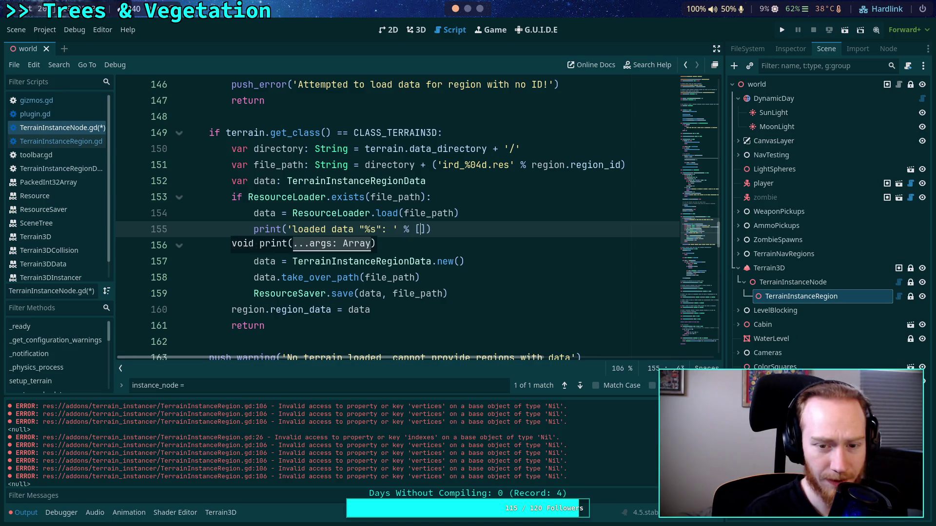
text(file_path, )
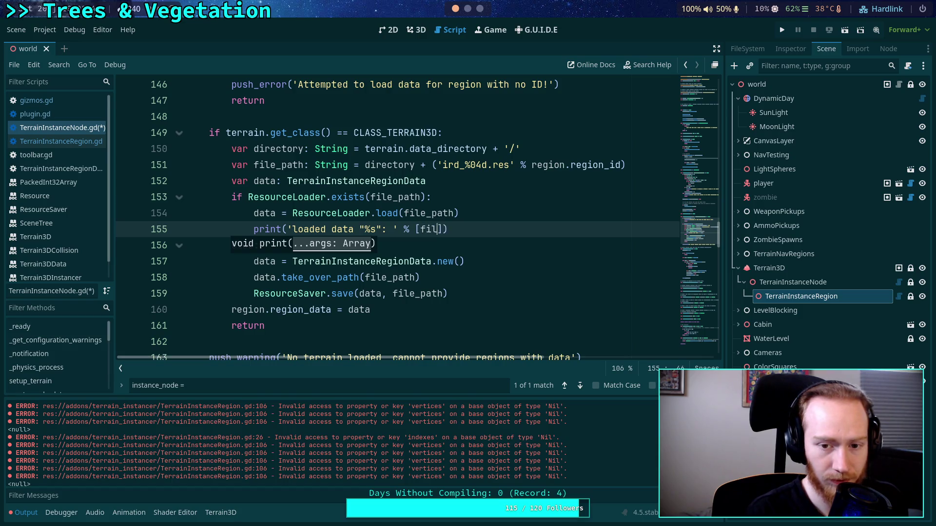
text(data)
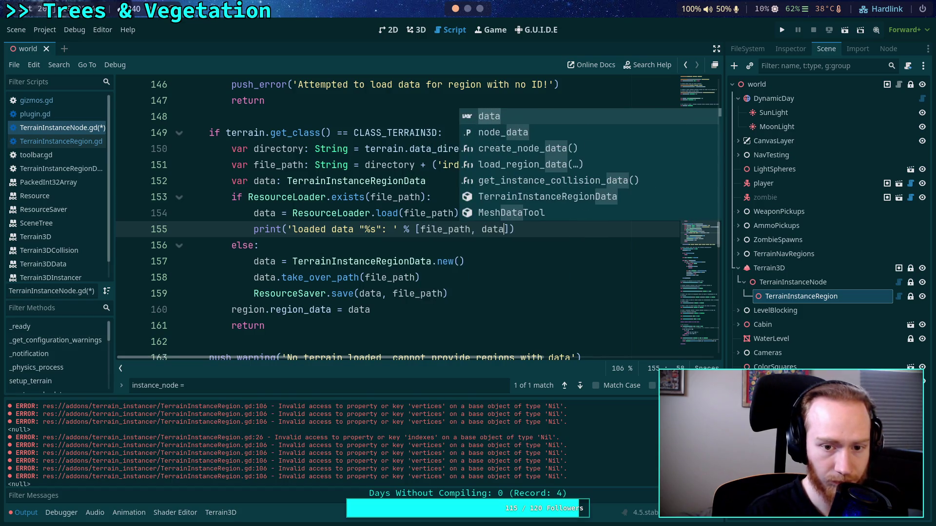
click(392, 229)
text(%s)
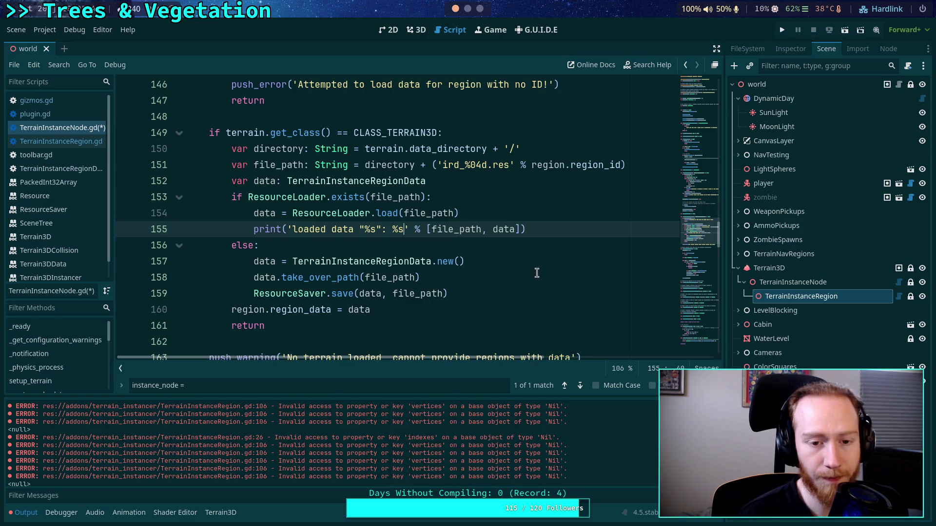
- Copy that print below ResourceSaver.save, change 'loaded' to 'new', and save the script
click(554, 261)
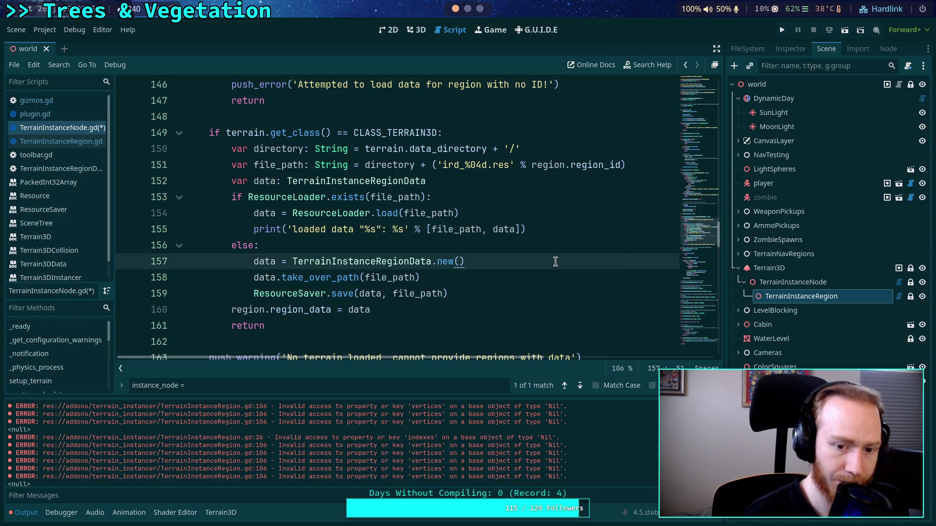
key(Down)
key(Down)
key(Return)
text(print('loaded data "%s": %s' % [file_path, data]))
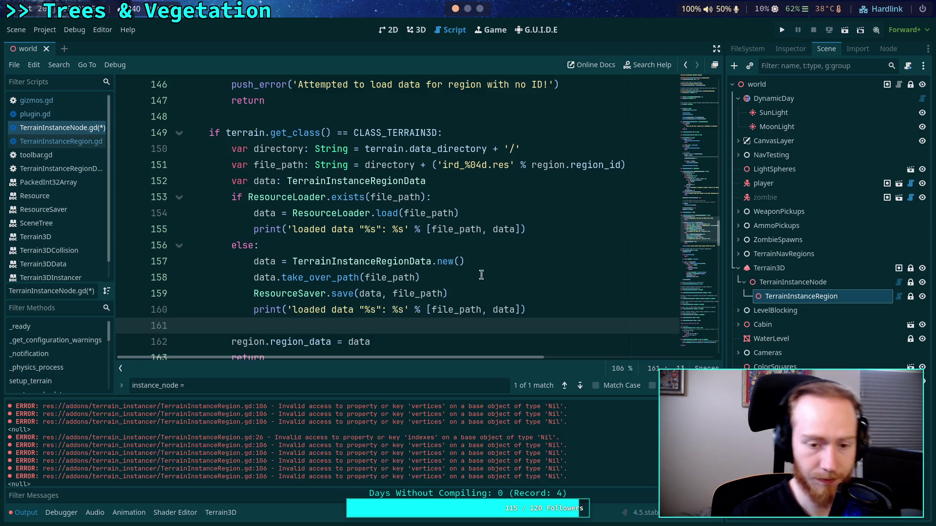
key(ctrl+shift+k)
double_click(307, 310)
text(new)
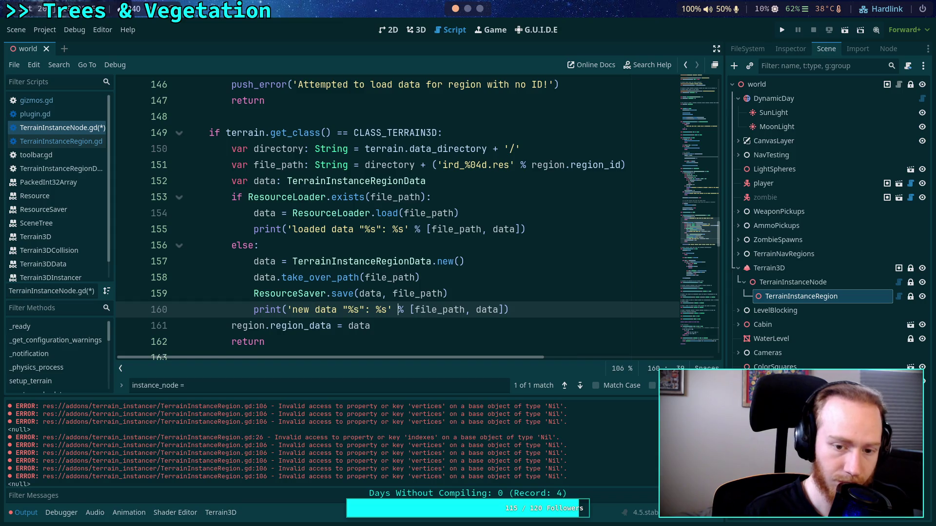
key(ctrl+s)
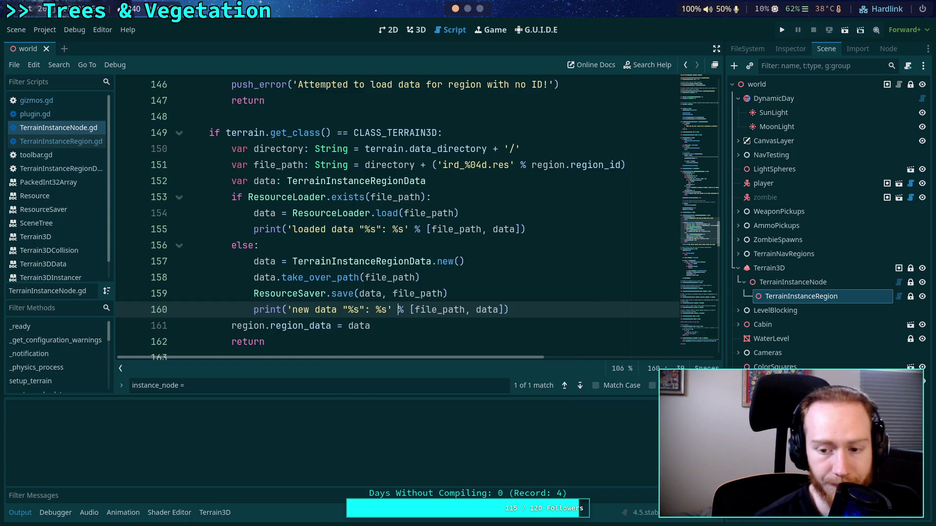
- Check the output in the 3D scene view, then return to the script editor
click(427, 26)
click(16, 30)
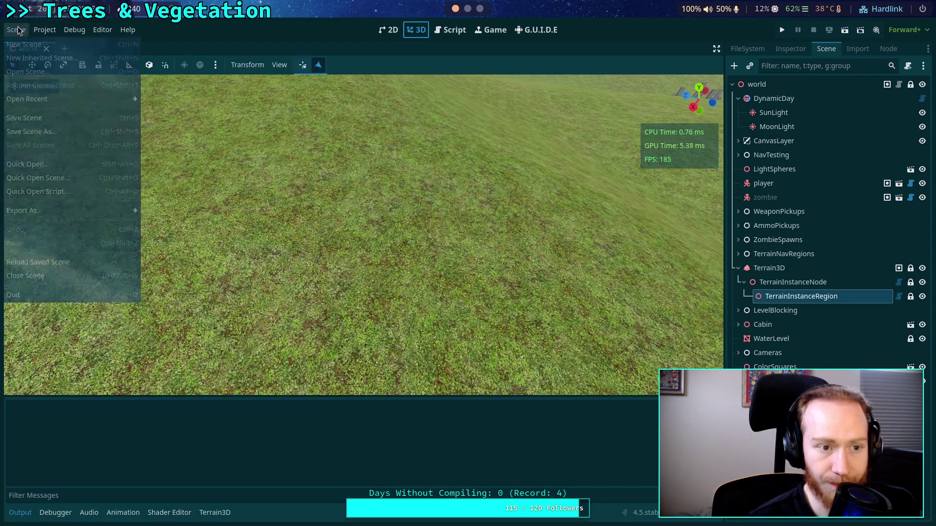
click(220, 39)
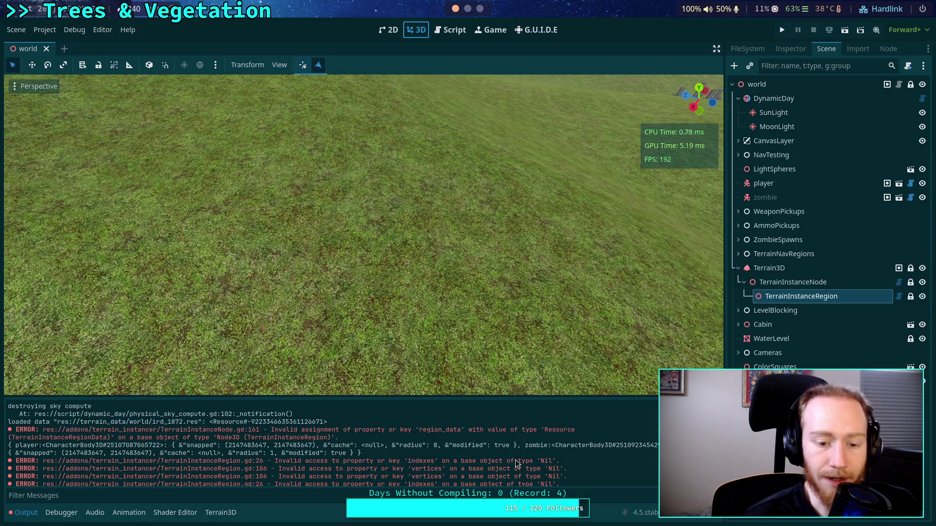
scroll(519, 461, up, 1)
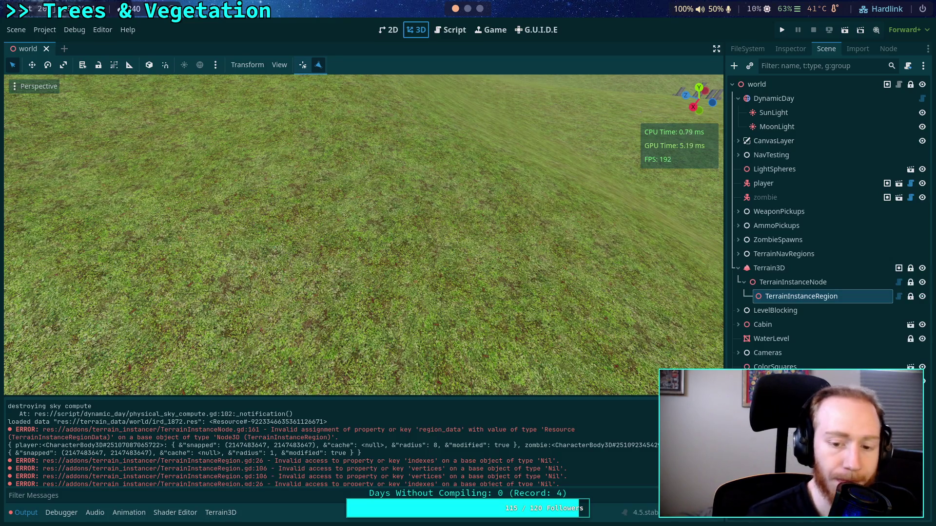
click(438, 30)
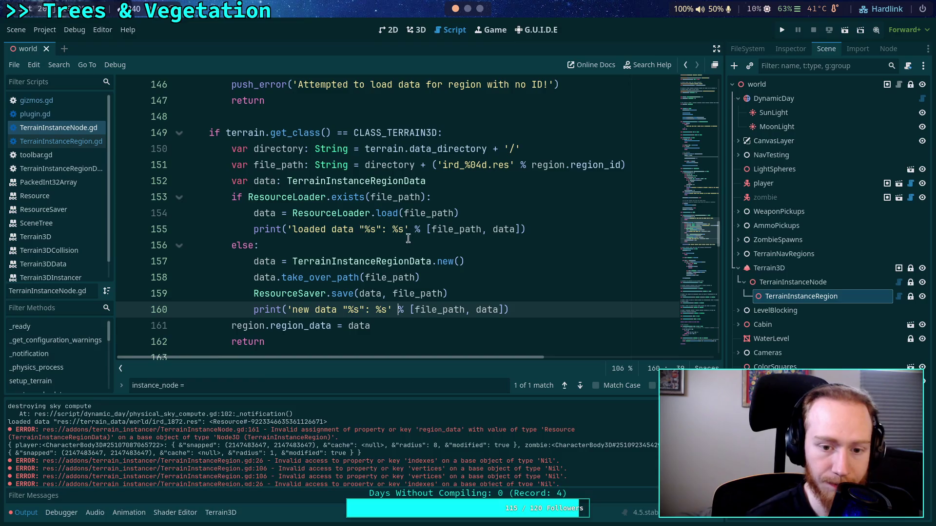
- Replace 'region.region_data = data' on line 161 with 'region.set_data(data)' and save
click(278, 325)
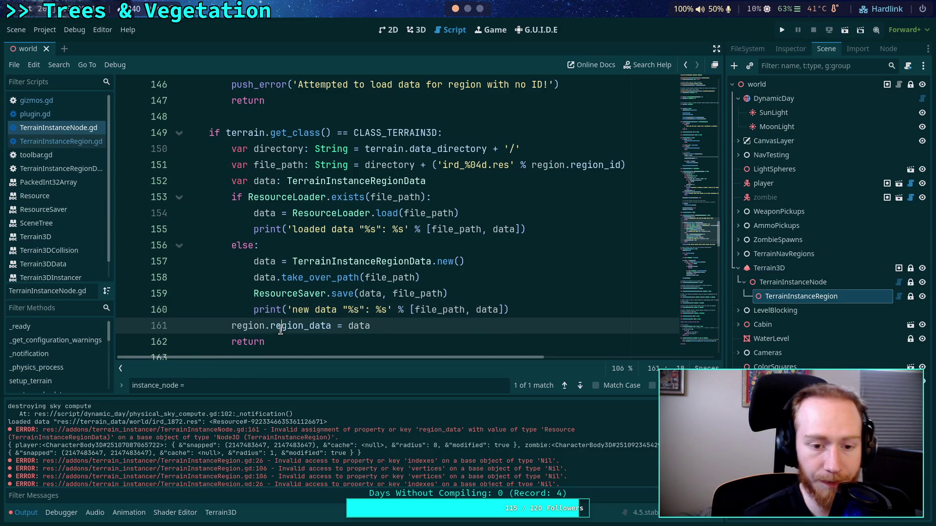
mouse_move(232, 326)
mouse_down()
mouse_move(347, 325)
mouse_move(270, 325)
mouse_up()
key(BackSpace)
text(set_data(data)
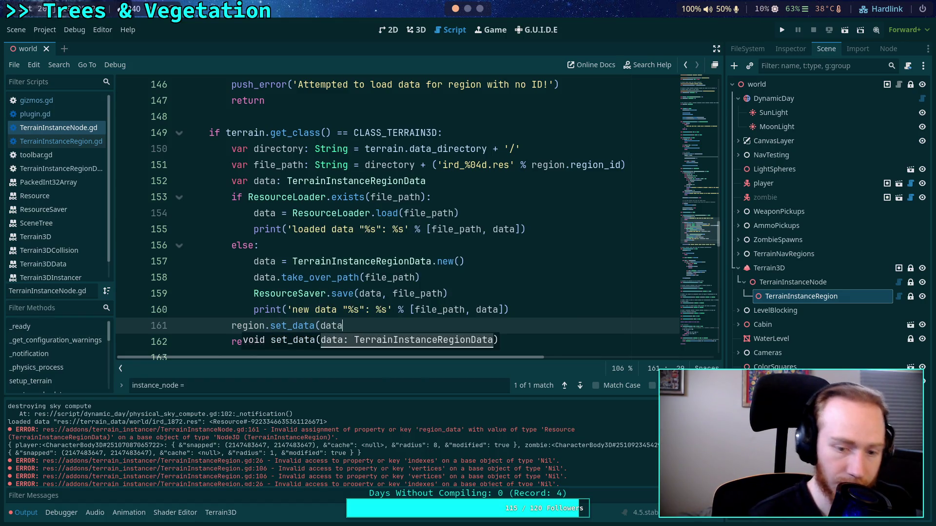
text())
key(ctrl+s)
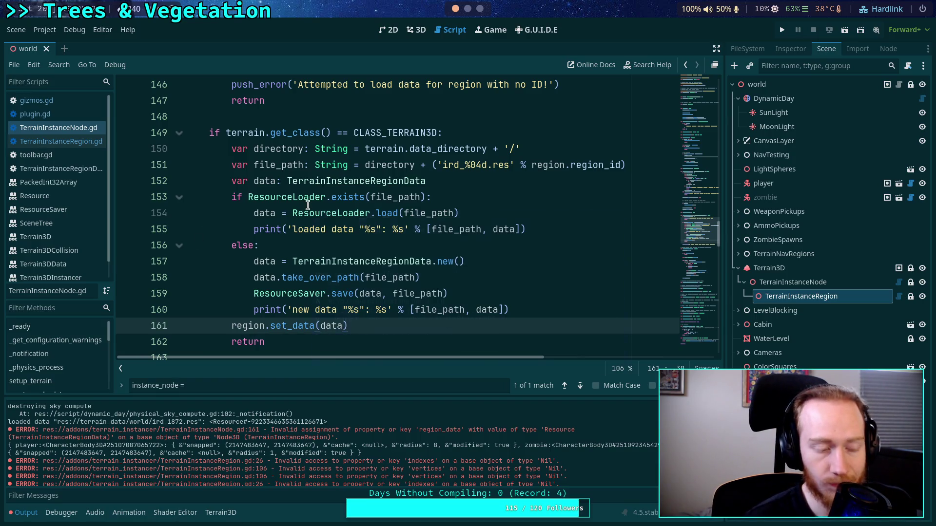
mouse_move(307, 204)
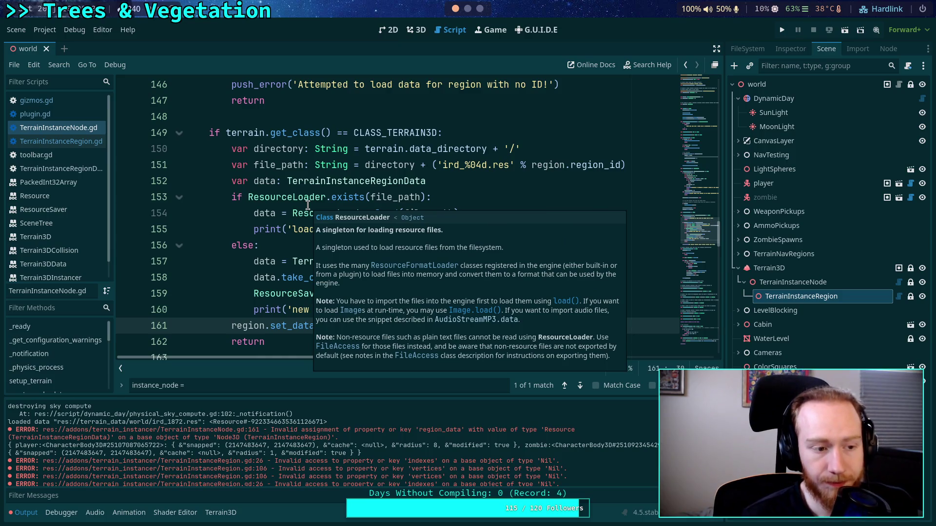
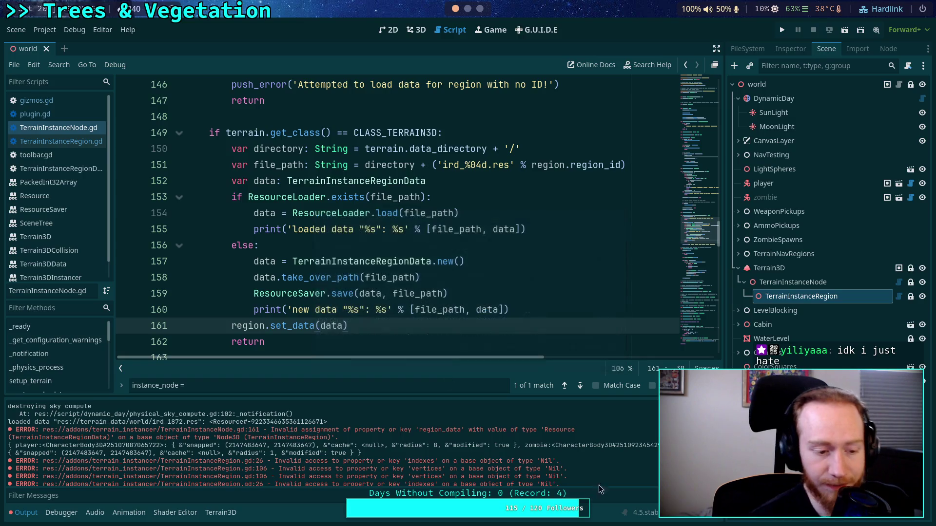
- Clear the Output log and reload the saved world scene to regenerate the errors
scroll(578, 413, down, 1)
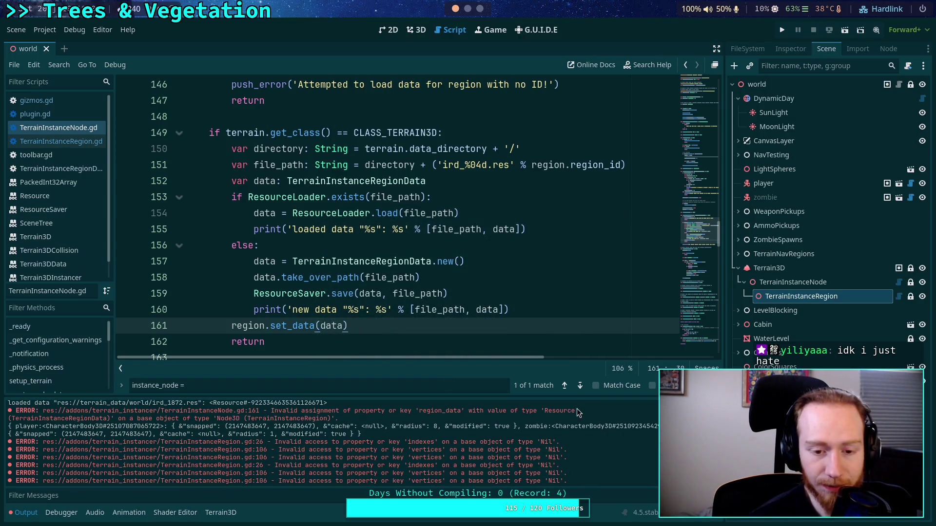
click(922, 405)
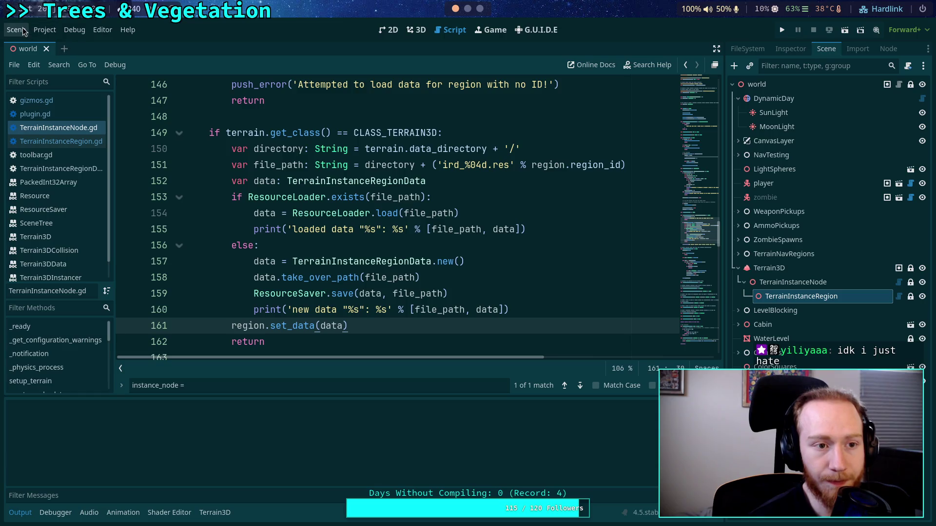
click(416, 30)
click(16, 30)
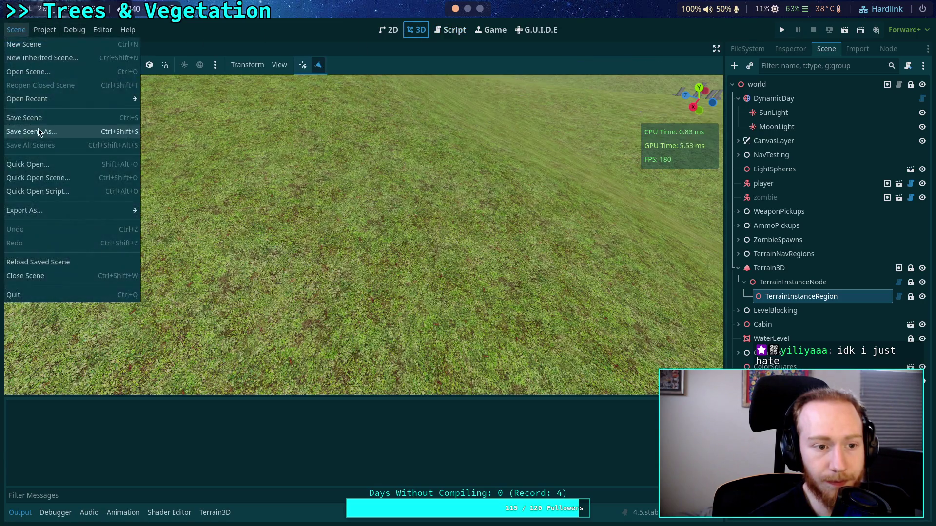
click(241, 30)
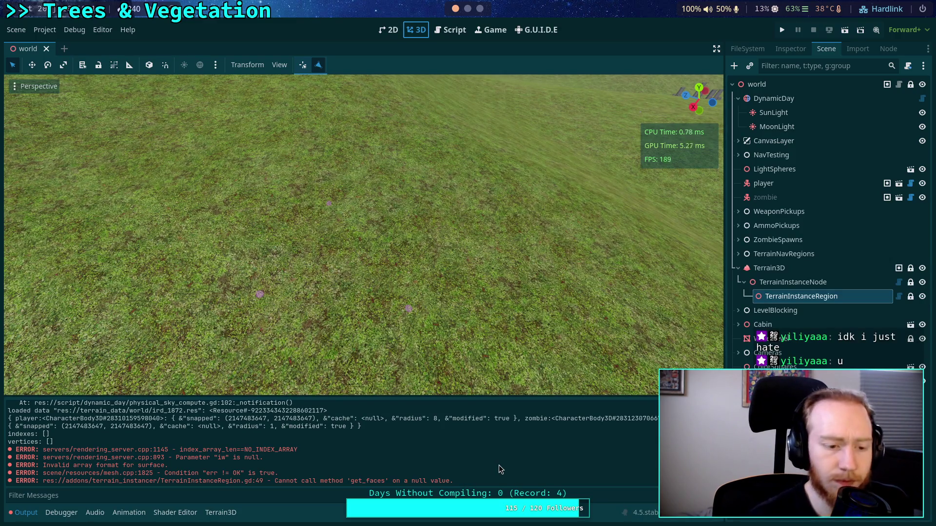
- Copy the NO_INDEX_ARRAY text from the new error in the Output log
scroll(499, 465, up, 1)
scroll(445, 460, down, 1)
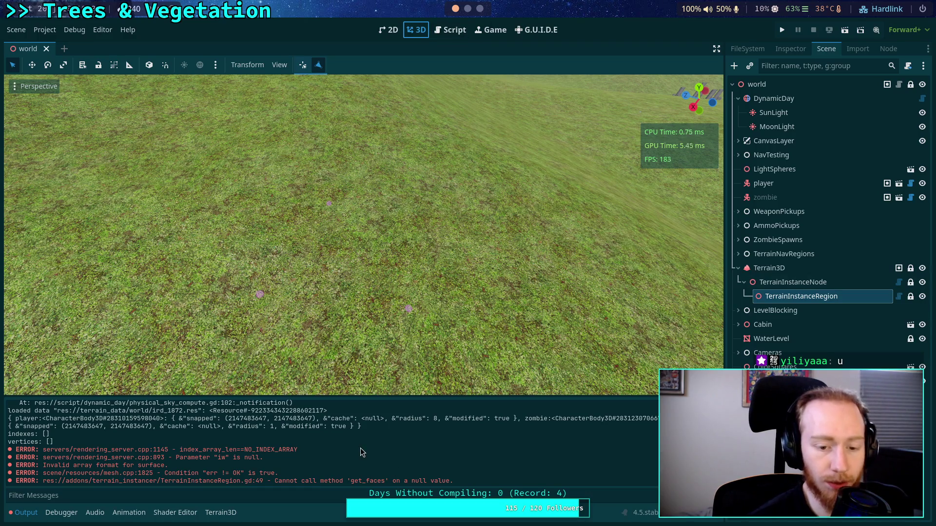
drag(296, 451, 244, 451)
right_click(254, 453)
click(272, 461)
- In Neovim, live-grep the Godot source for NO_INDEX_ARRAY
key(super+3)
key(super+5)
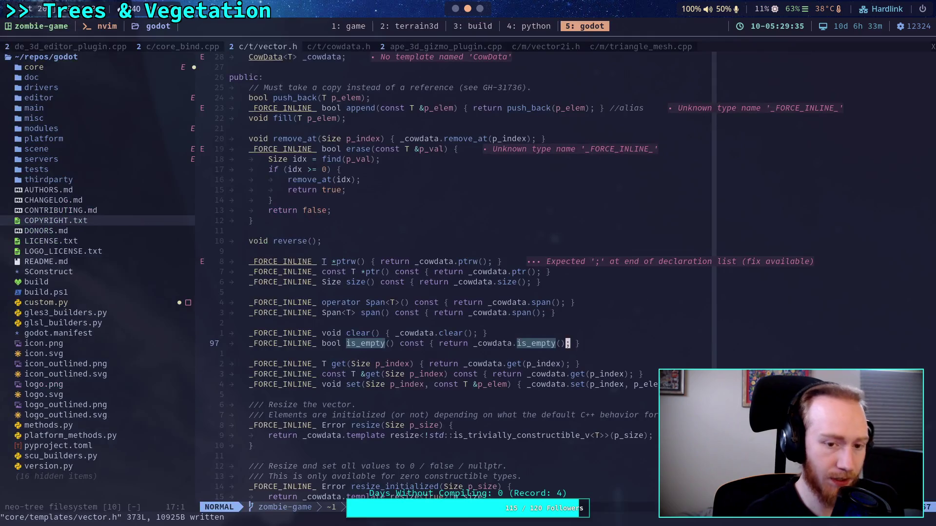
key(space)
key(f)
key(g)
key(ctrl+shift+v)
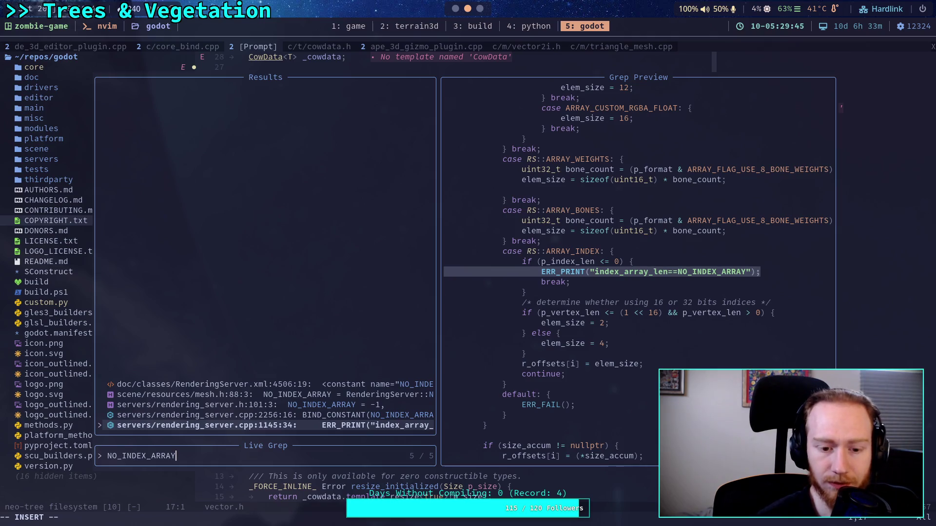
- Review the mesh.h and RenderingServer.xml matches, then open rendering_server.cpp at line 1145
key(Up)
key(Up)
key(Up)
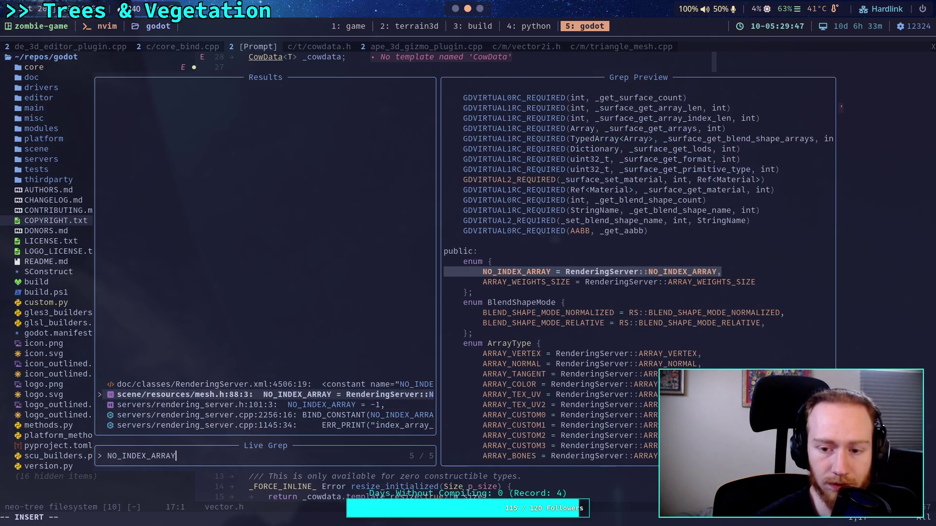
key(Up)
key(Down)
key(Up)
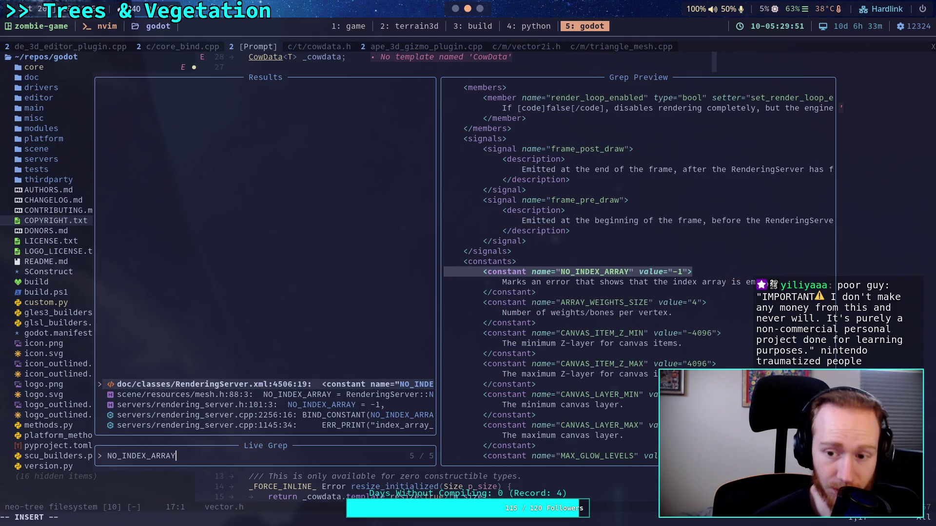
key(Down)
key(Down)
key(Down)
key(Down)
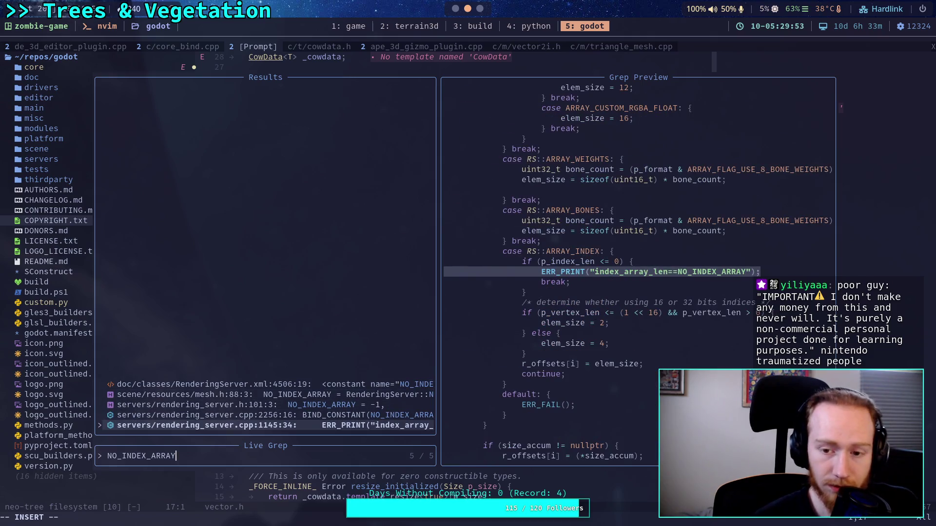
key(Return)
- Move up to the mesh_surface_make_offsets_from_format function name around line 1050
key(k)
key(k)
key(k)
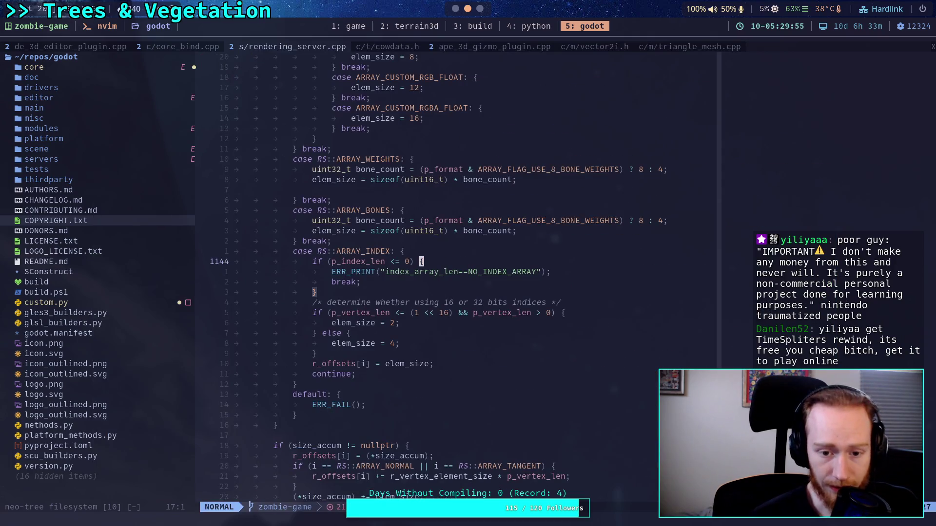
key(k)
key(k)
key(k)
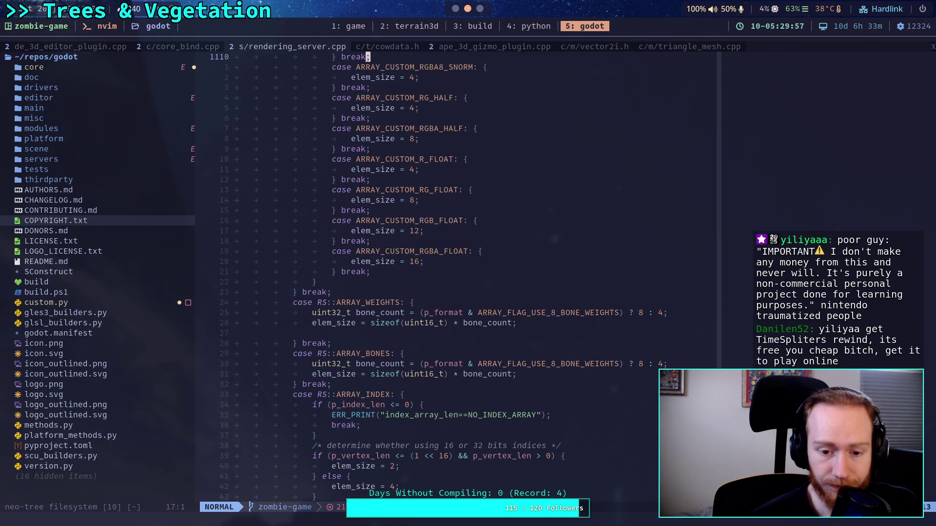
key(k)
key(k)
key(k)
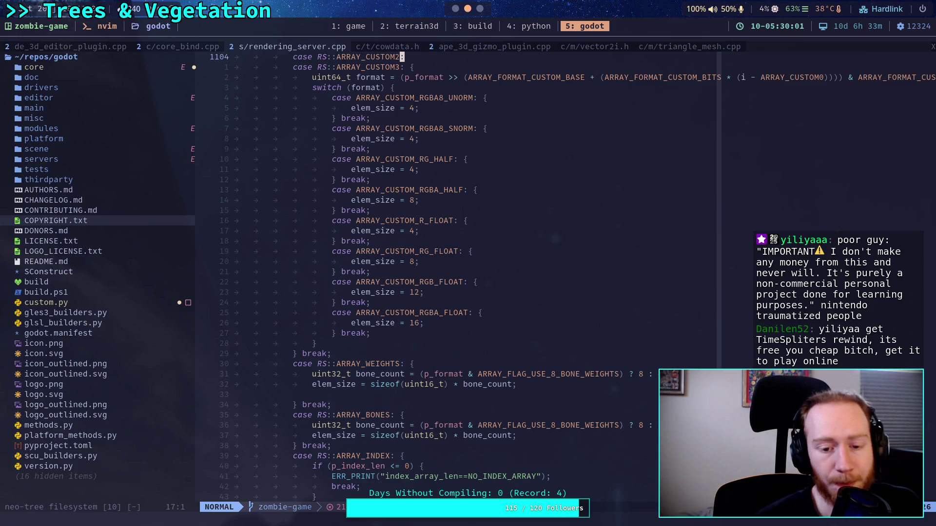
key(k)
key(k)
key(k)
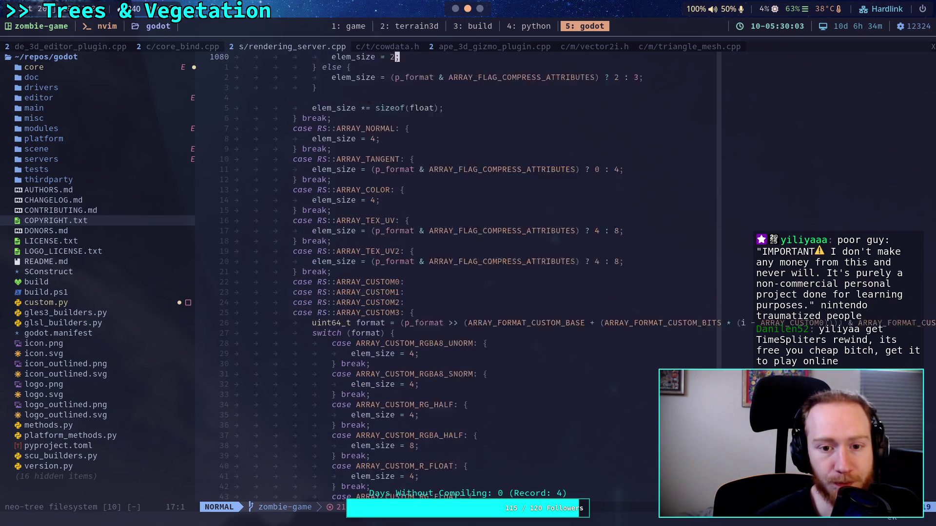
key(k)
key(k)
key(k)
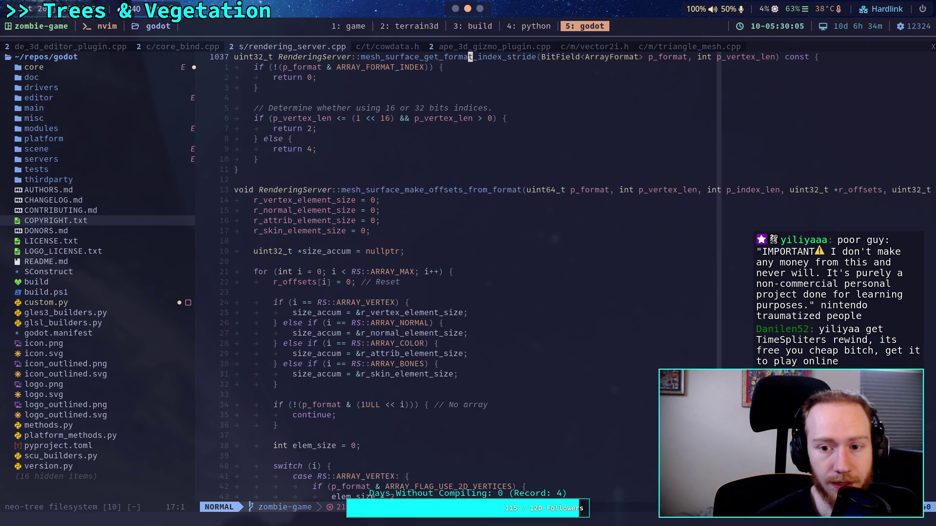
key(j)
key(j)
key(j)
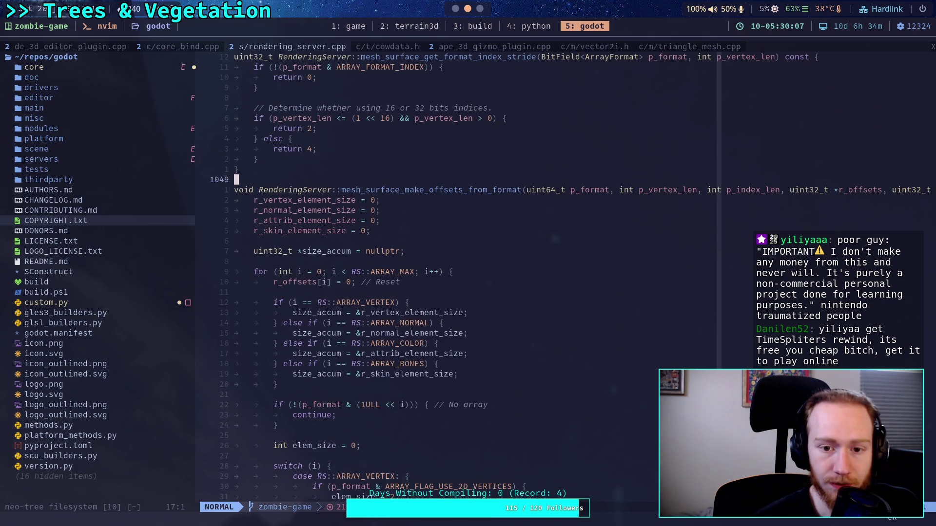
click(471, 189)
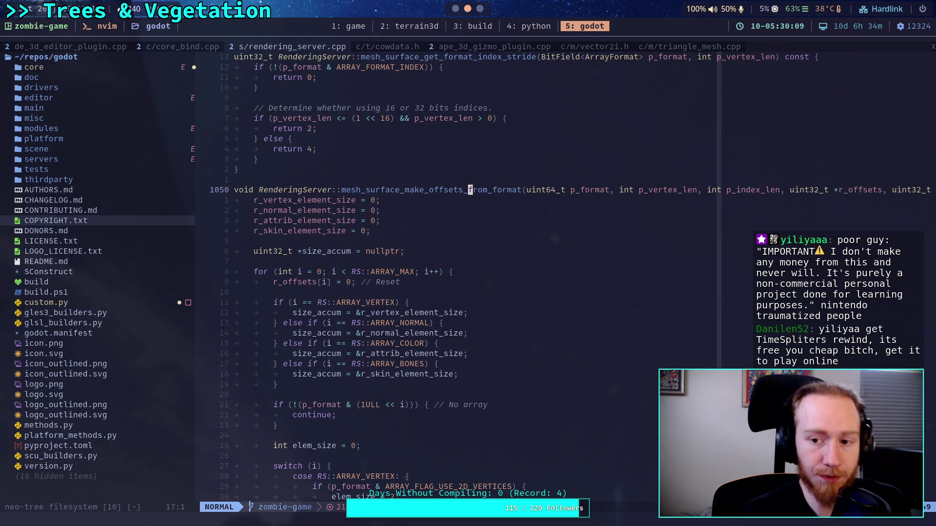
key(slash)
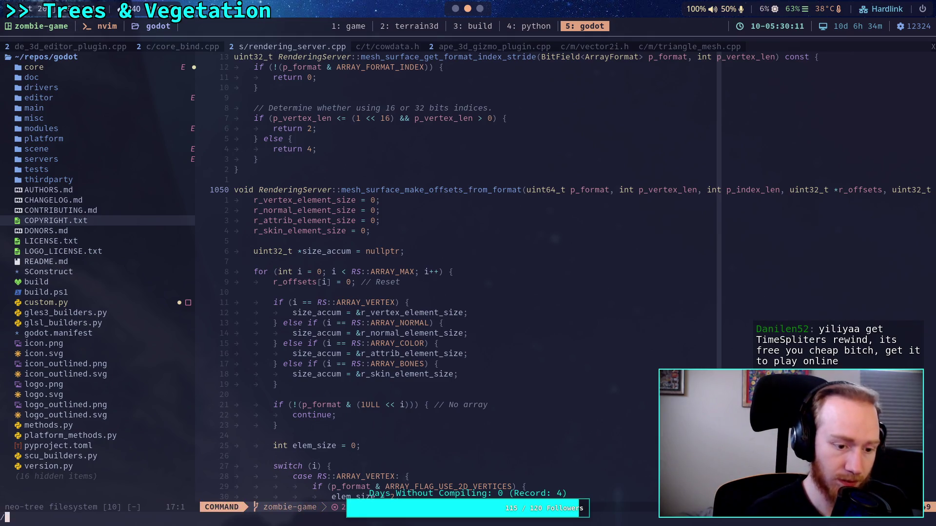
key(Escape)
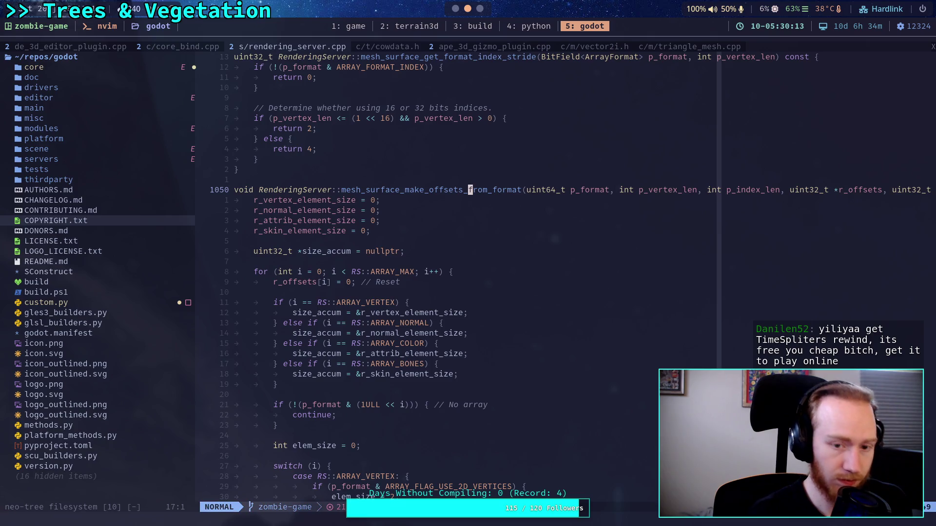
- Live-grep mesh_surface_make_offsets_from_format, review its call sites in rendering_server.cpp, and return to Godot
key(space)
text(sgmesh_surface_make)
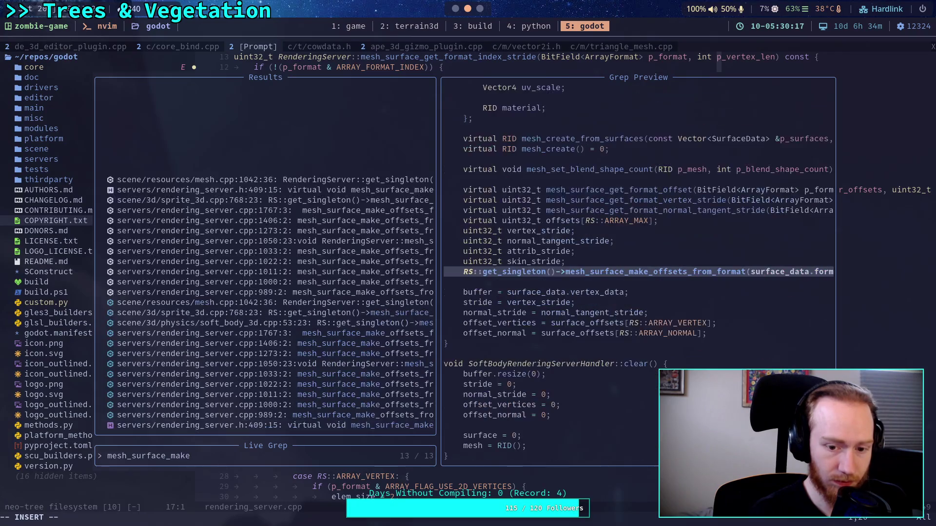
text(_offsets)
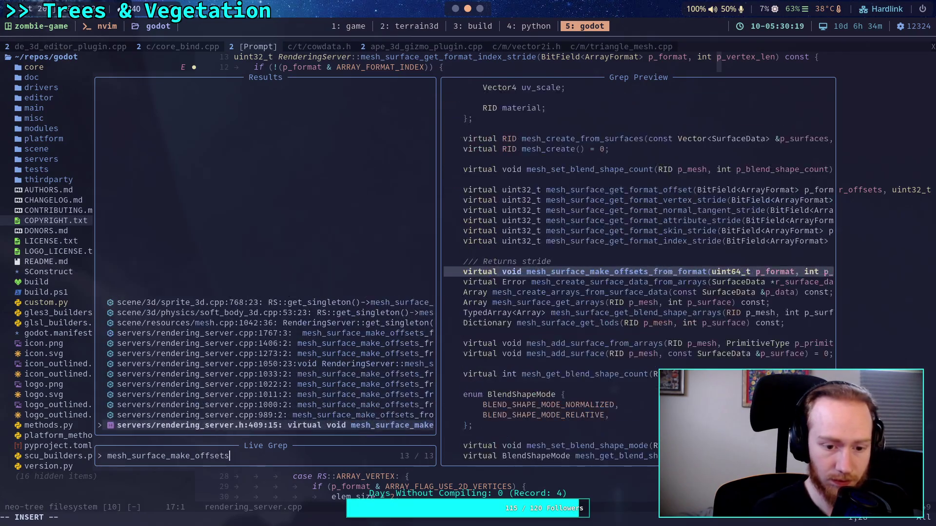
text(_from_format)
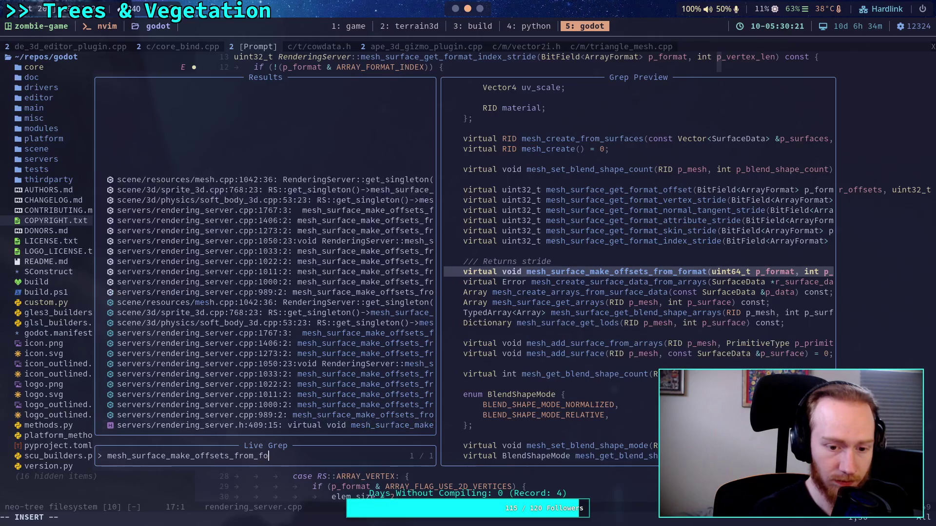
key(Up)
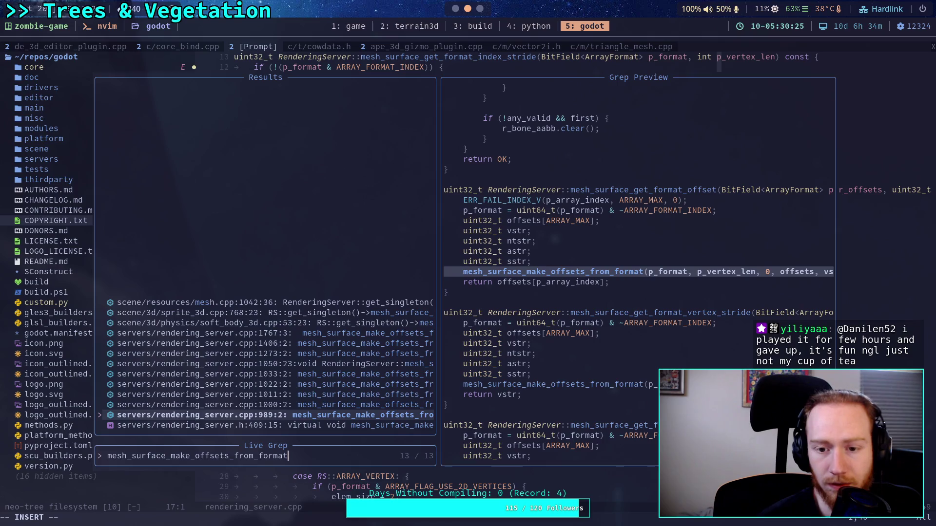
key(Up)
key(Up)
key(Up)
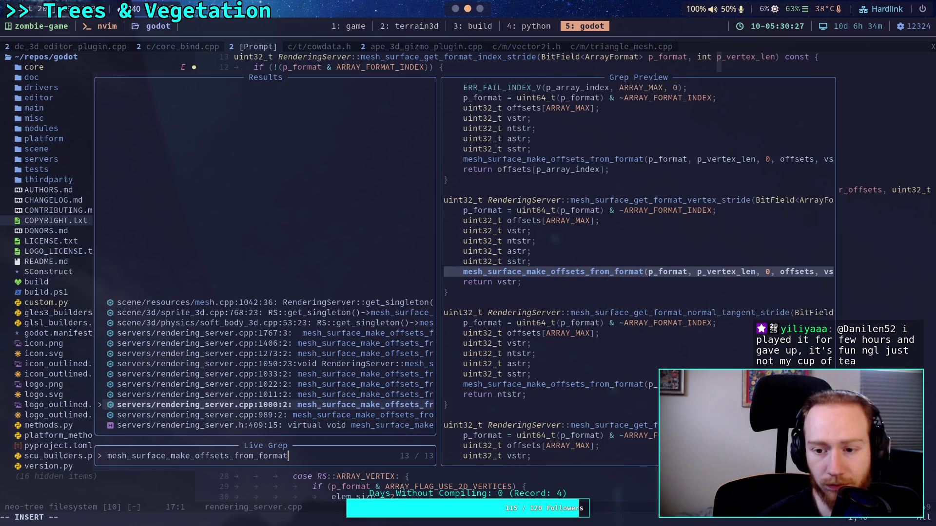
key(Up)
key(Up)
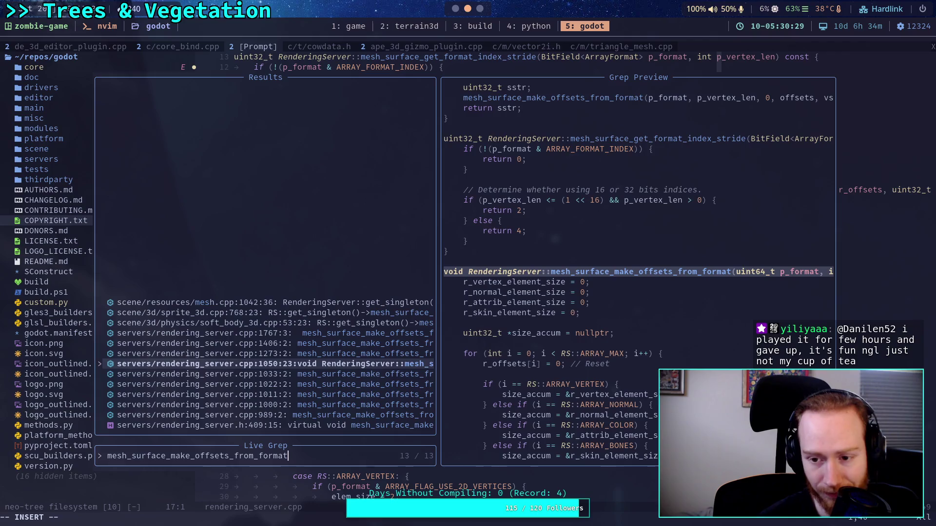
key(Up)
key(Up)
key(Return)
key(alt+Tab)
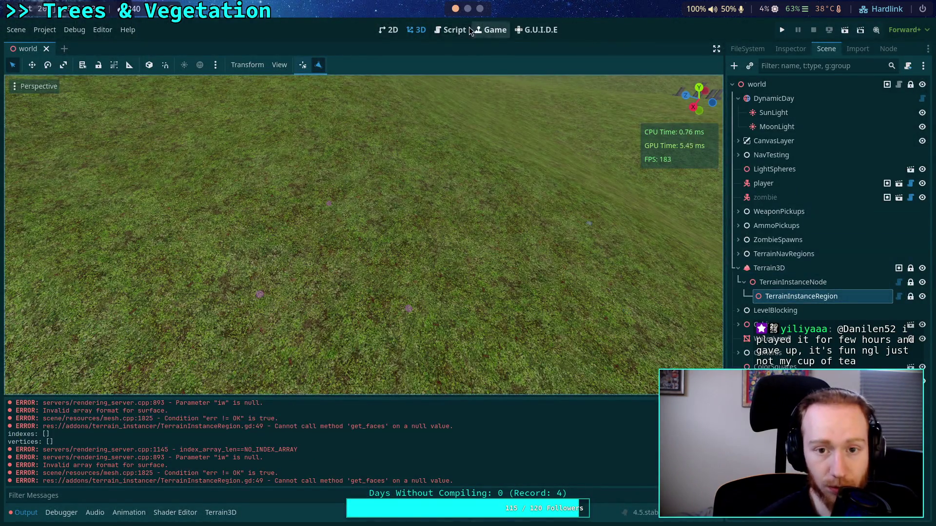
- In TerrainInstanceRegion.gd, change 'not _rd.indexes.is_empty()' to '_rd.indexes.size() > 0'
click(448, 30)
scroll(276, 270, up, 8)
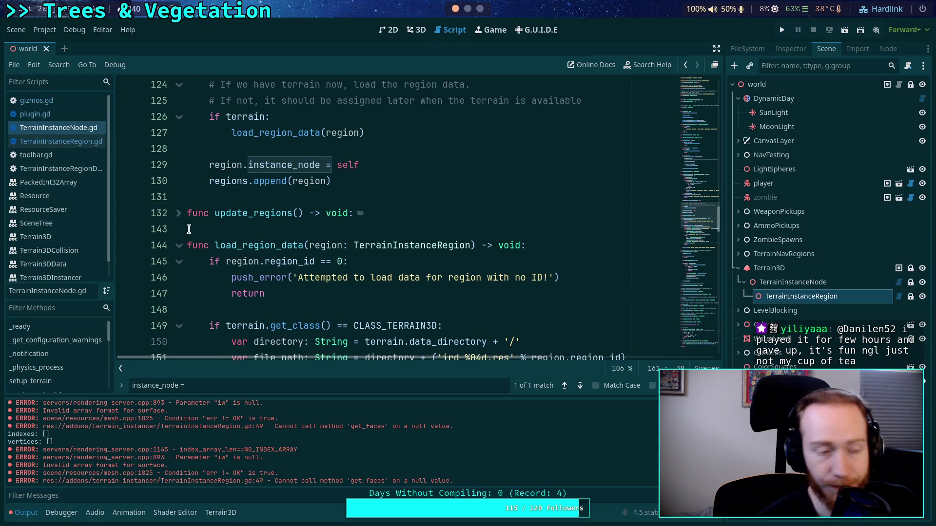
click(78, 142)
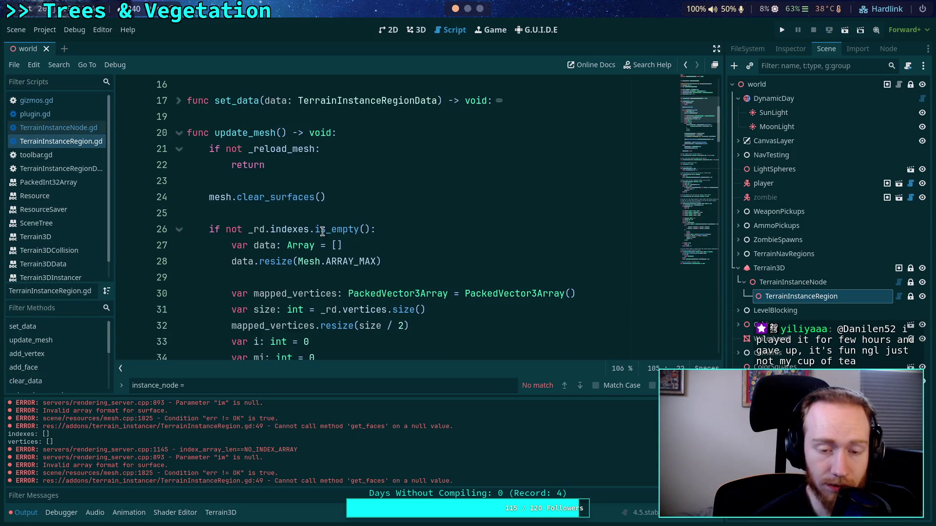
drag(314, 229, 369, 231)
double_click(238, 230)
key(BackSpace)
drag(293, 229, 348, 229)
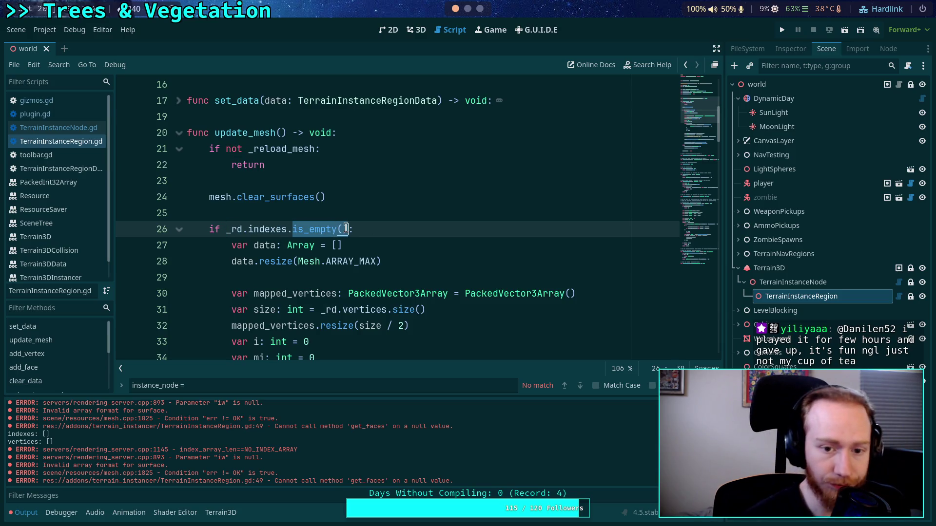
text(size() > 0)
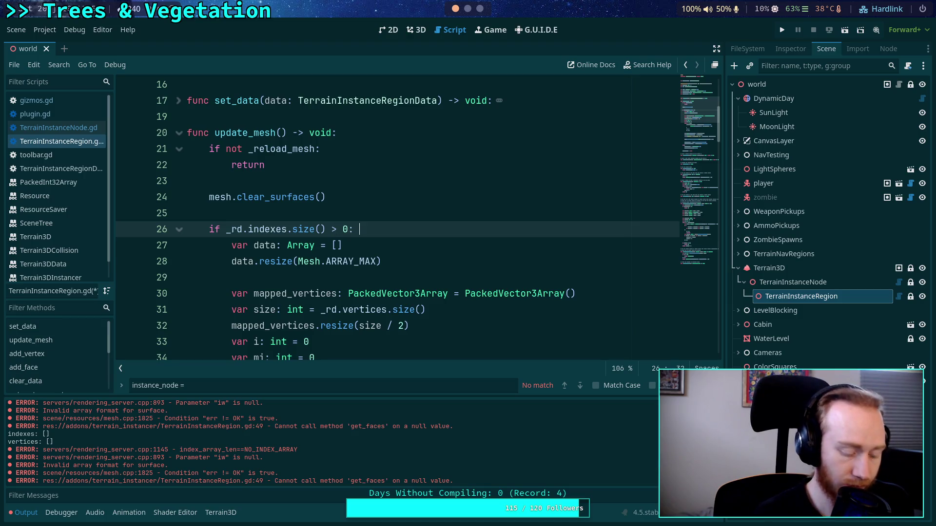
- Add a '# NOTE: PackedXArray can return size() == 0 AND is_empty() == false' comment above it and save
key(ctrl+shift+Return)
text(NOTE:)
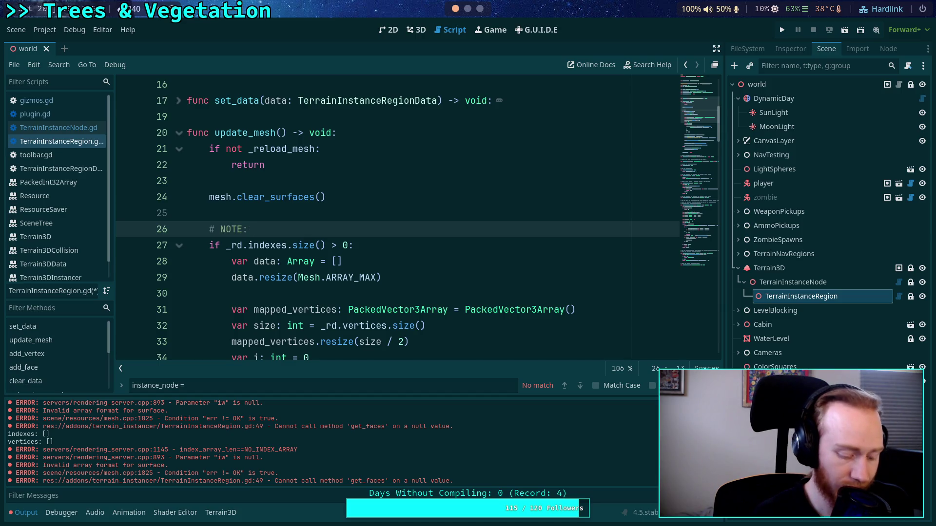
text(Vect)
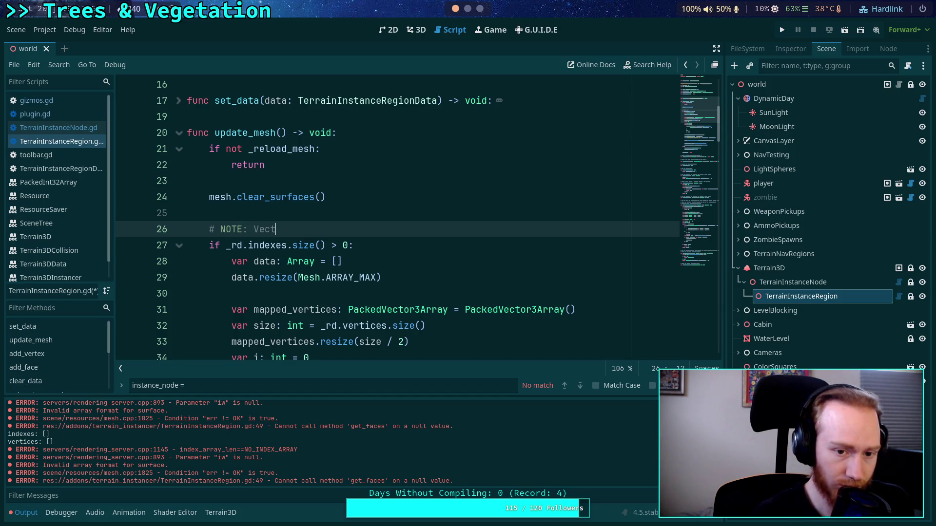
text(ector3)
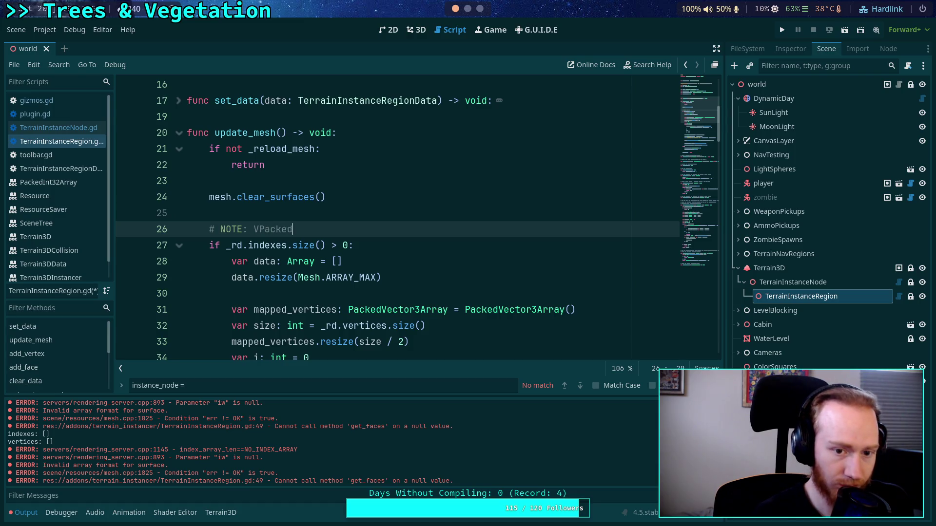
key(BackSpace)
key(BackSpace)
key(BackSpace)
text(acked)
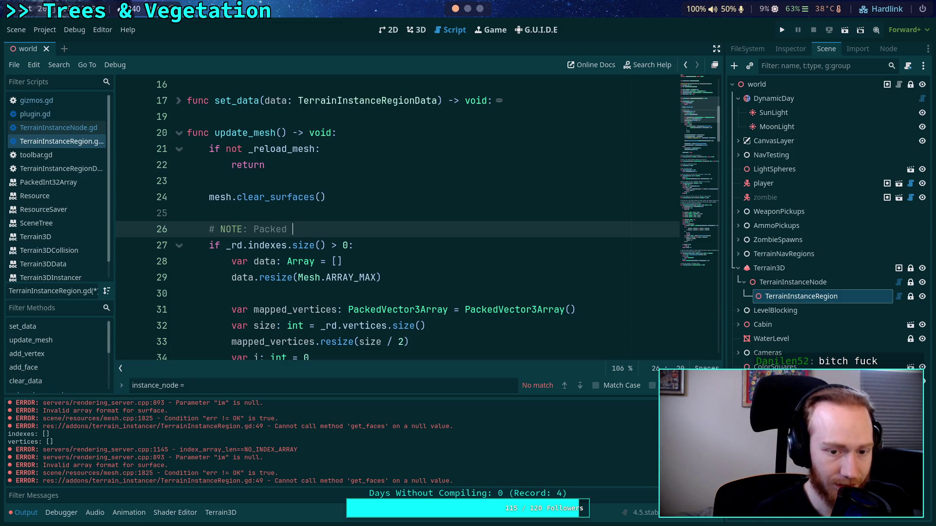
text(XArray r)
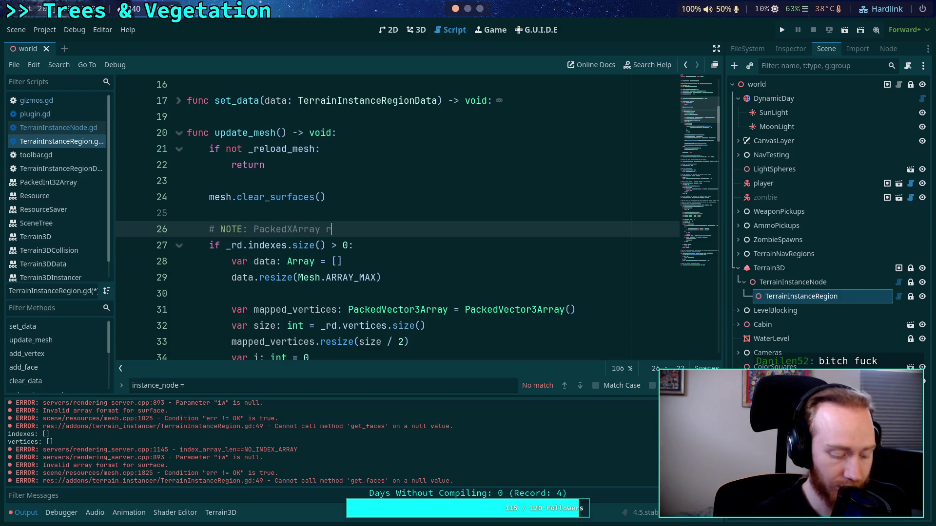
key(BackSpace)
text(can return )
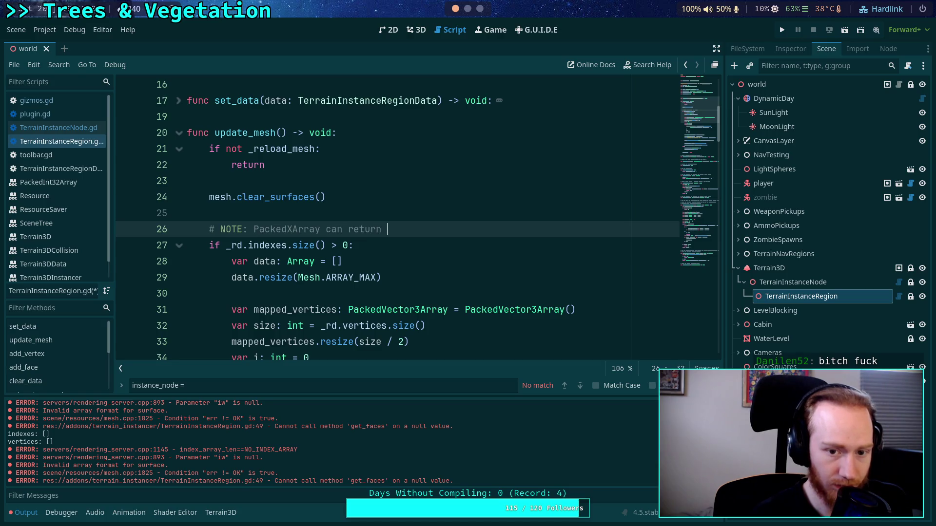
text(size() == 0 )
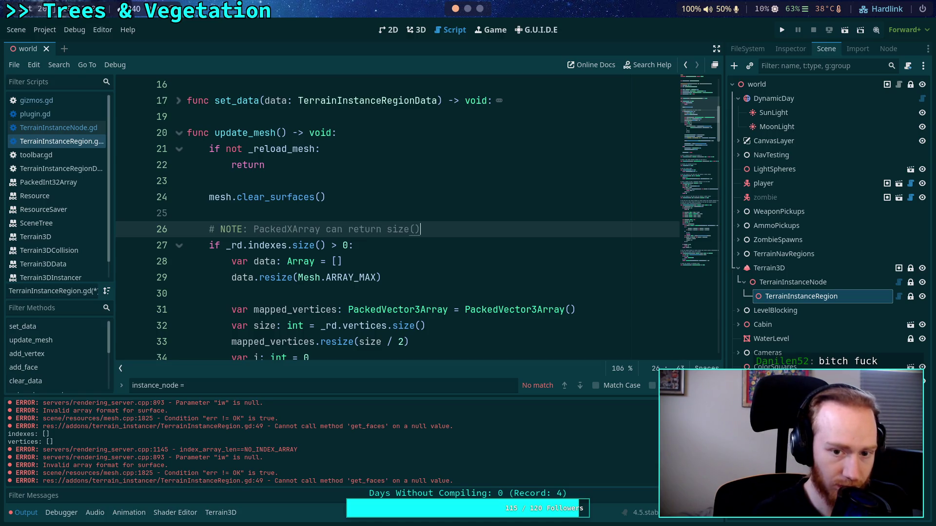
text(AND )
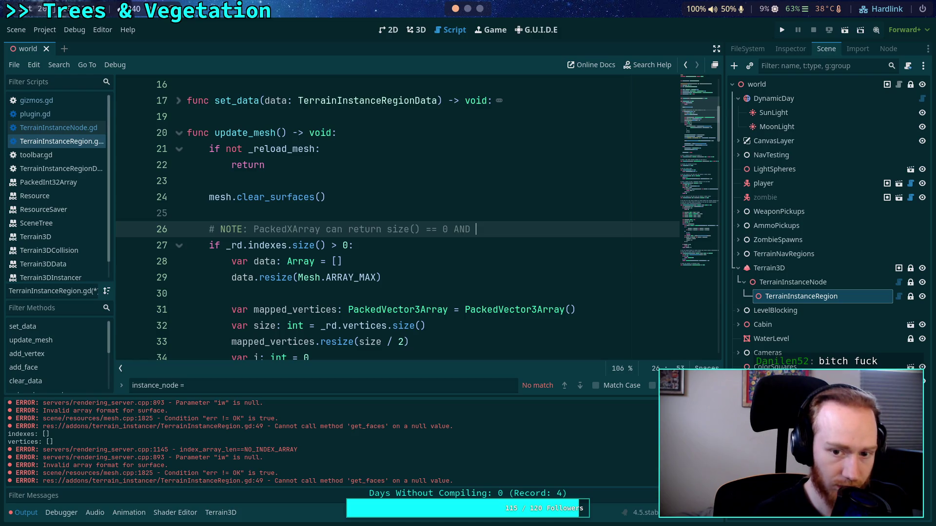
text(is_empty)
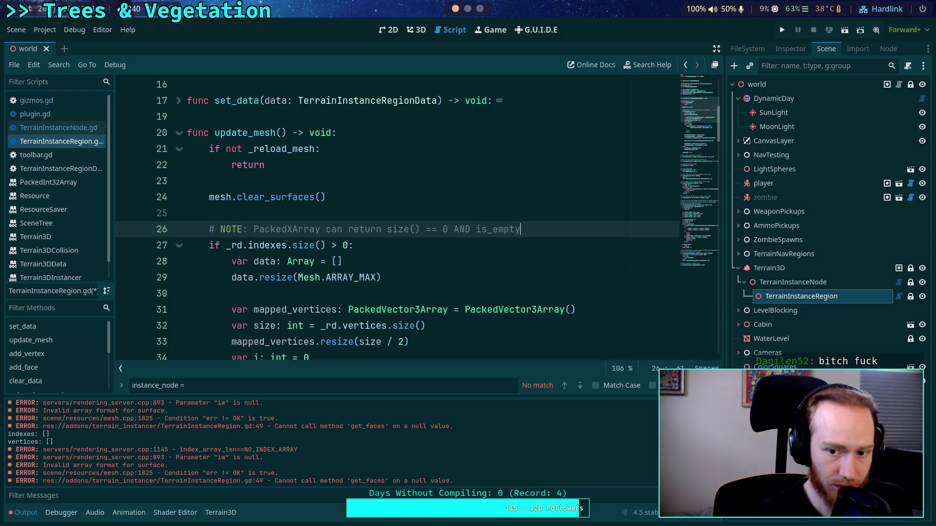
text(() == fal)
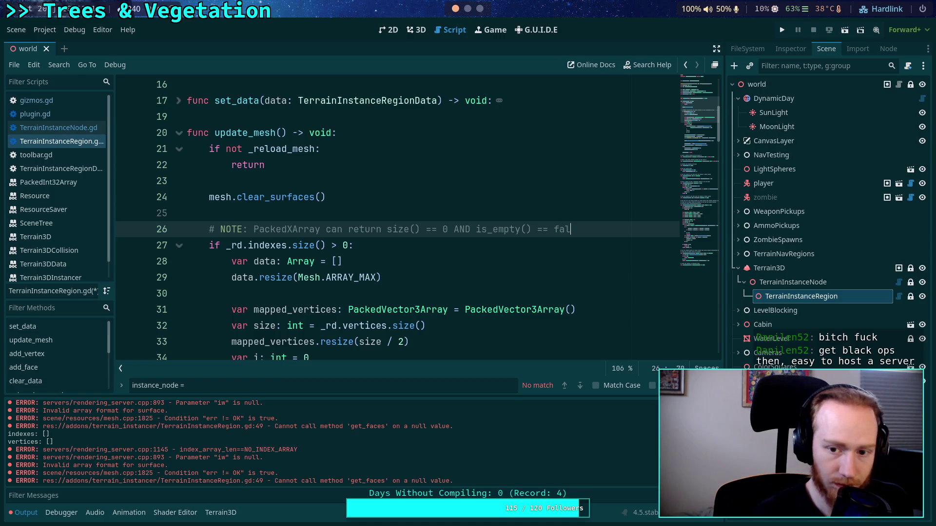
text(se)
key(Return)
text(#       )
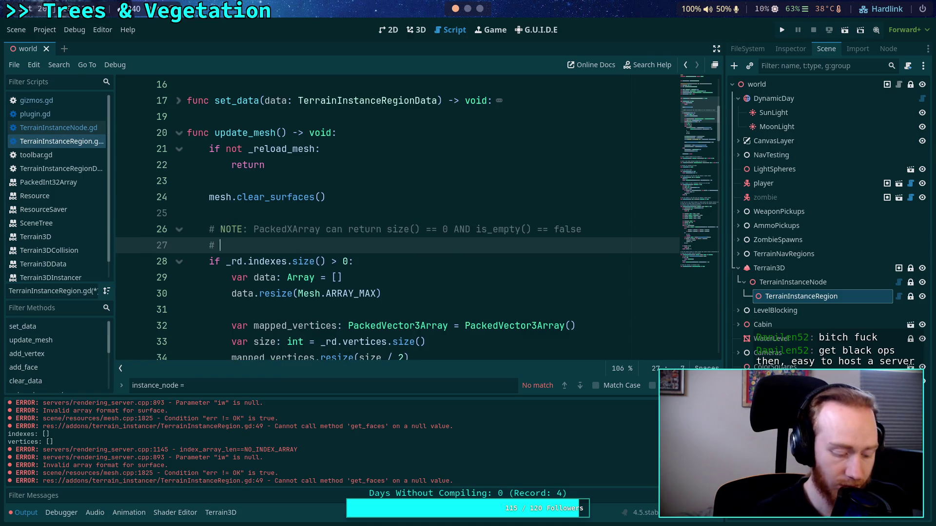
text(FUU)
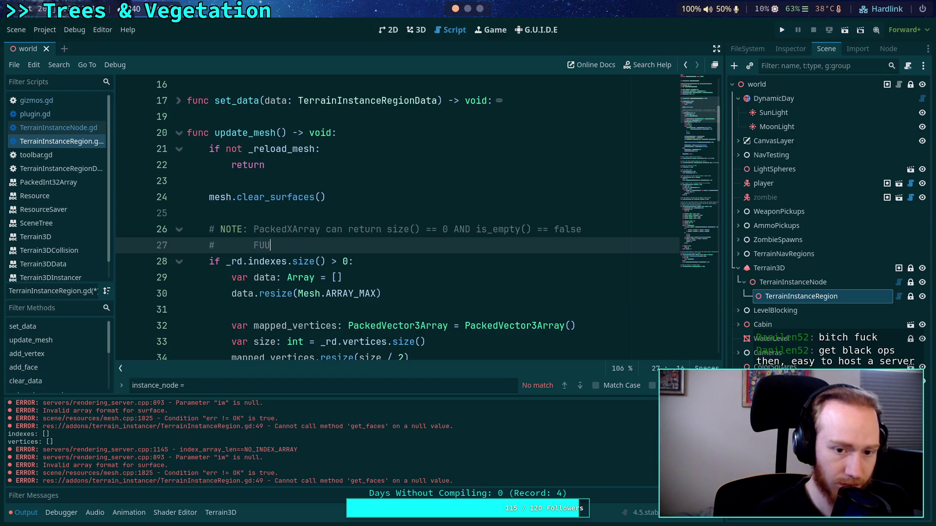
text(UUUUUUUUUUUUUUUUUUUUUUU)
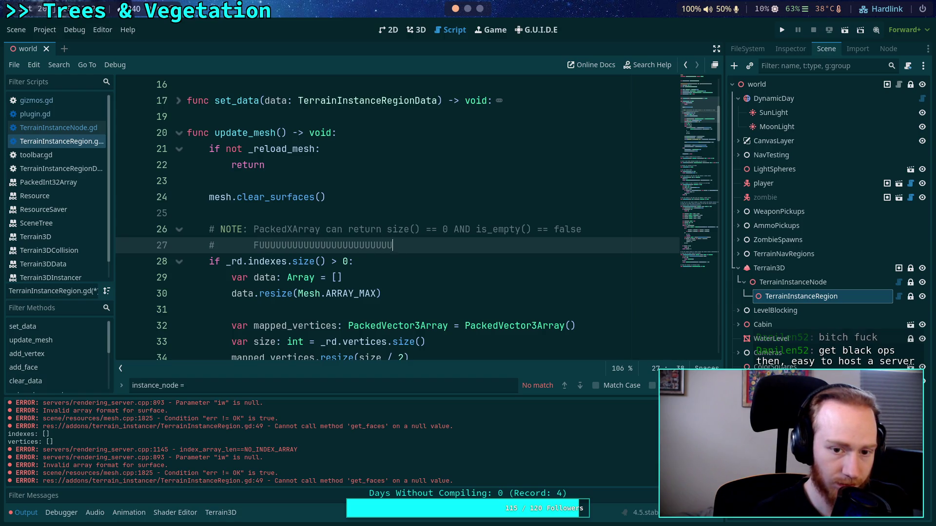
text(CKKKK YOOOOOOOUUUUUUUUUUUU)
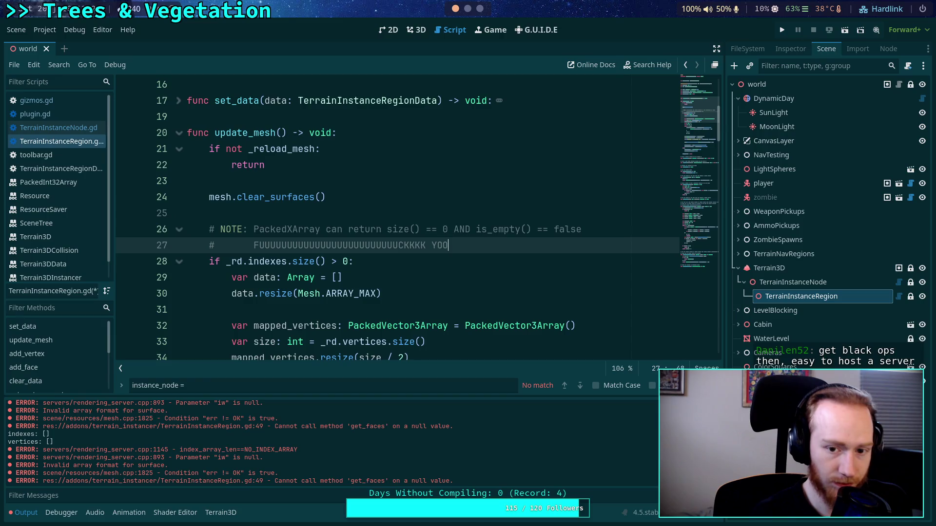
key(ctrl+s)
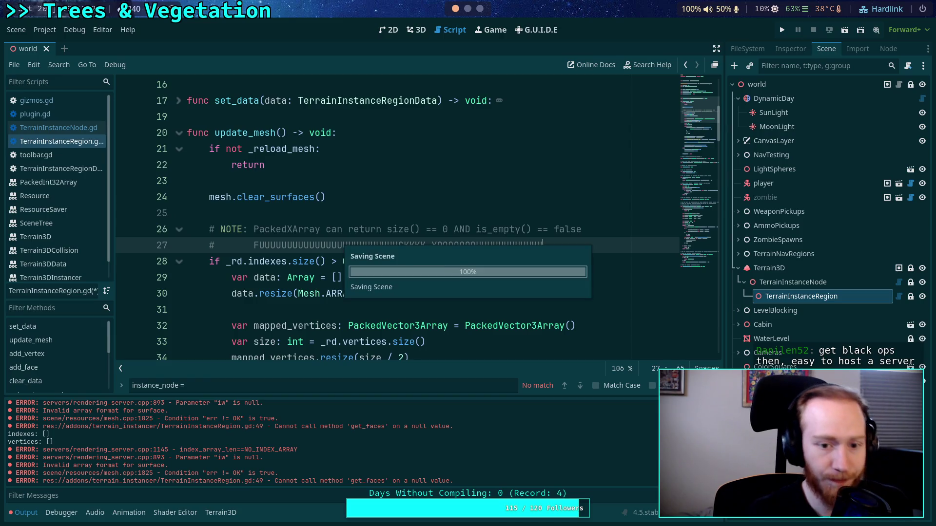
click(288, 214)
scroll(288, 215, down, 5)
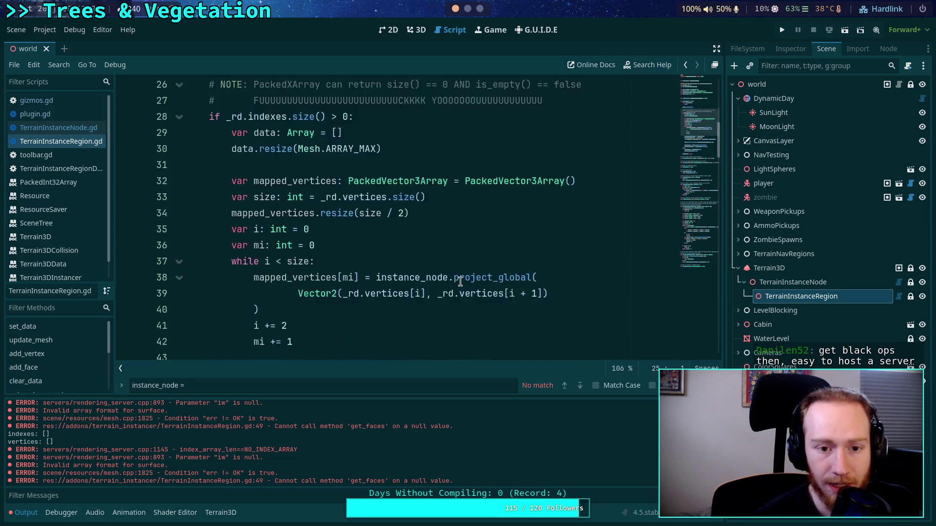
scroll(541, 302, down, 1)
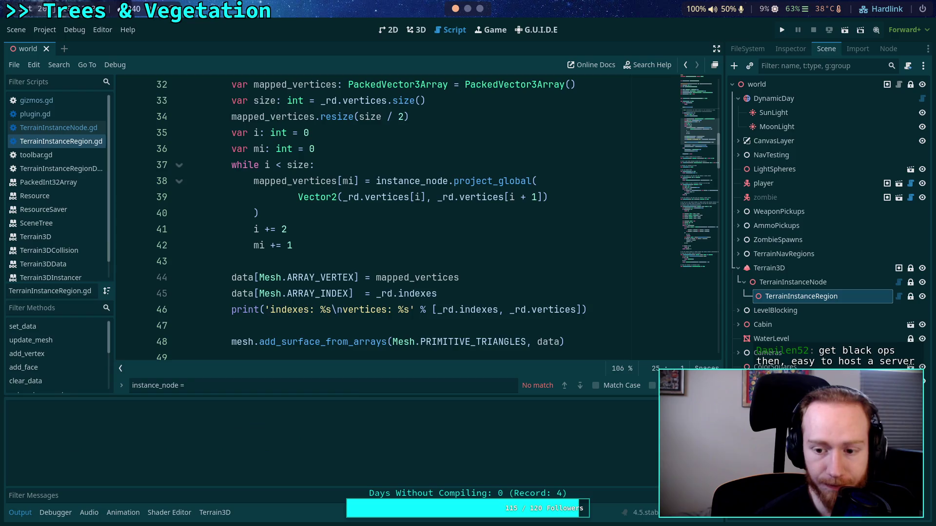
- From the 3D view, reload the saved world scene, then return to the script
click(416, 29)
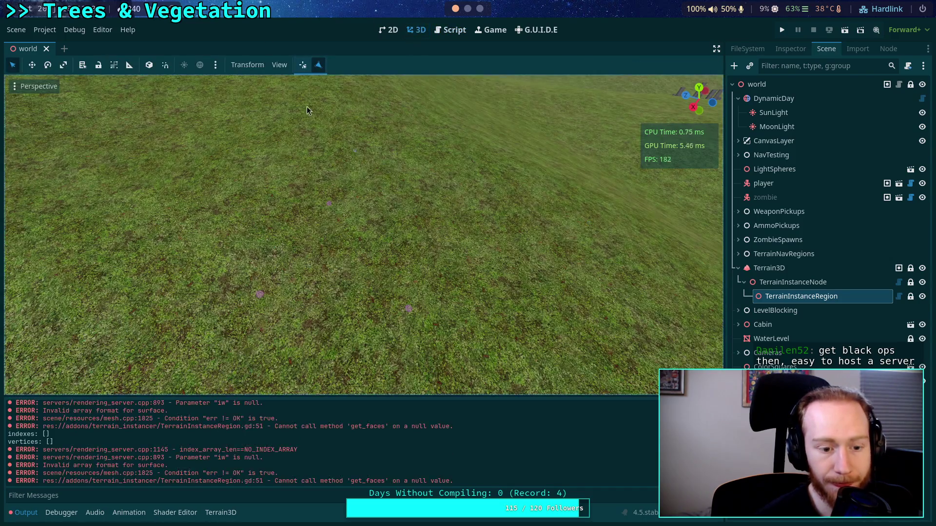
click(16, 30)
click(44, 30)
click(16, 30)
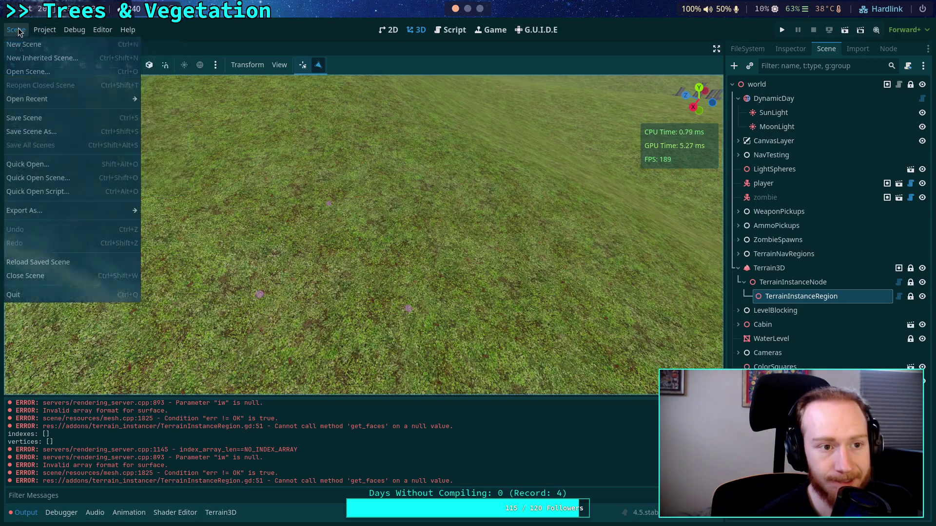
click(63, 261)
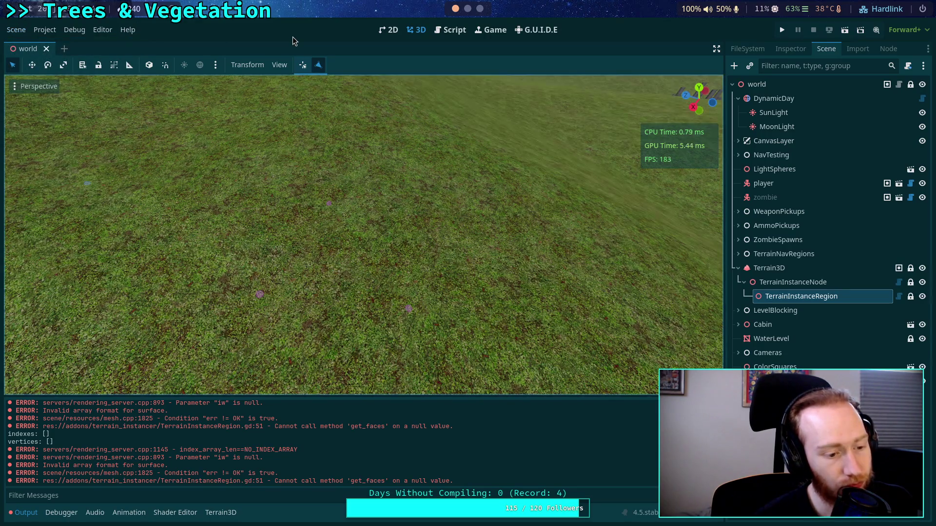
click(456, 29)
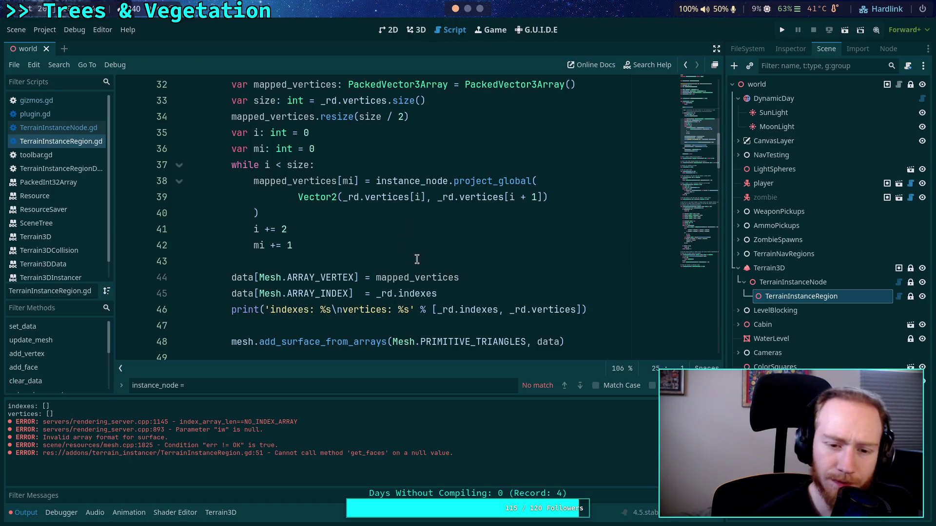
- Highlight indexes on line 45 and look over its uses in update_mesh
double_click(403, 293)
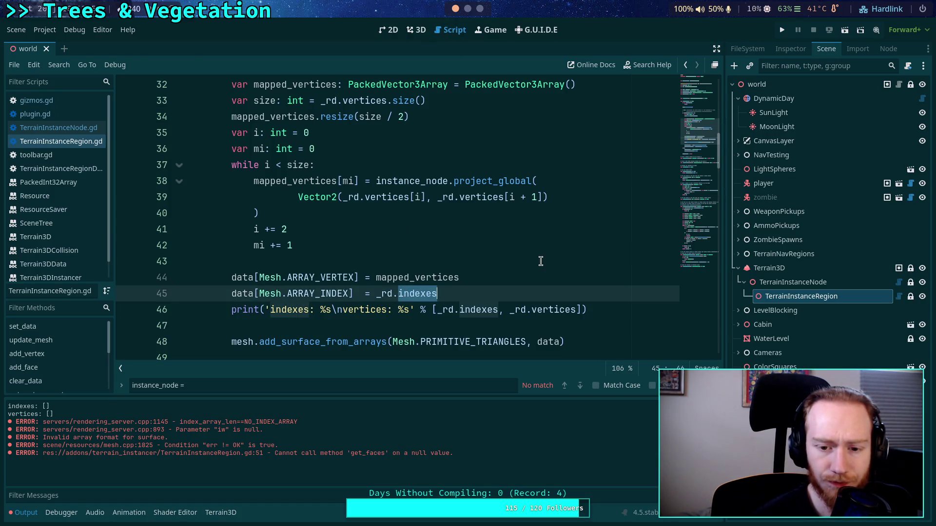
scroll(540, 261, up, 1)
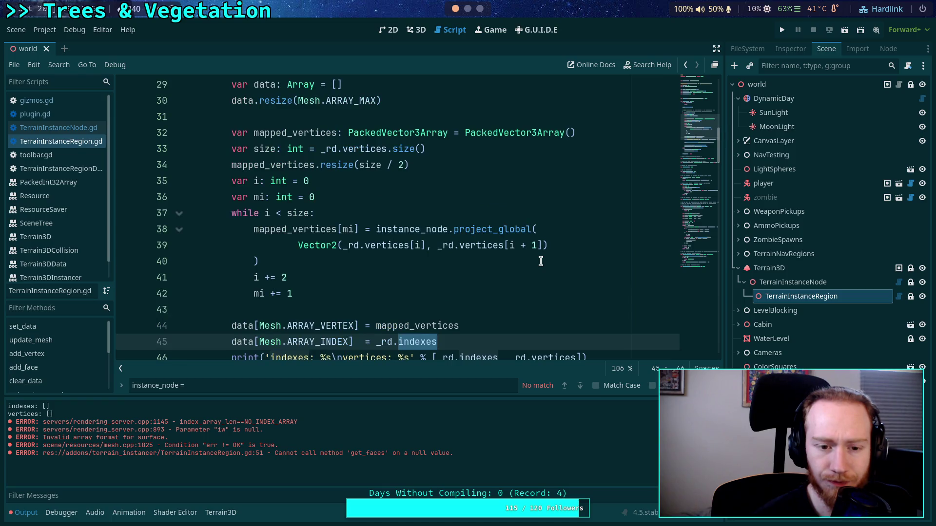
scroll(541, 261, up, 1)
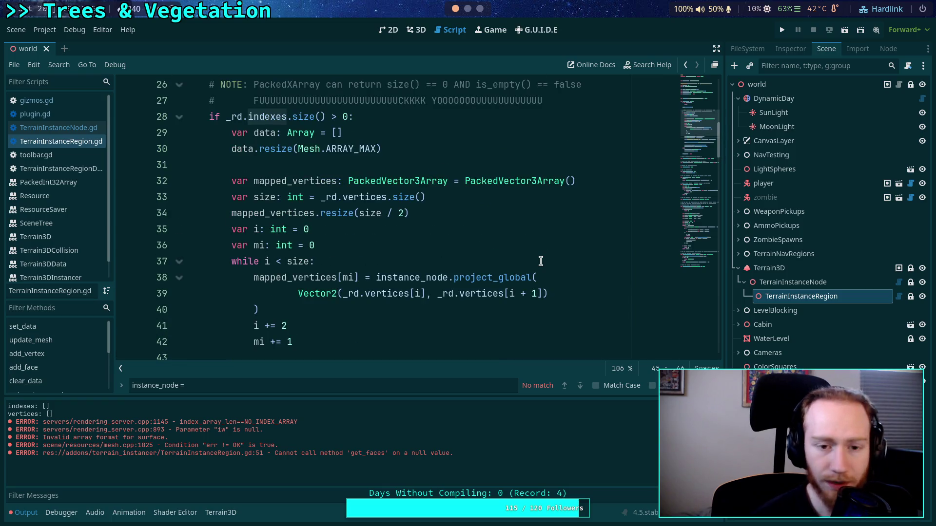
scroll(540, 261, down, 1)
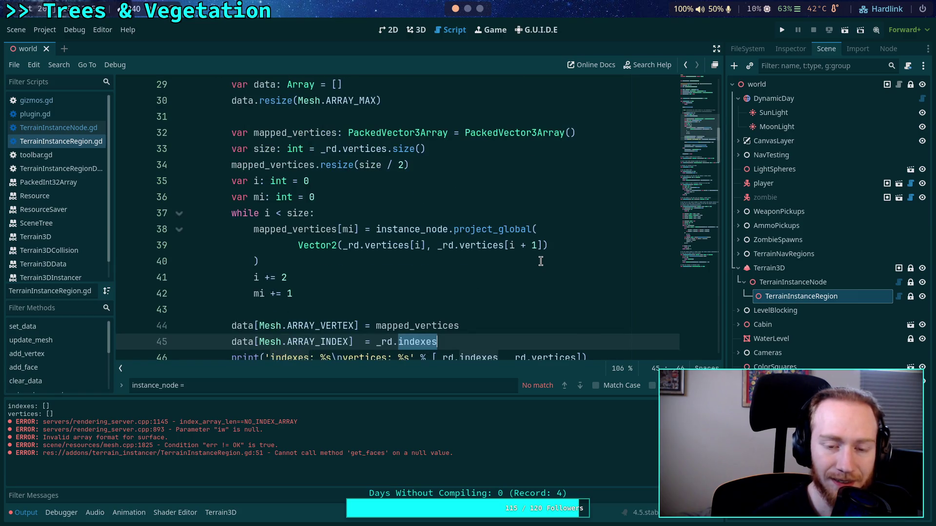
scroll(540, 261, down, 1)
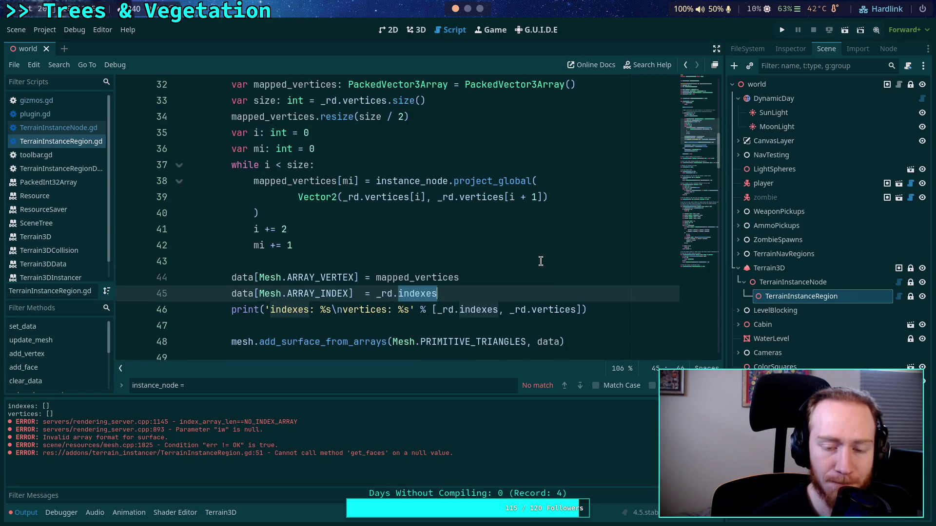
scroll(541, 261, up, 1)
scroll(540, 261, up, 1)
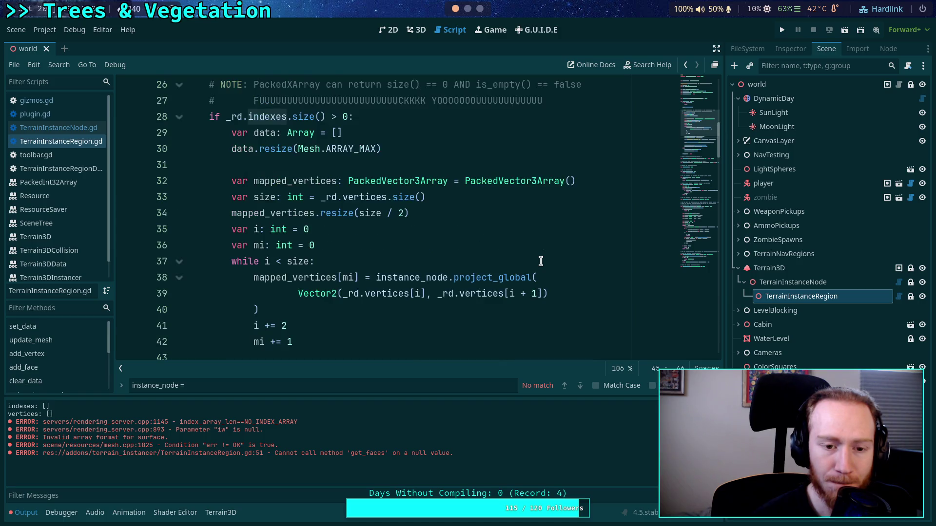
scroll(541, 261, down, 3)
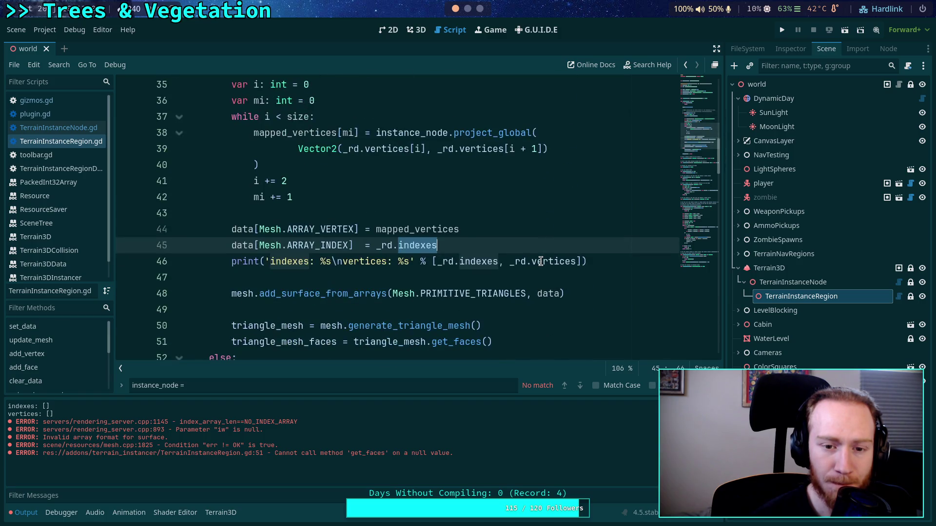
scroll(541, 261, up, 1)
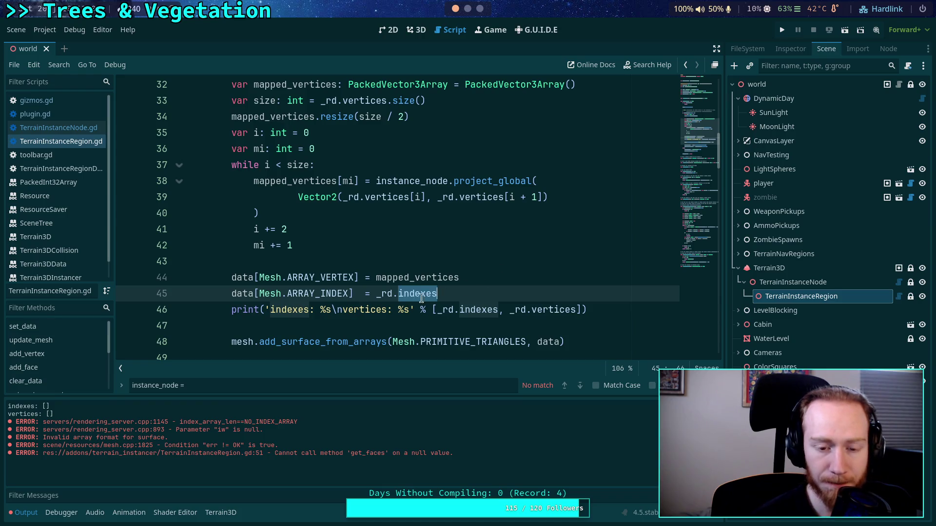
- Extend the line 46 print with 'size: %d' and _rd.indexes.size(), save, and view the 3D world
click(333, 309)
text(size)
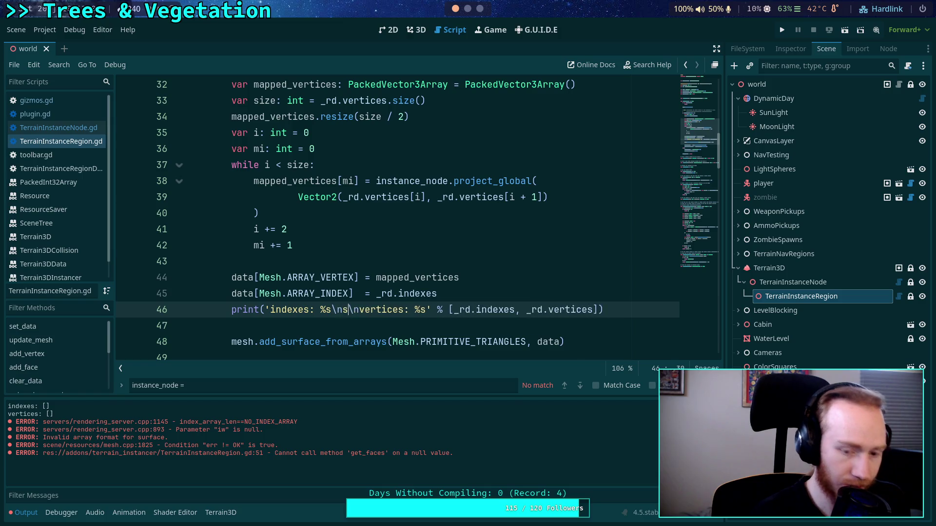
text(: %d)
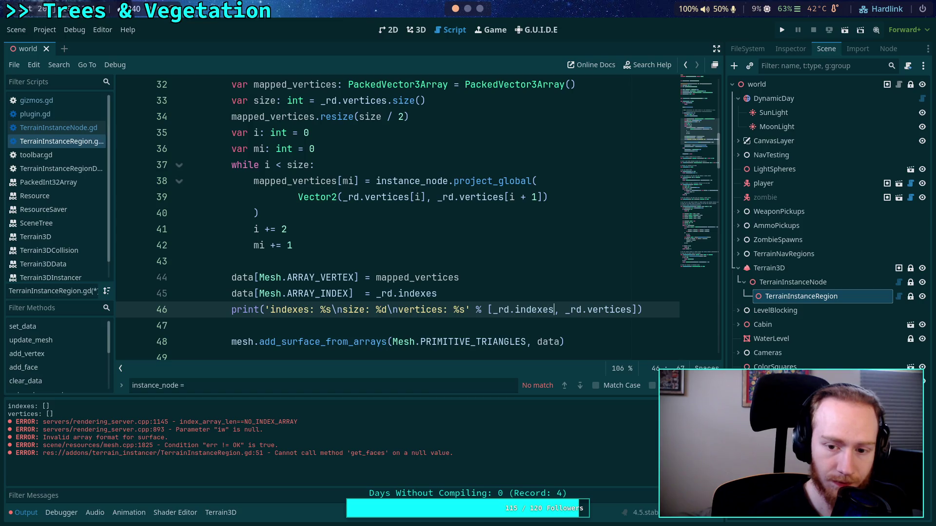
text( _rd_index)
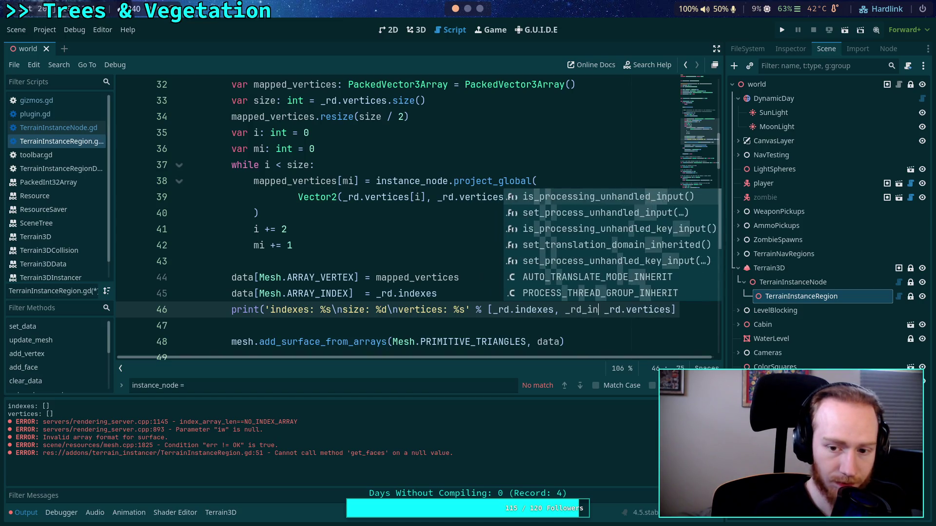
key(BackSpace)
key(BackSpace)
key(BackSpace)
text(.i)
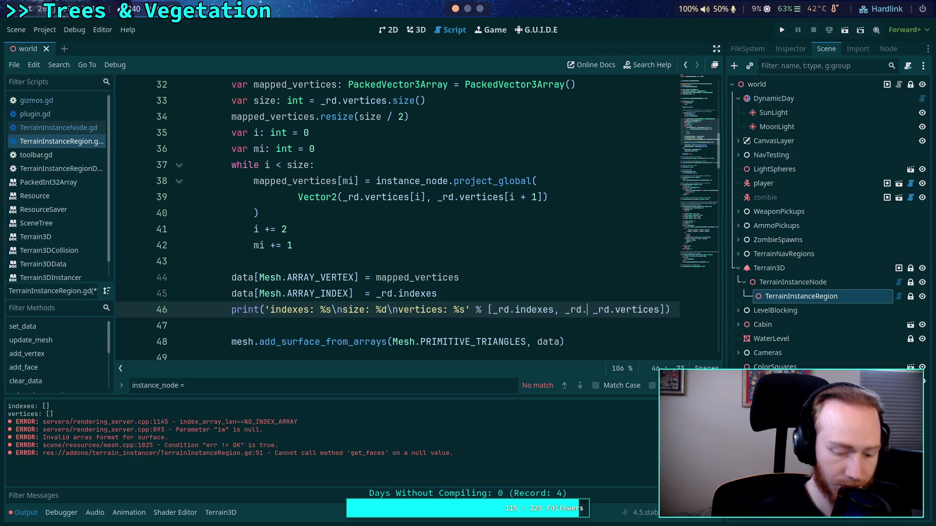
key(Return)
text(.siz)
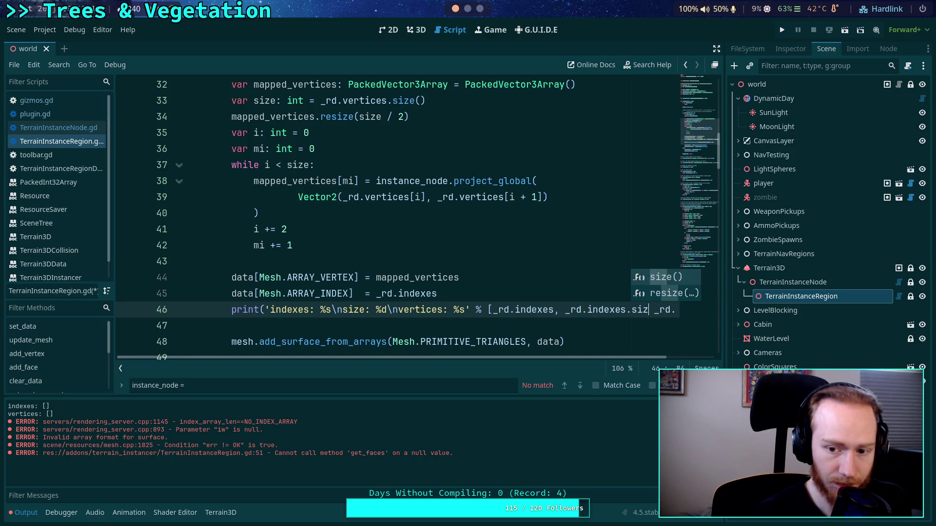
key(Return)
key(ctrl+s)
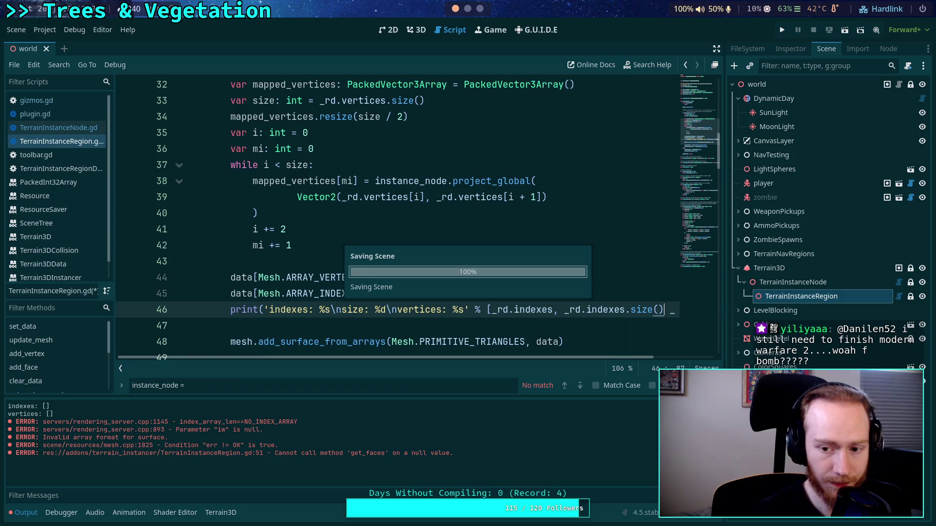
text(,)
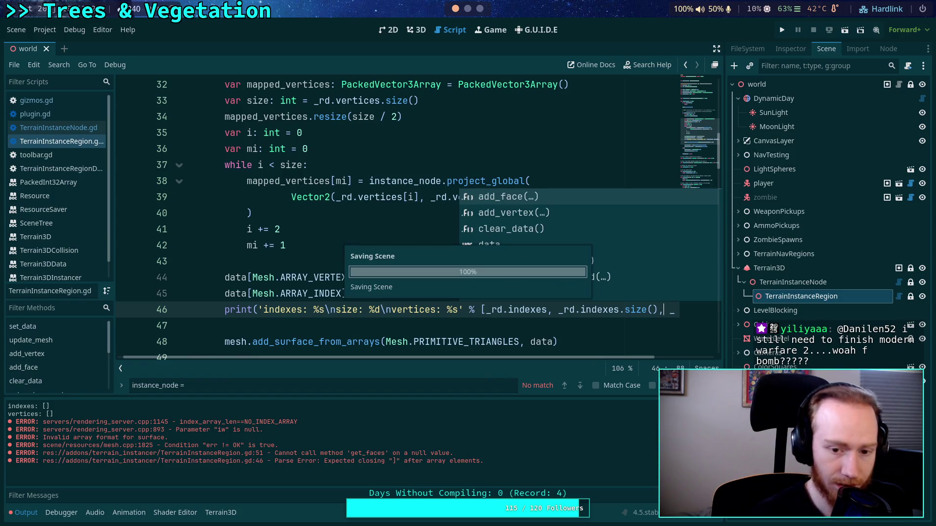
click(262, 277)
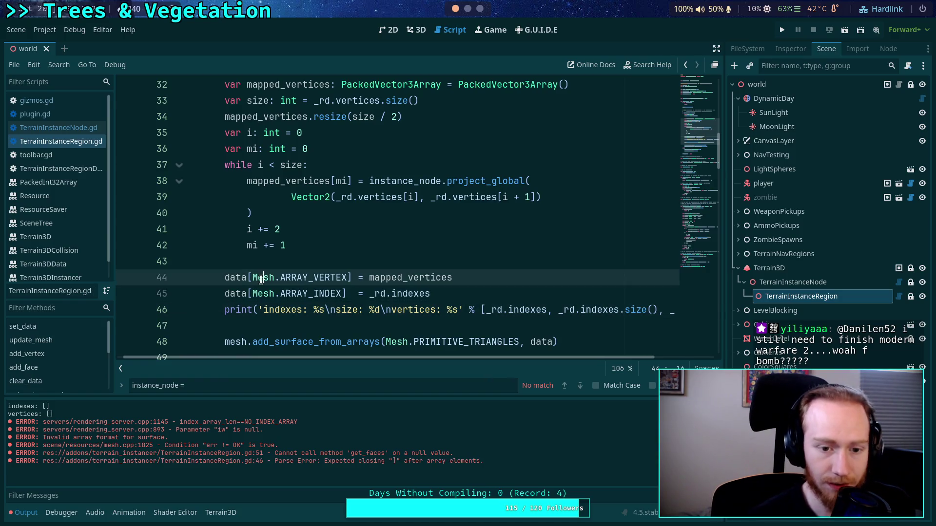
click(411, 31)
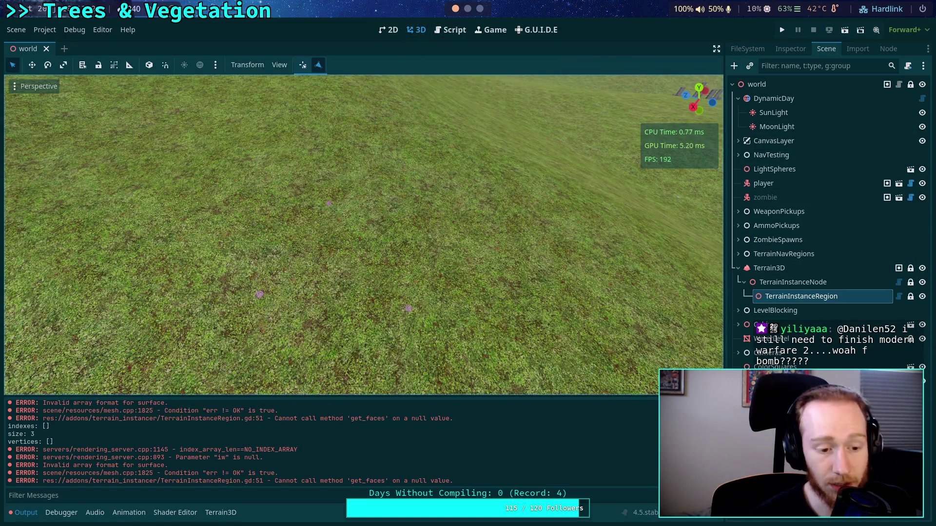
- Back in TerrainInstanceRegion.gd, check the indexes tooltip and place the caret after the ARRAY_INDEX assignment
click(454, 30)
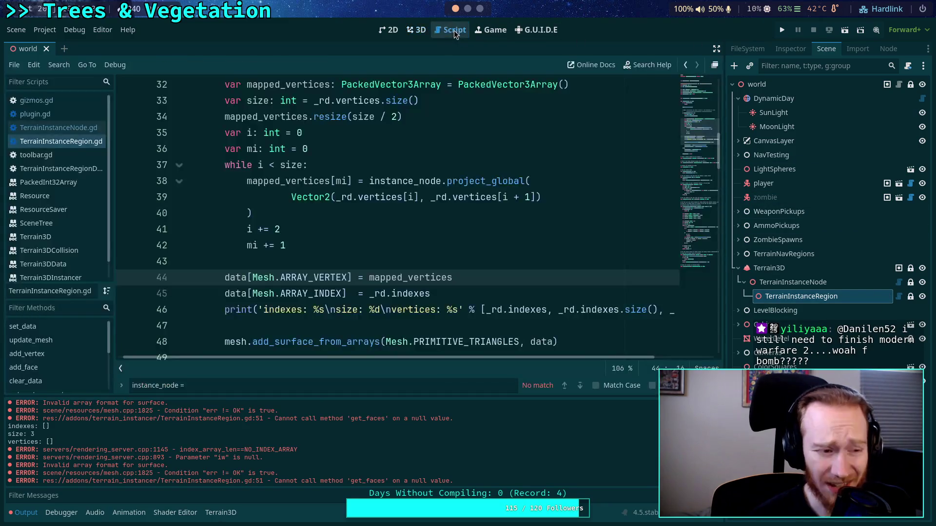
scroll(546, 250, down, 1)
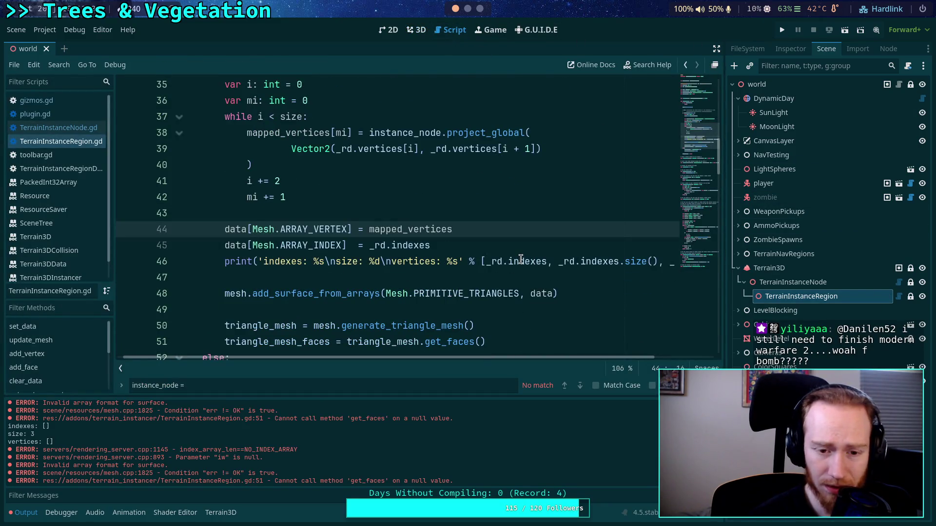
mouse_move(520, 258)
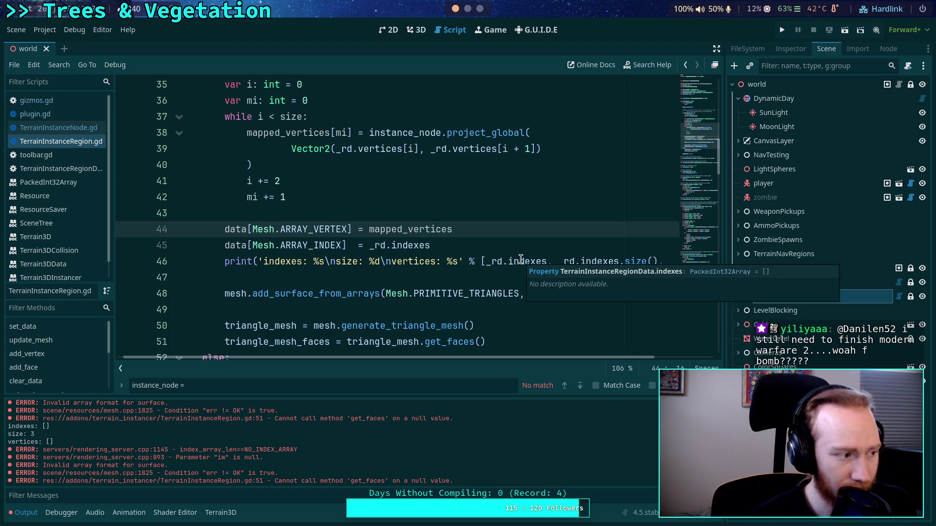
click(525, 235)
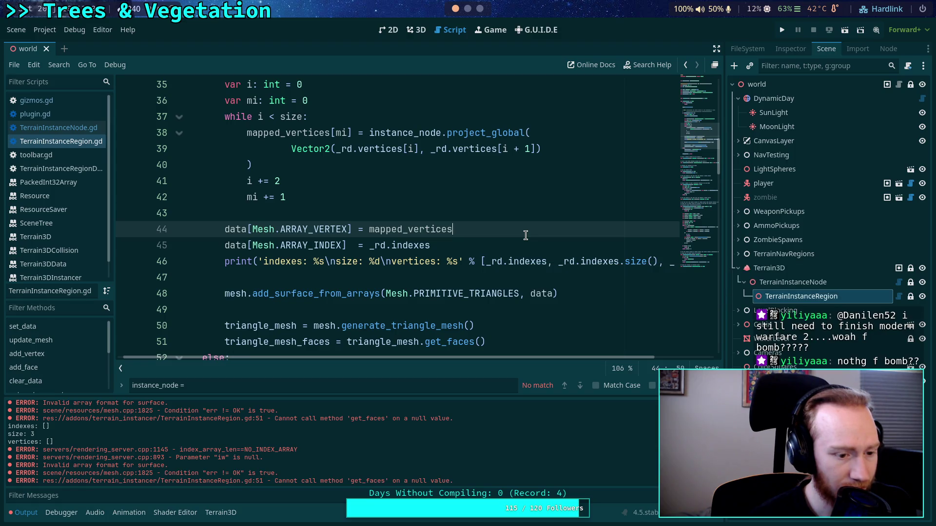
scroll(525, 235, up, 2)
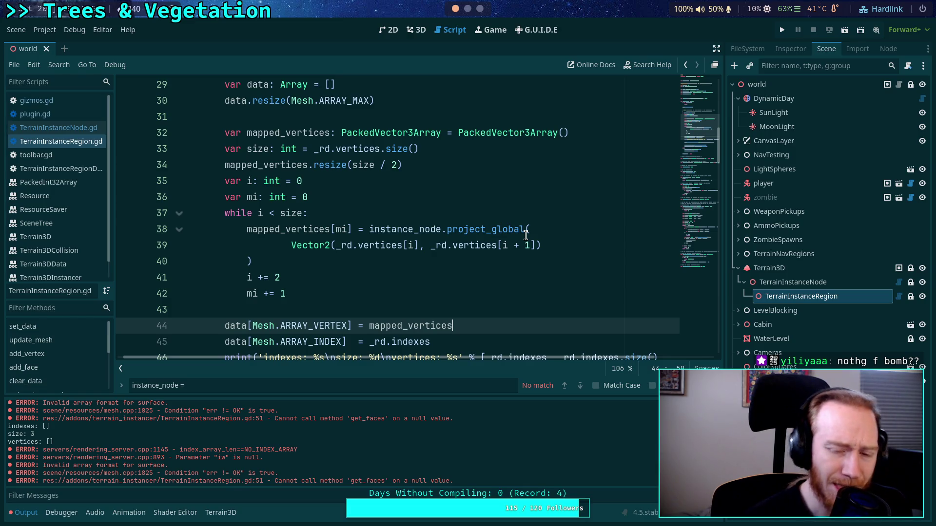
scroll(526, 235, down, 1)
click(486, 294)
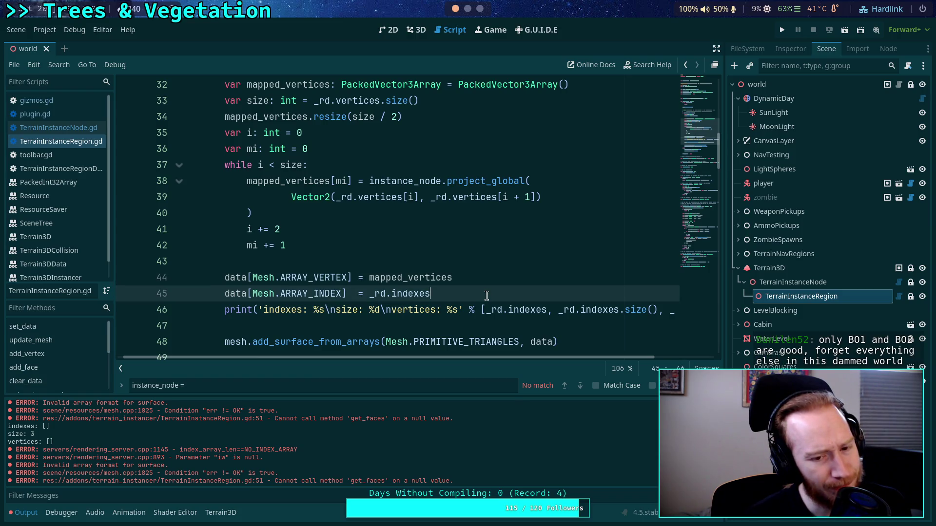
- Append .duplicate() to _rd.indexes in the ARRAY_INDEX assignment and in the line 46 debug print
text(.dup)
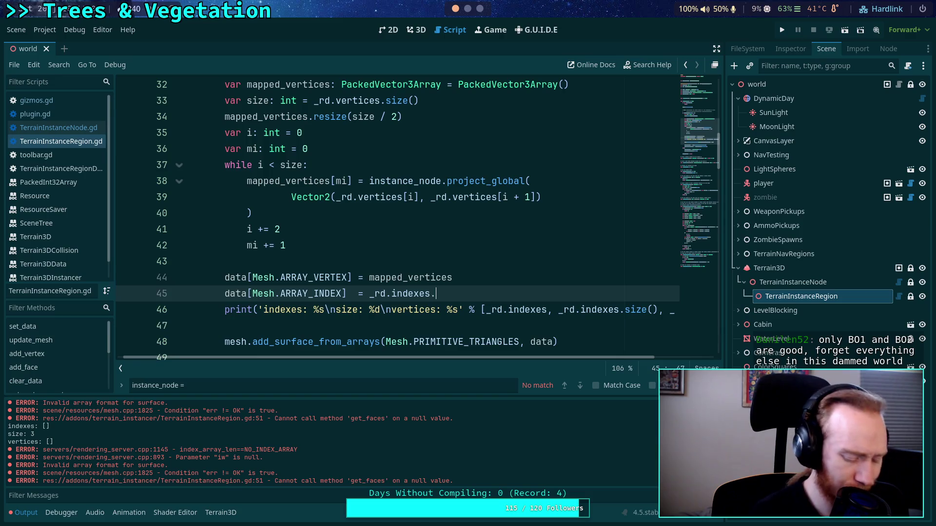
key(Return)
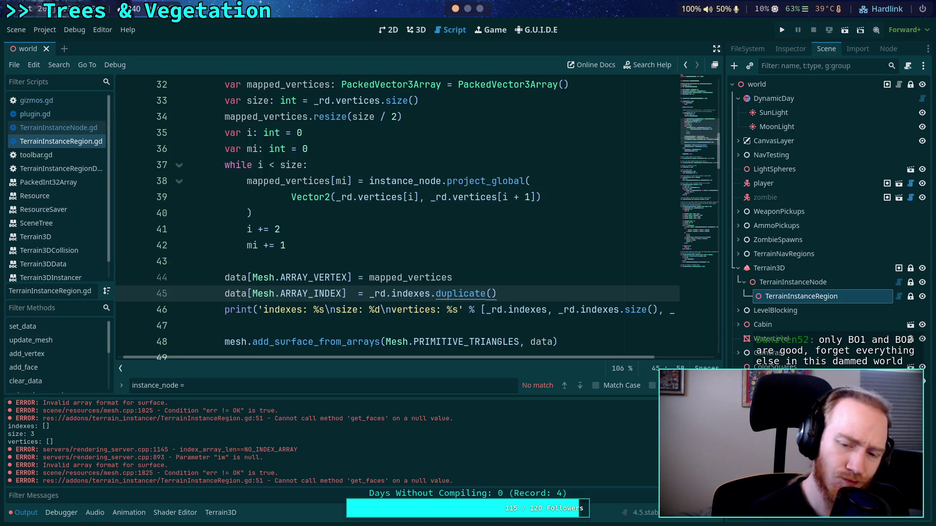
drag(542, 357, 602, 357)
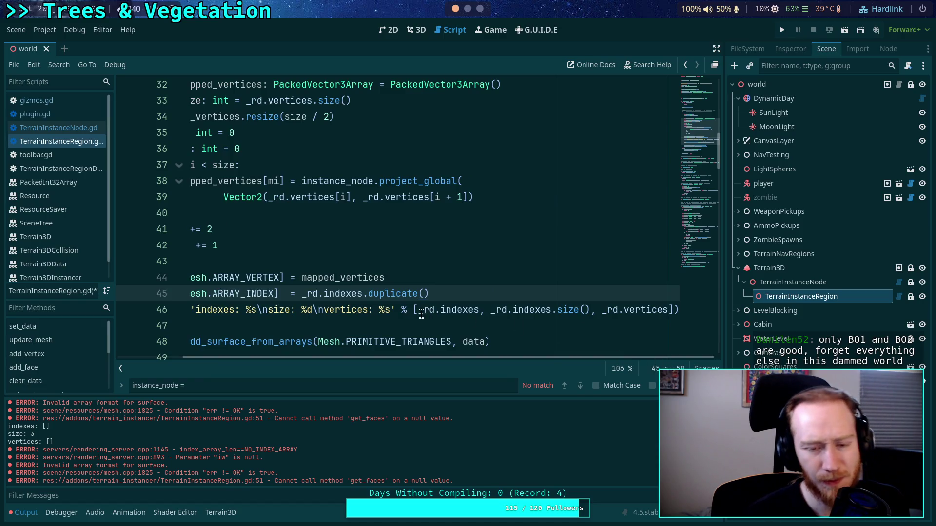
click(479, 310)
text(.dup)
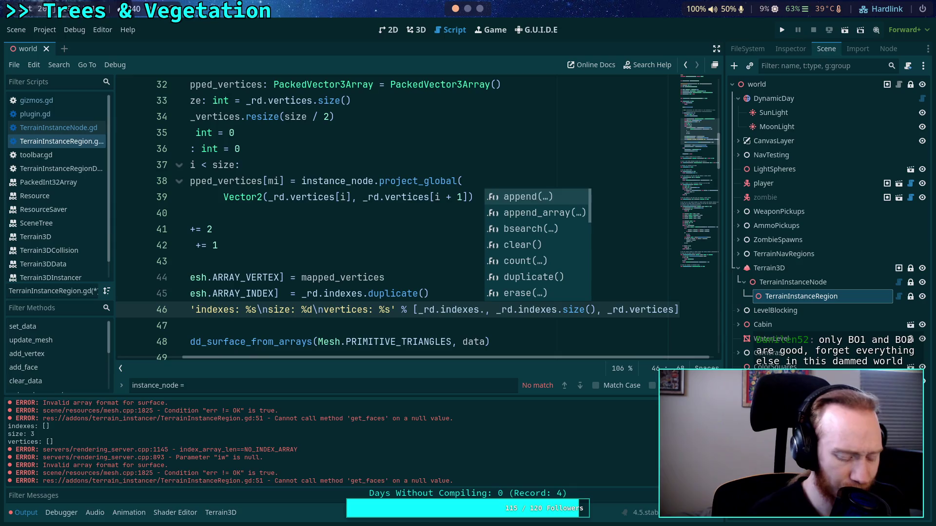
key(Return)
drag(560, 357, 707, 361)
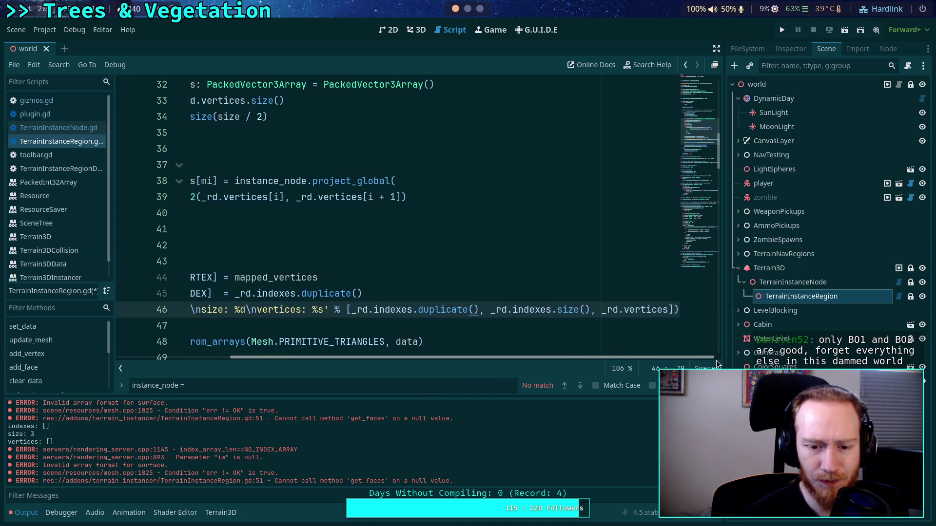